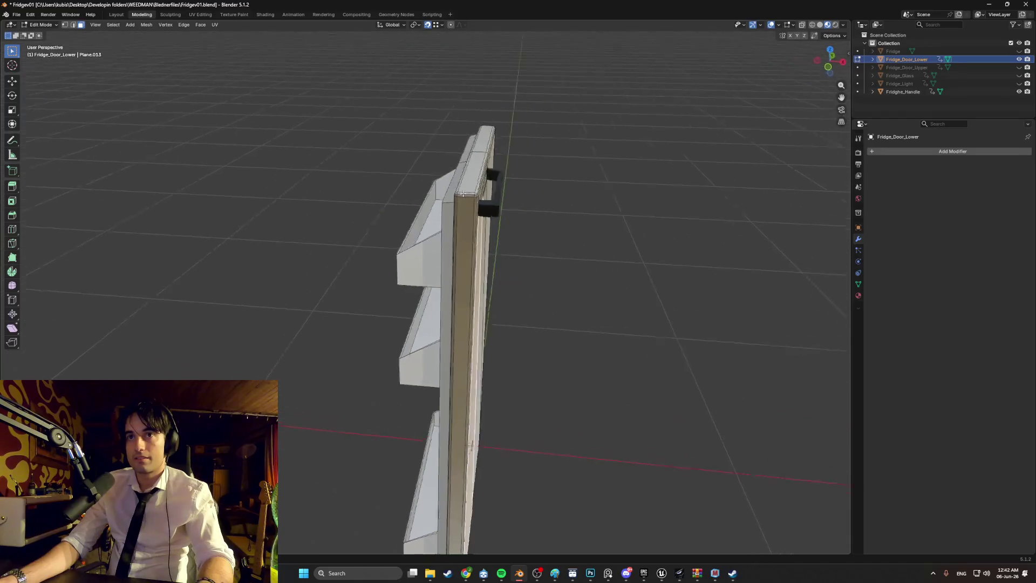
Delete a side face of the lower door with X > Faces
left_click(498, 194)
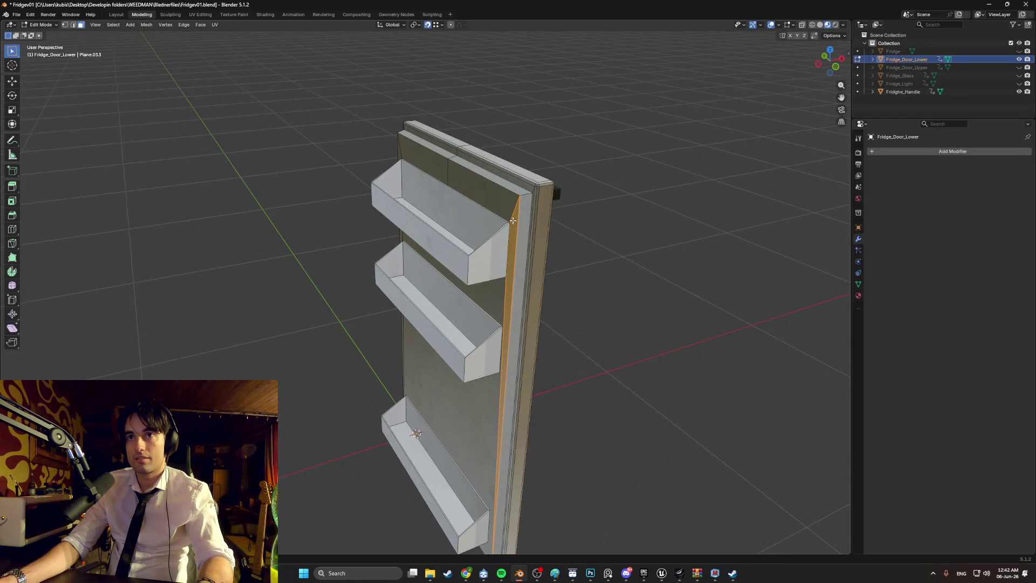
key("x")
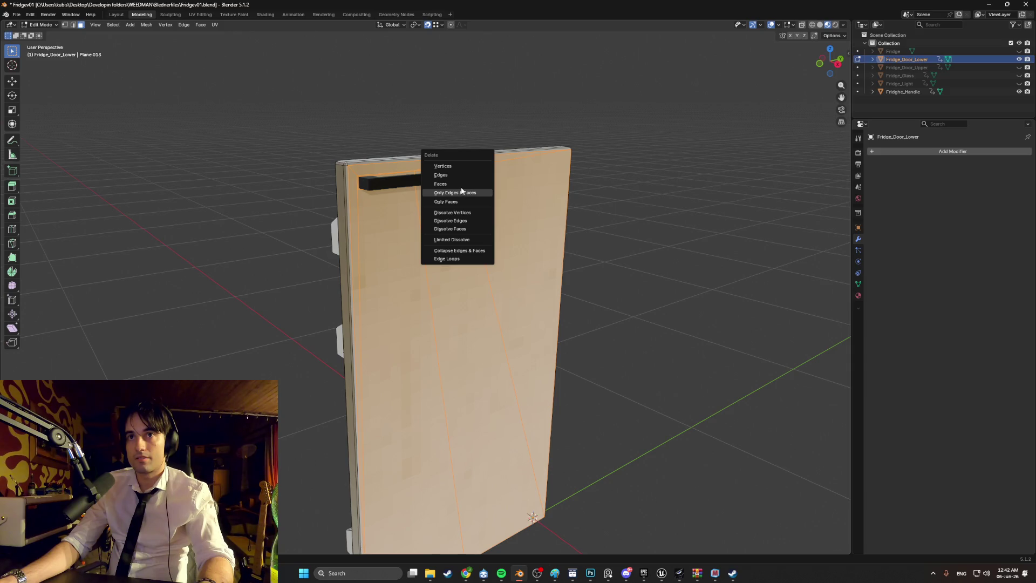
left_click(461, 184)
mouse_move(477, 155)
middle_mouse_down()
mouse_move(384, 161)
mouse_move(382, 177)
mouse_move(419, 178)
mouse_move(430, 196)
mouse_move(416, 201)
mouse_move(409, 163)
mouse_move(437, 195)
mouse_move(449, 187)
middle_mouse_up()
Delete the top-edge face and long bevel strip, then orbit to inspect all sides
left_click(460, 178)
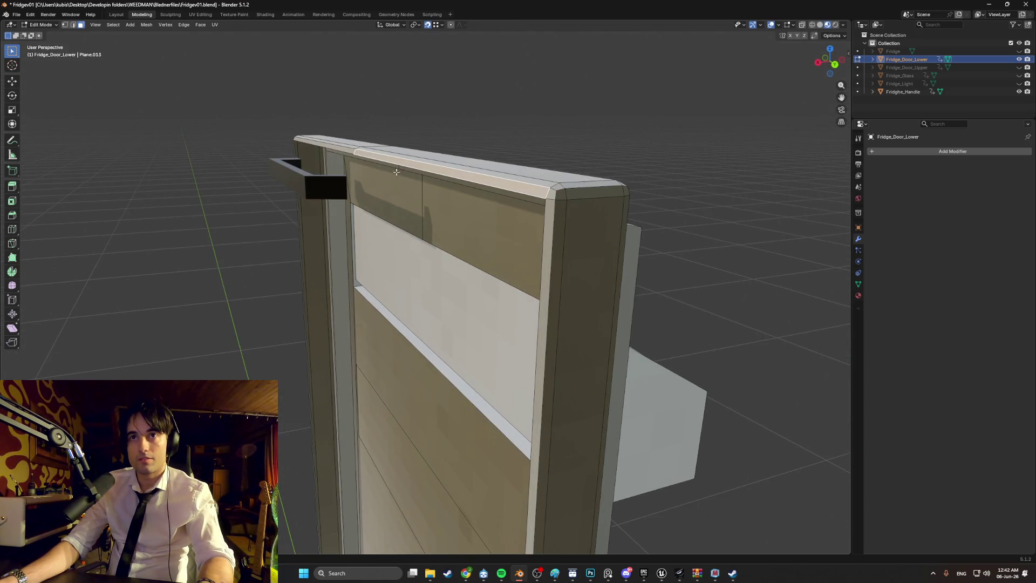
left_click(348, 154)
mouse_move(404, 218)
middle_mouse_down()
mouse_move(462, 243)
mouse_move(504, 157)
mouse_move(504, 275)
mouse_move(484, 285)
mouse_move(472, 238)
mouse_move(428, 290)
mouse_move(439, 356)
middle_mouse_up()
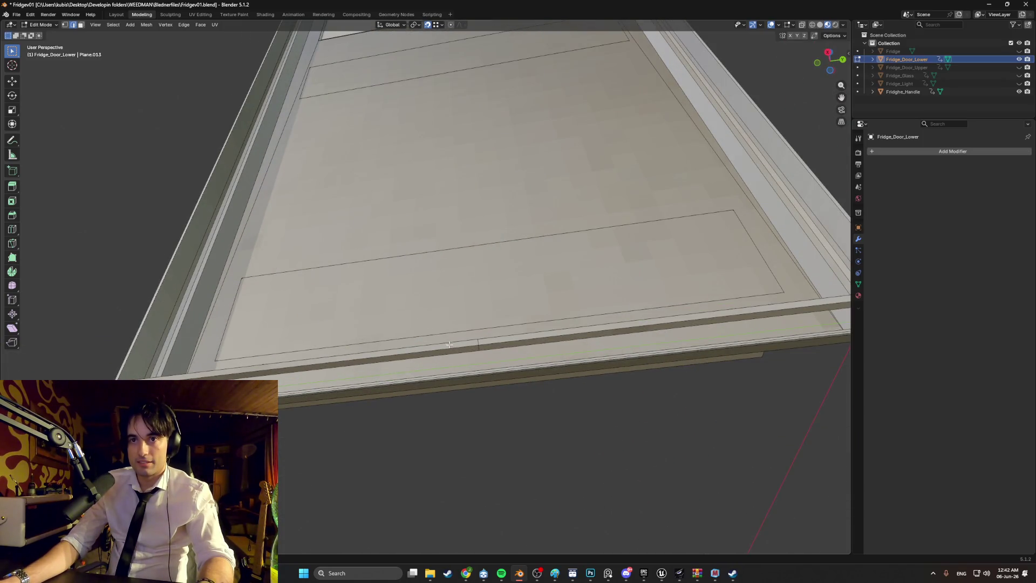
key("x")
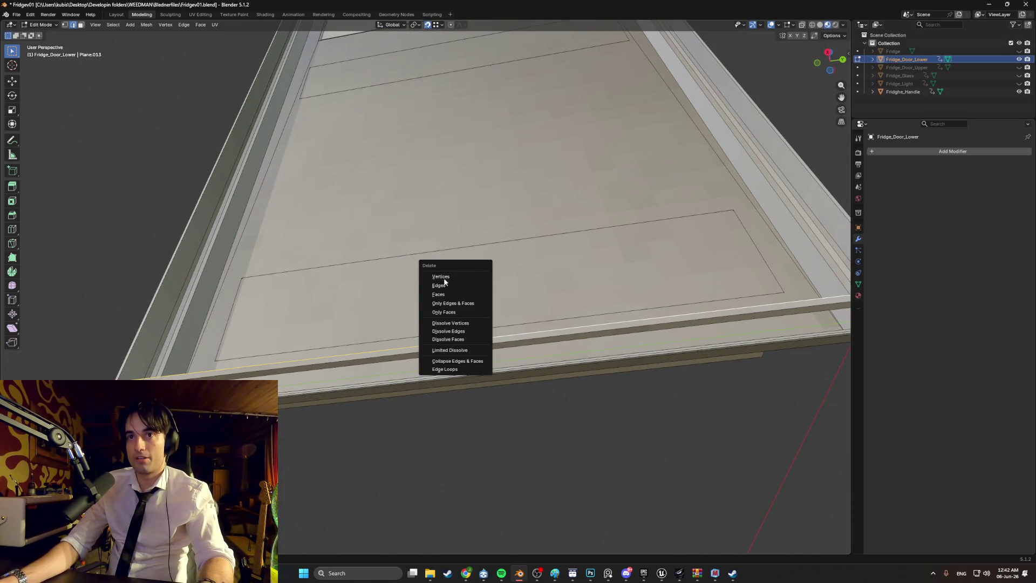
left_click(441, 276)
scroll(472, 268, "down", 5)
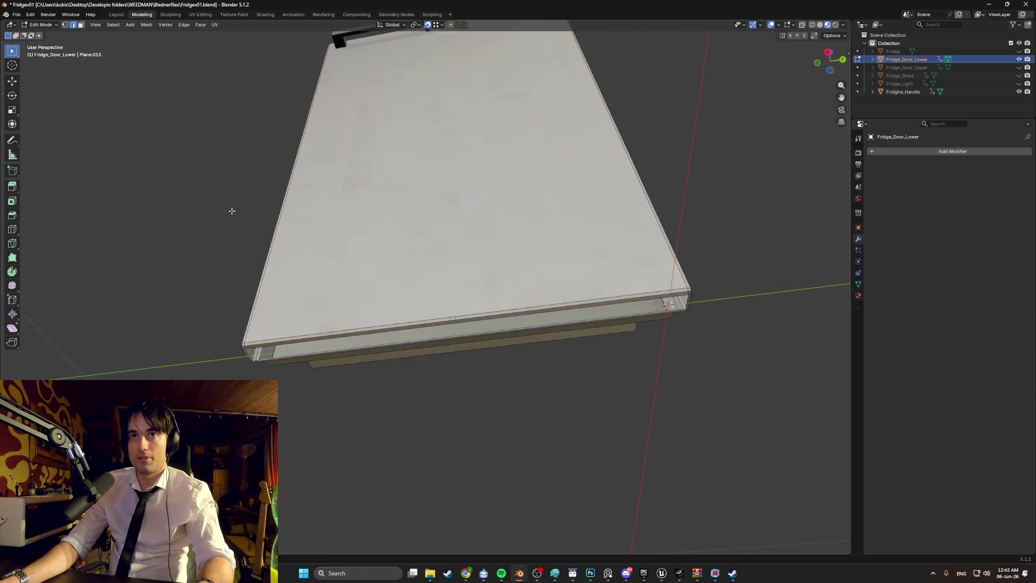
mouse_move(232, 211)
middle_mouse_down()
mouse_move(388, 232)
mouse_move(408, 259)
mouse_move(416, 305)
middle_mouse_up()
scroll(403, 233, "up", 3)
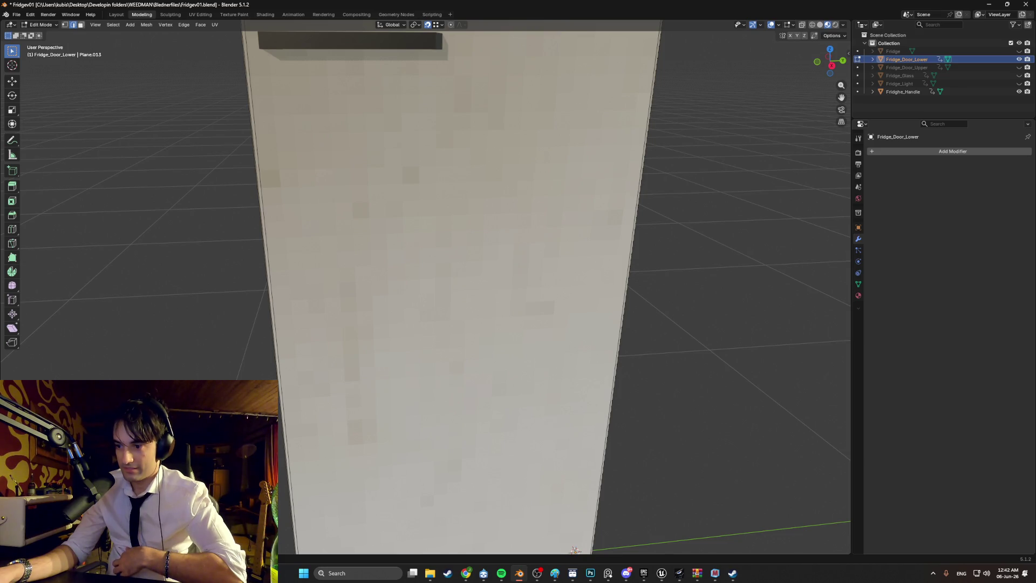
scroll(639, 375, "down", 5)
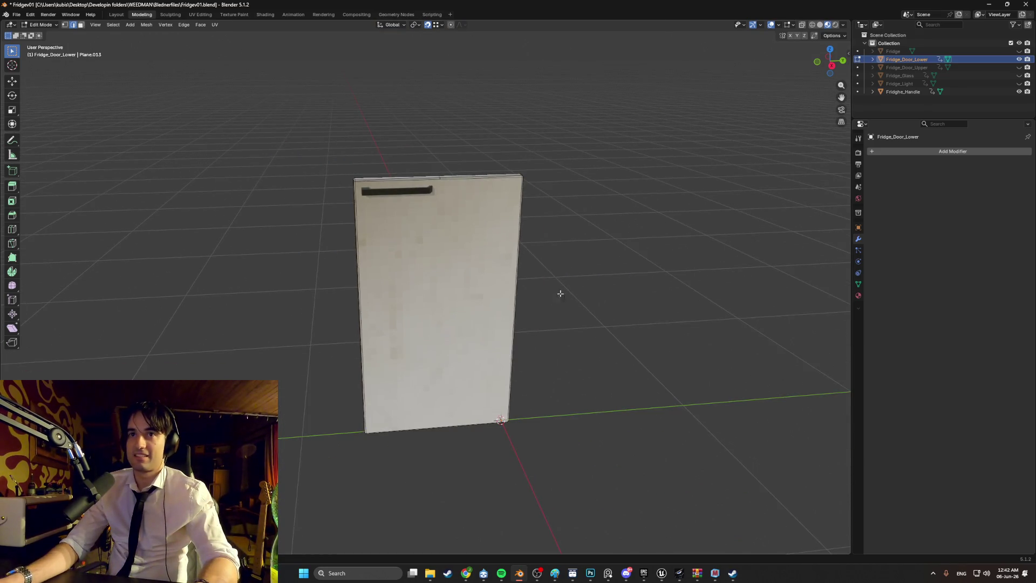
mouse_move(560, 293)
middle_mouse_down()
mouse_move(637, 286)
mouse_move(493, 277)
mouse_move(603, 286)
mouse_move(609, 255)
mouse_move(604, 280)
mouse_move(705, 252)
mouse_move(662, 277)
mouse_move(592, 367)
mouse_move(666, 338)
mouse_move(665, 365)
mouse_move(520, 342)
mouse_move(386, 349)
mouse_move(476, 373)
mouse_move(388, 370)
mouse_move(592, 351)
mouse_move(460, 340)
mouse_move(443, 304)
mouse_move(369, 218)
middle_mouse_up()
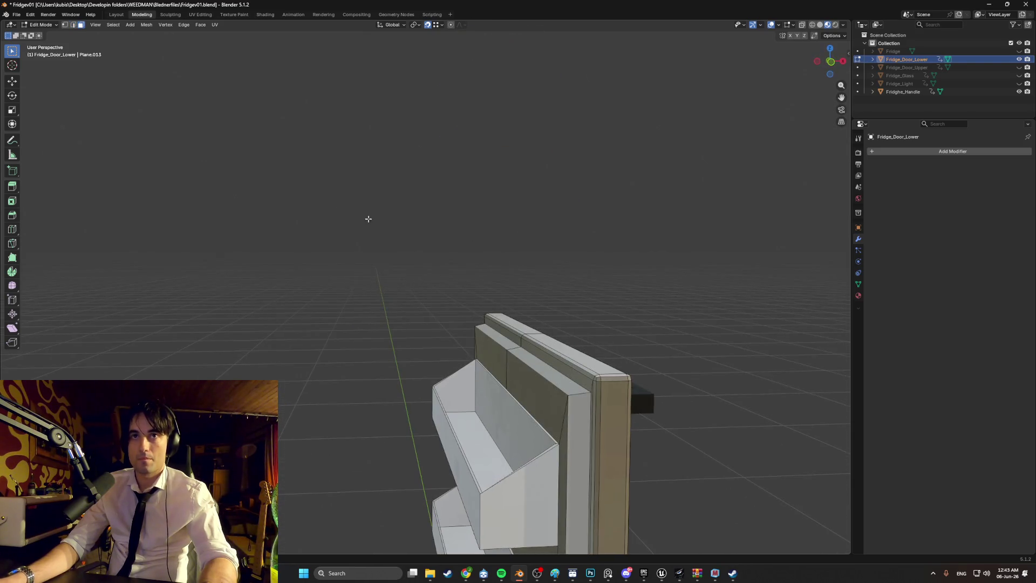
Switch to the UV Editing workspace and view the door's inner side with shelves
left_click(195, 15)
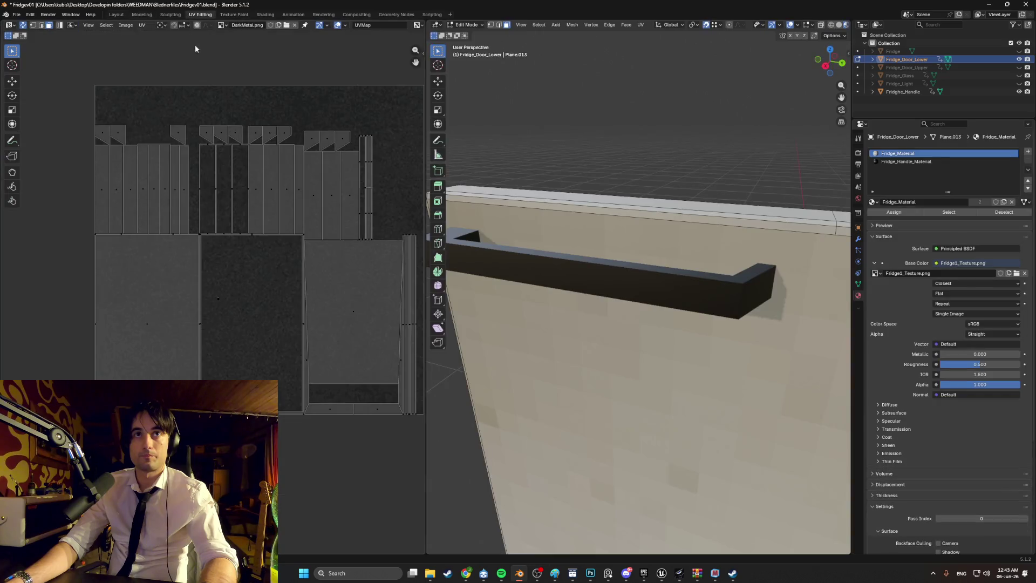
mouse_move(592, 324)
middle_mouse_down()
mouse_move(407, 288)
mouse_move(291, 295)
middle_mouse_up()
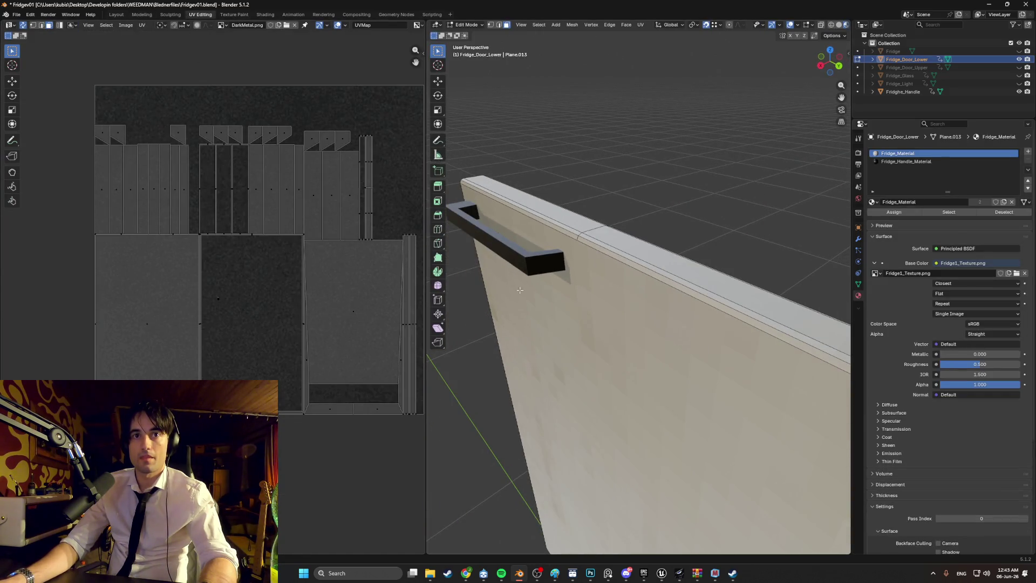
scroll(225, 299, "up", 2)
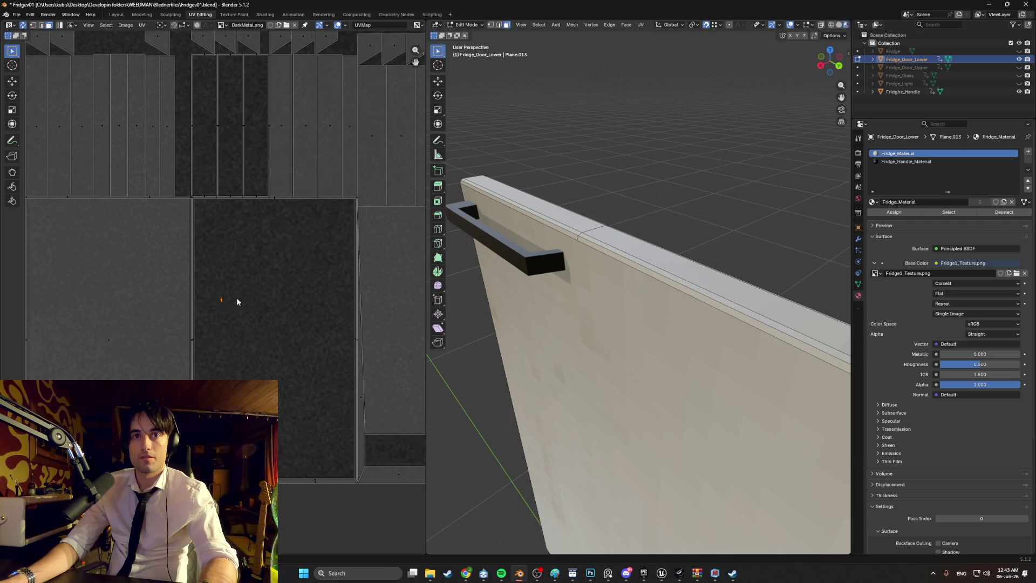
middle_click_drag(485, 302, 570, 304)
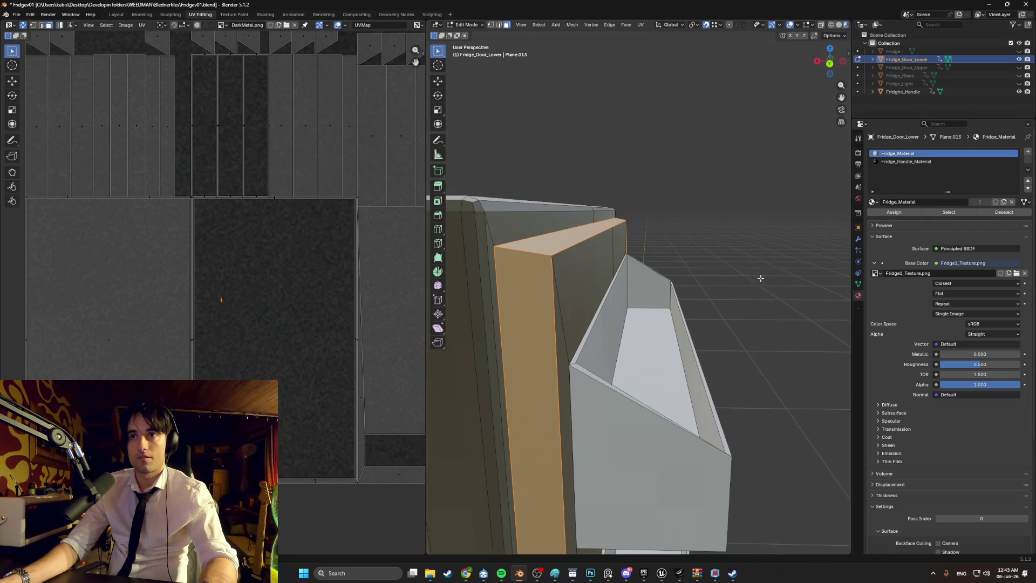
Assign Fridge_Handle_Material to the selected inner-edge strip, then leave Edit Mode
left_click(898, 161)
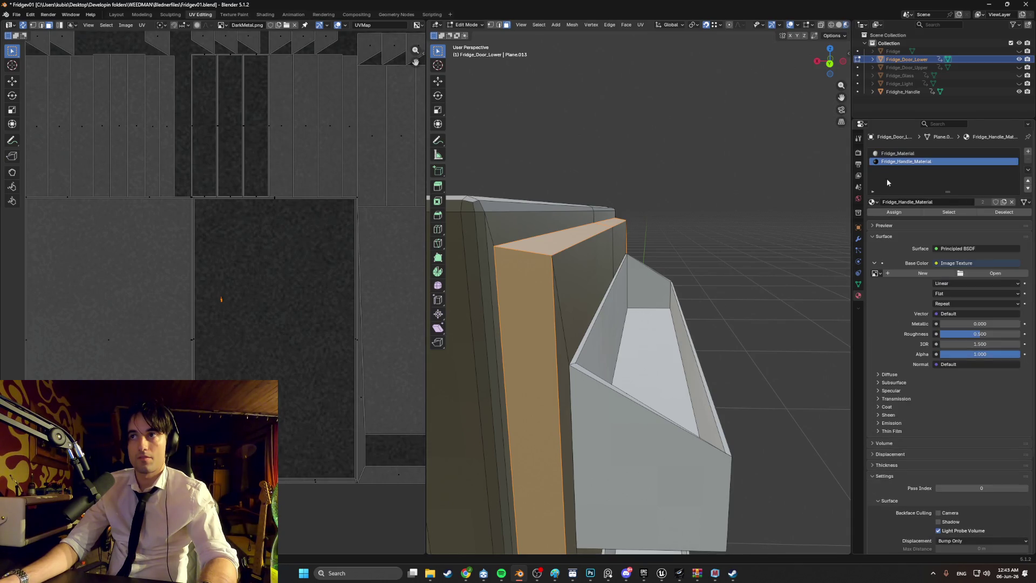
left_click(885, 213)
mouse_move(740, 275)
middle_mouse_down()
mouse_move(621, 289)
mouse_move(552, 281)
middle_mouse_up()
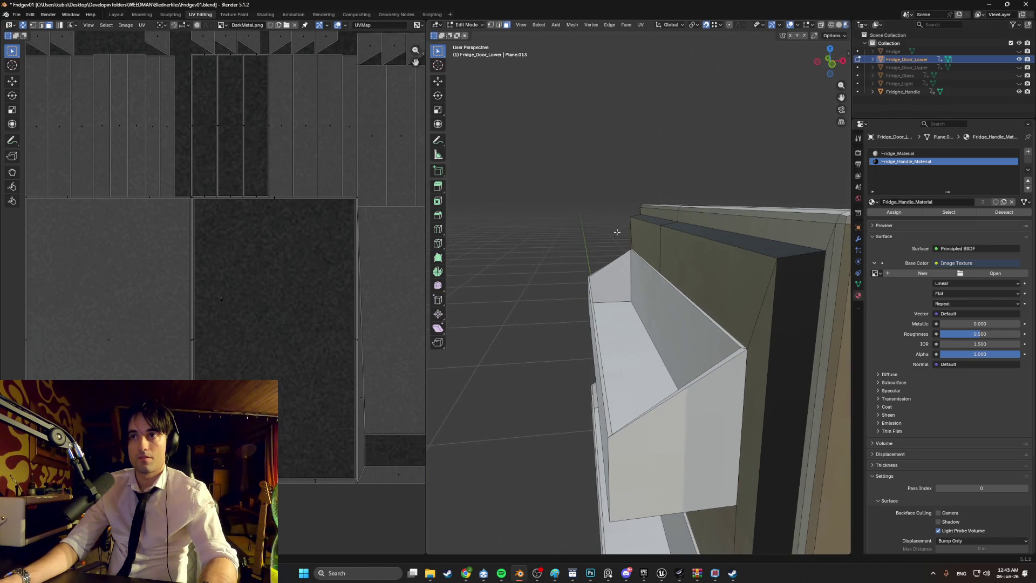
middle_click_drag(617, 232, 660, 276)
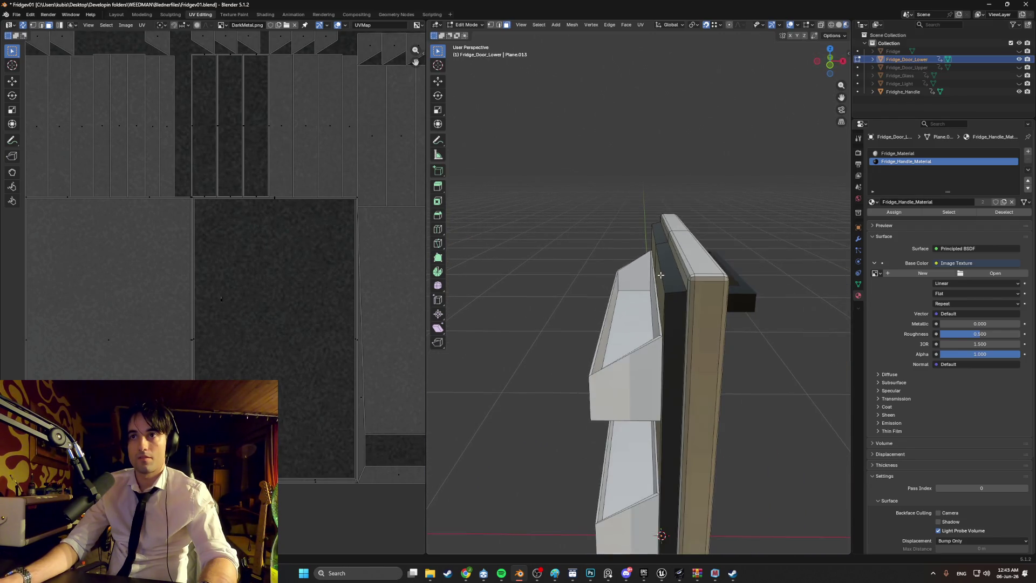
scroll(486, 270, "up", 2)
scroll(723, 294, "up", 6)
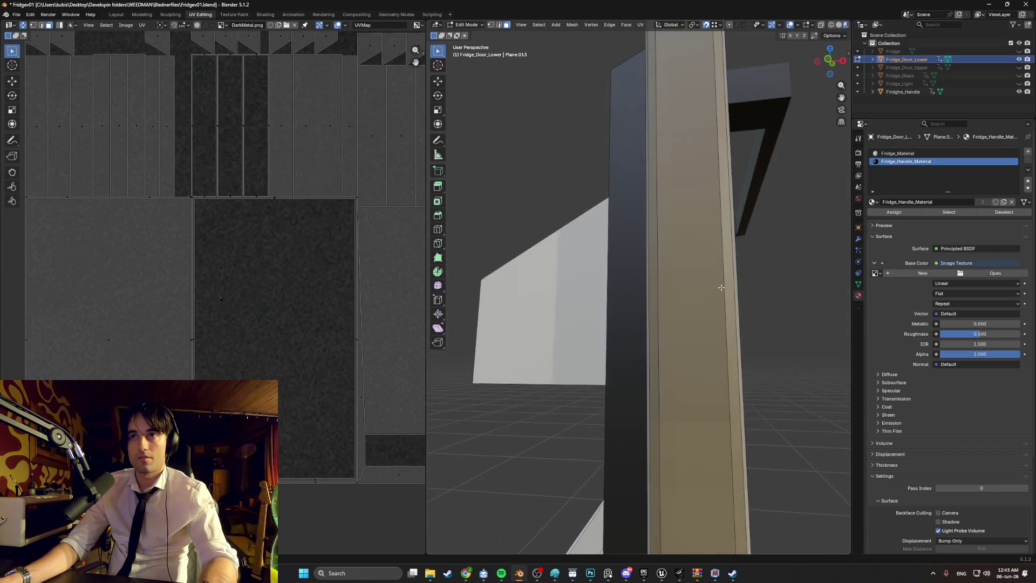
middle_click_drag(721, 287, 725, 290)
mouse_move(815, 310)
middle_mouse_down()
mouse_move(807, 326)
mouse_move(835, 335)
mouse_move(777, 340)
mouse_move(728, 262)
mouse_move(703, 277)
mouse_move(682, 249)
mouse_move(647, 245)
mouse_move(581, 253)
mouse_move(548, 305)
mouse_move(706, 339)
mouse_move(693, 353)
mouse_move(734, 358)
mouse_move(681, 363)
mouse_move(698, 361)
mouse_move(681, 348)
mouse_move(712, 328)
mouse_move(617, 323)
mouse_move(778, 257)
middle_mouse_up()
key("Tab")
key("Tab")
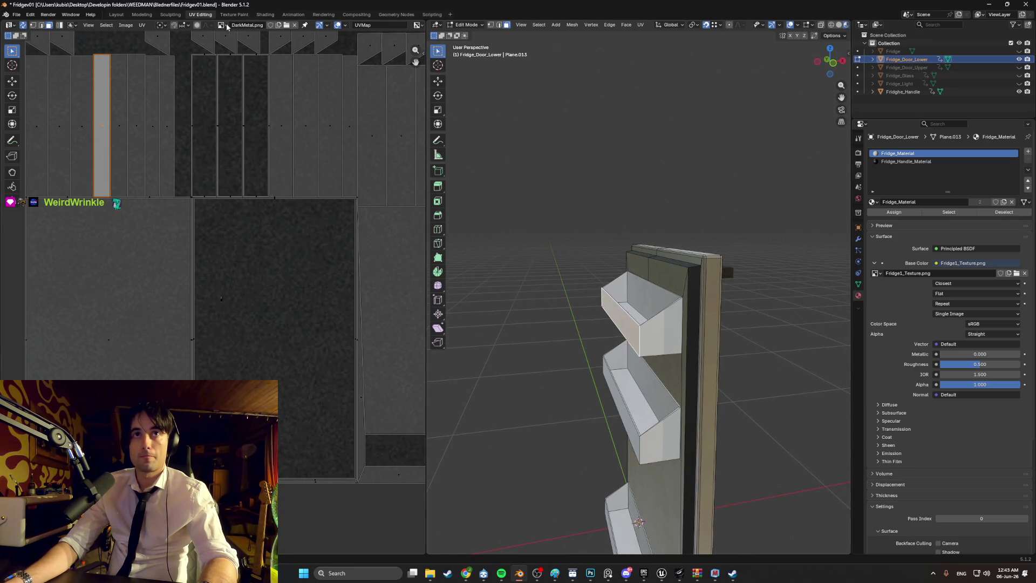
Display Fridge1_Texture.png in the UV editor and check the door texture
left_click(221, 26)
left_click(243, 42)
mouse_move(626, 316)
middle_mouse_down()
mouse_move(641, 310)
mouse_move(572, 309)
mouse_move(716, 324)
mouse_move(649, 314)
middle_mouse_up()
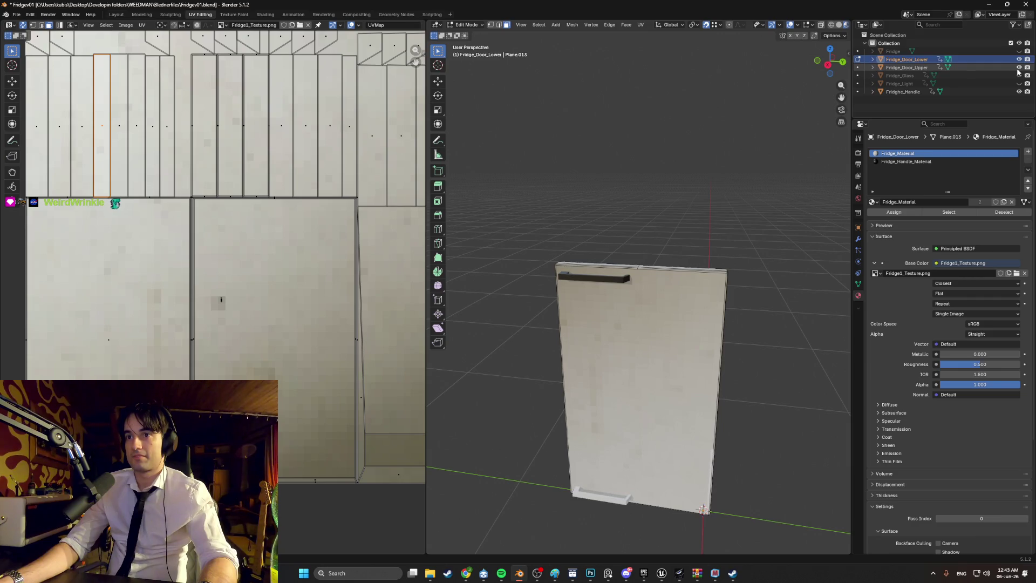
mouse_move(647, 229)
middle_mouse_down()
mouse_move(568, 227)
mouse_move(624, 233)
mouse_move(604, 229)
middle_mouse_up()
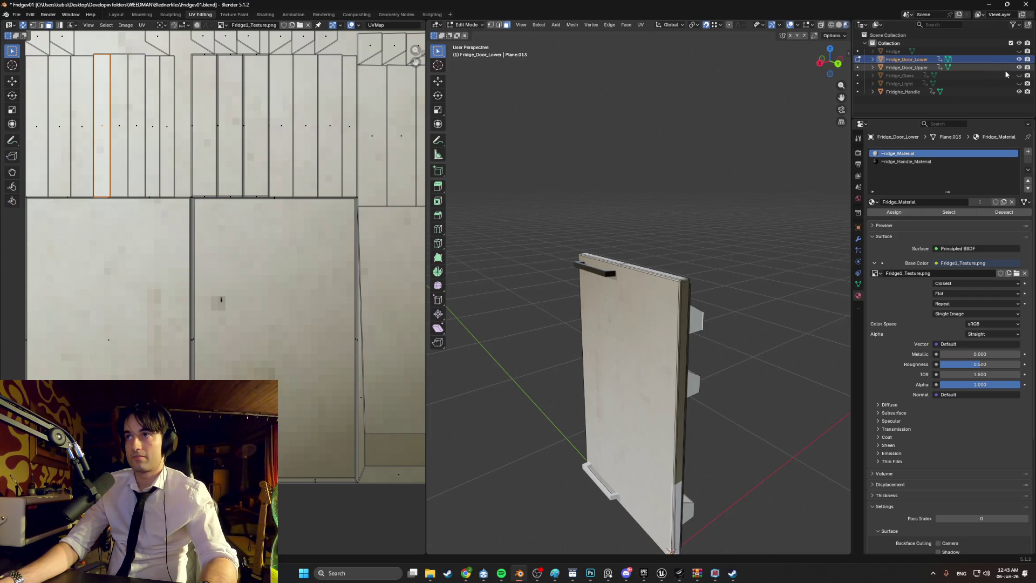
Hide the handle and lower door in the outliner, showing only the upper door
left_click(1019, 92)
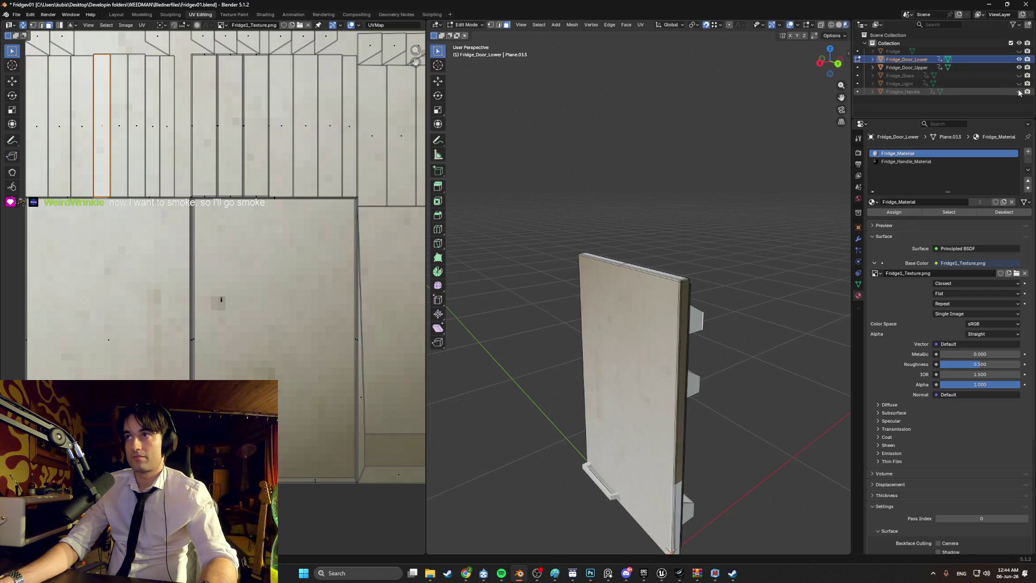
left_click(1020, 67)
left_click(1019, 67, "ctrl")
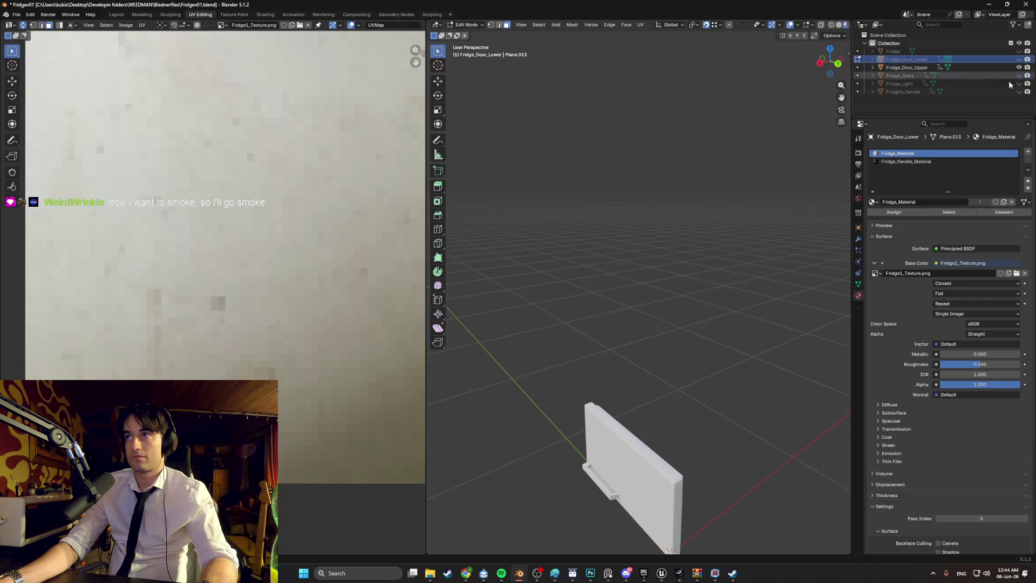
mouse_move(680, 400)
middle_mouse_down()
mouse_move(693, 410)
mouse_move(728, 334)
mouse_move(716, 342)
middle_mouse_up()
key("Tab")
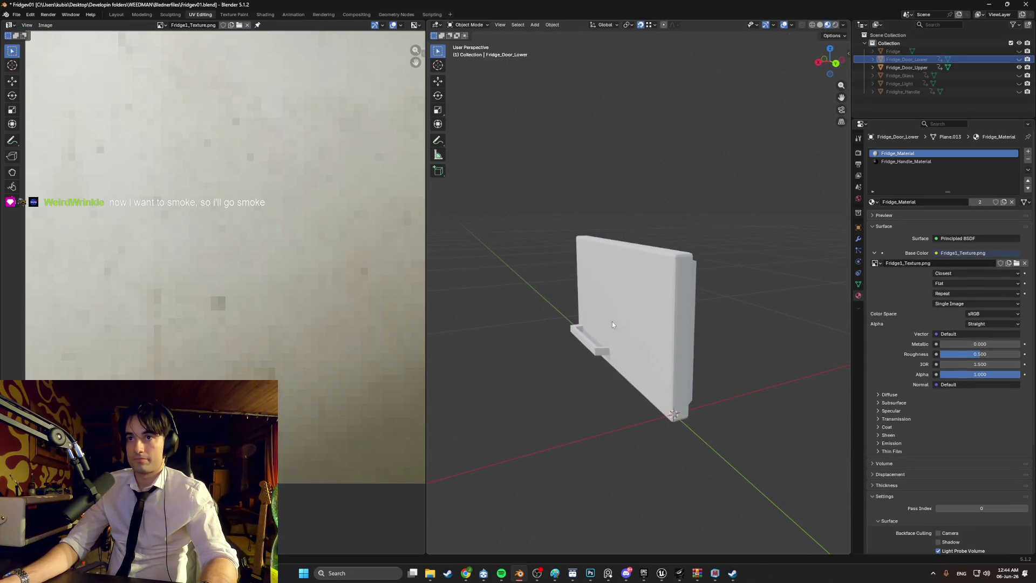
Select Fridge_Door_Upper in Edit Mode and close in on its handle box
left_click(628, 321)
mouse_move(625, 322)
middle_mouse_down()
mouse_move(620, 315)
mouse_move(682, 315)
middle_mouse_up()
key("Tab")
scroll(626, 330, "up", 5)
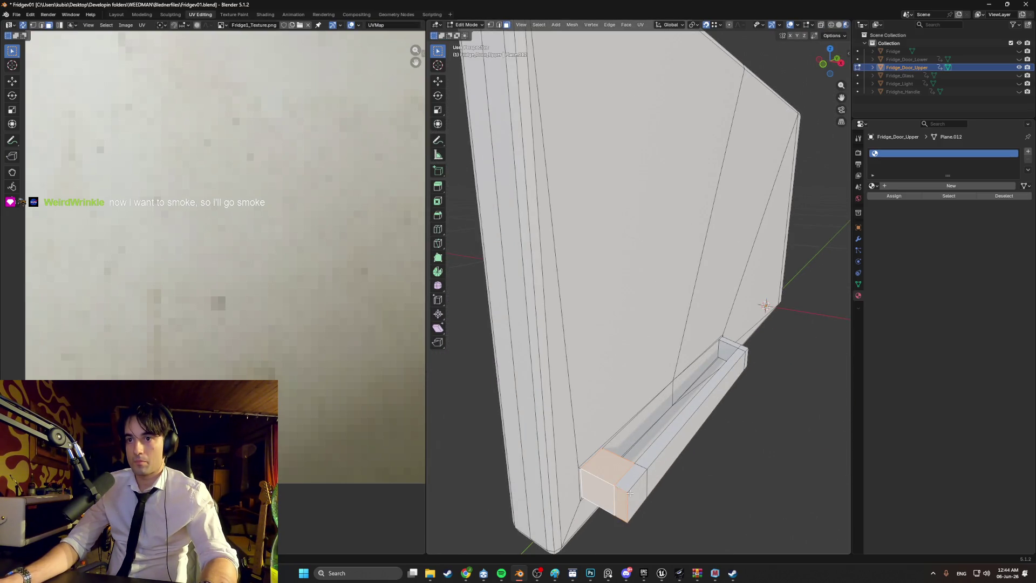
middle_click_drag(642, 478, 712, 427)
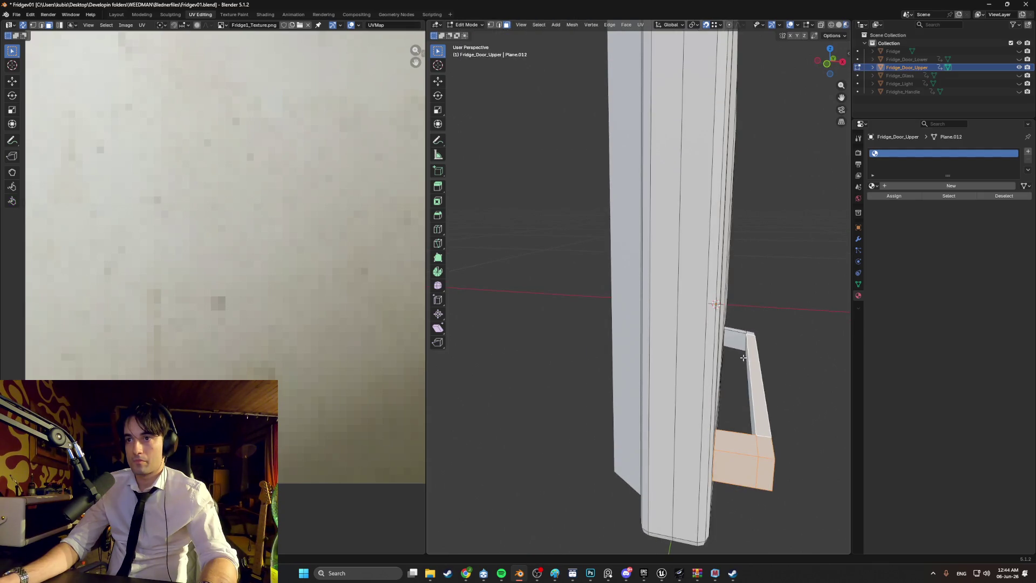
middle_click_drag(747, 352, 592, 362)
scroll(593, 361, "up", 5)
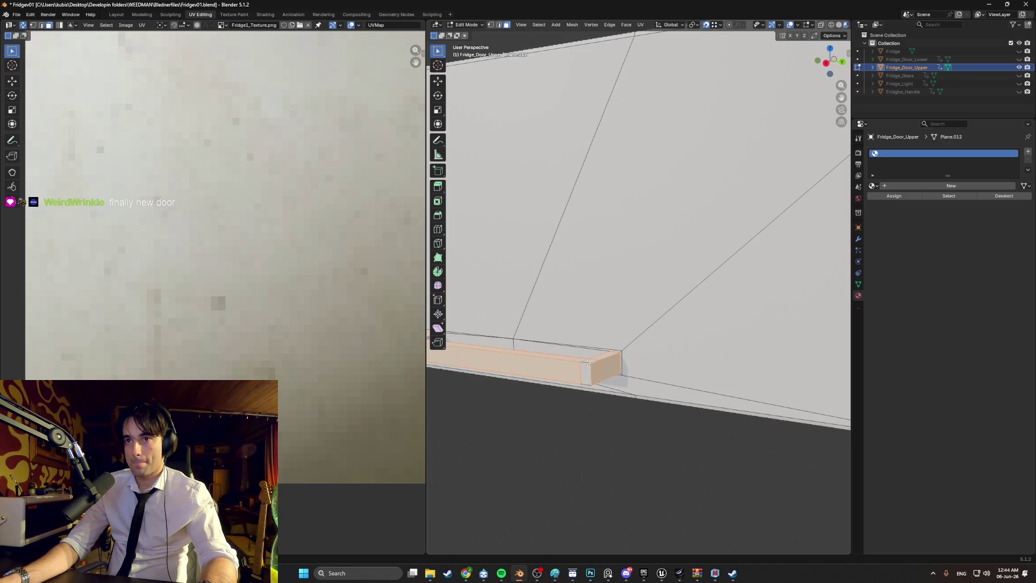
middle_click_drag(587, 363, 601, 317)
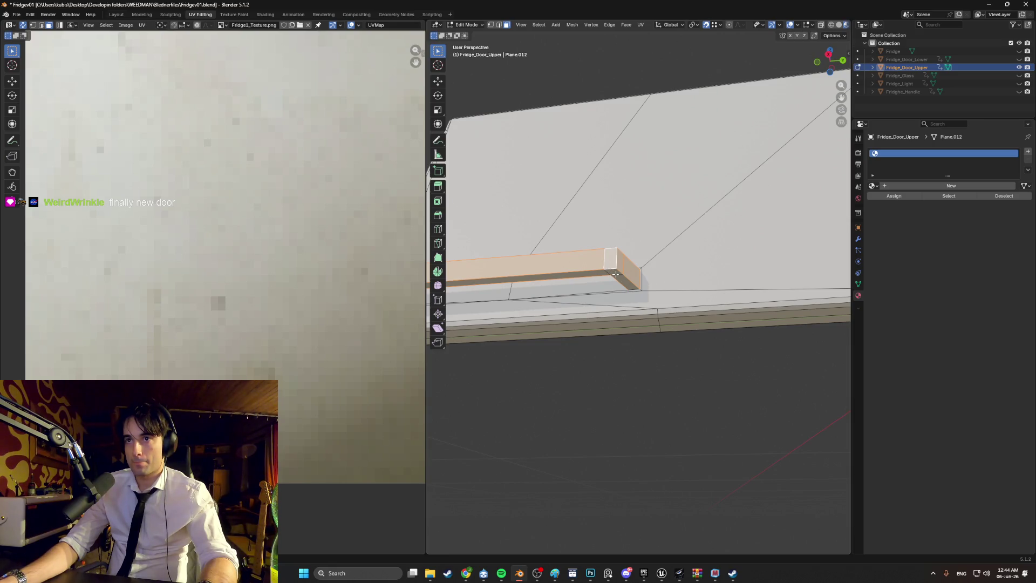
middle_click_drag(601, 291, 657, 292)
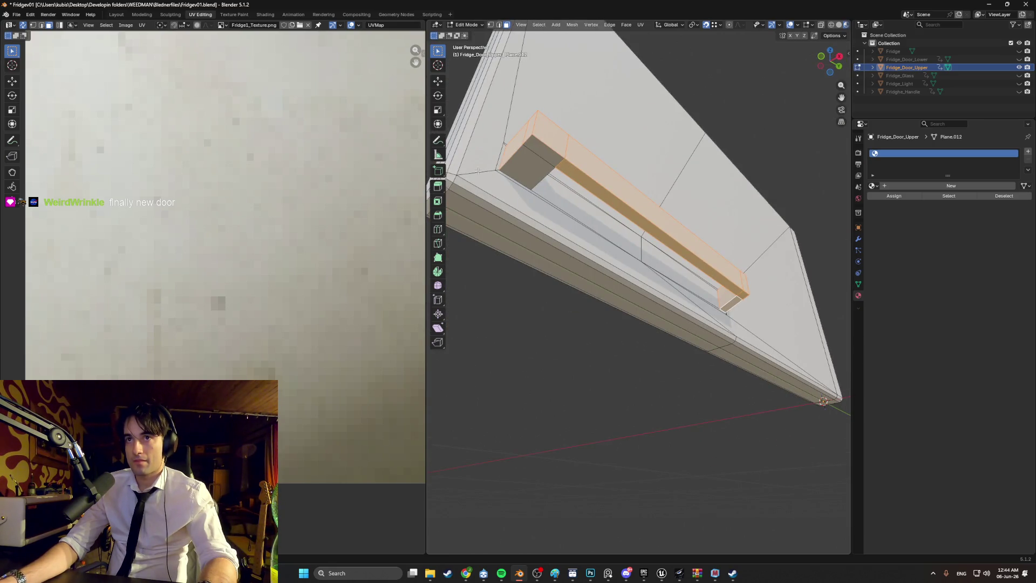
mouse_move(477, 171)
middle_mouse_down()
mouse_move(686, 432)
mouse_move(703, 383)
mouse_move(752, 381)
mouse_move(739, 367)
mouse_move(756, 347)
mouse_move(460, 329)
middle_mouse_up()
Separate the handle by selection into Fridge_Door_Upper.001 and hide it
key("p")
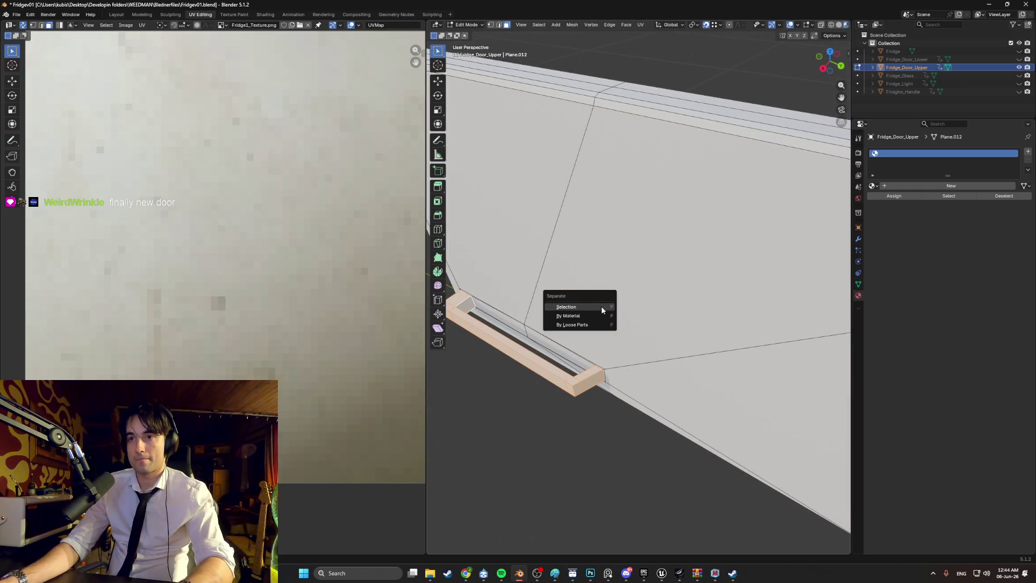
left_click(588, 304)
middle_click_drag(674, 310, 688, 324)
left_click(1019, 76)
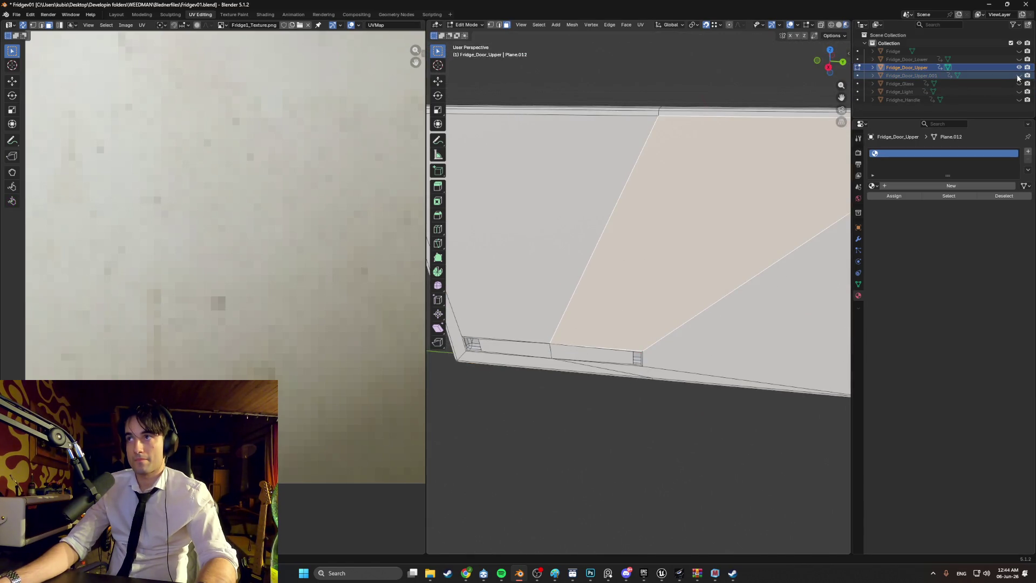
scroll(673, 245, "down", 5)
middle_click_drag(673, 246, 696, 262)
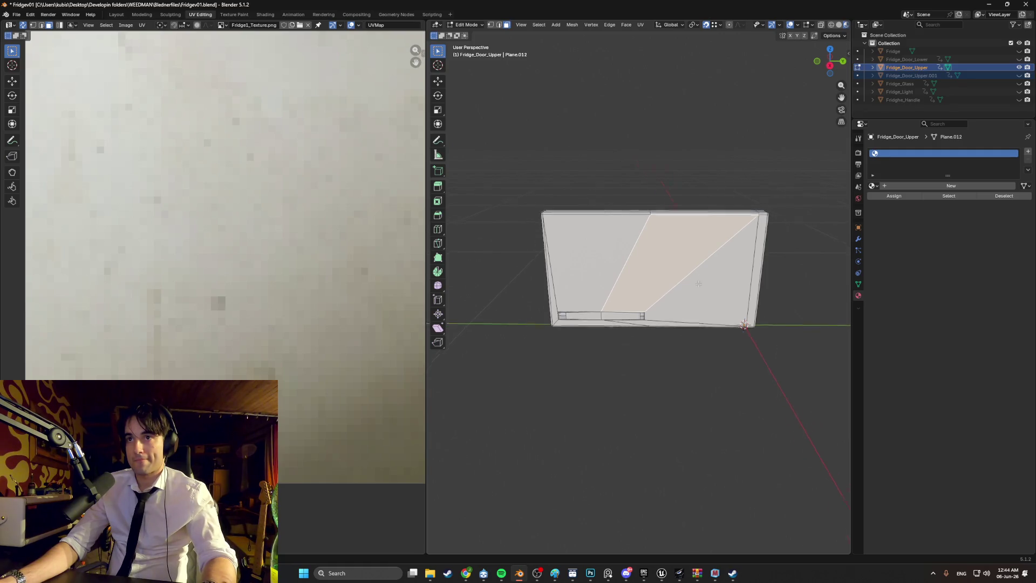
Switch to Right Orthographic view centred on the upper door mesh
key("KP_5")
key("KP_3")
scroll(612, 338, "up", 4)
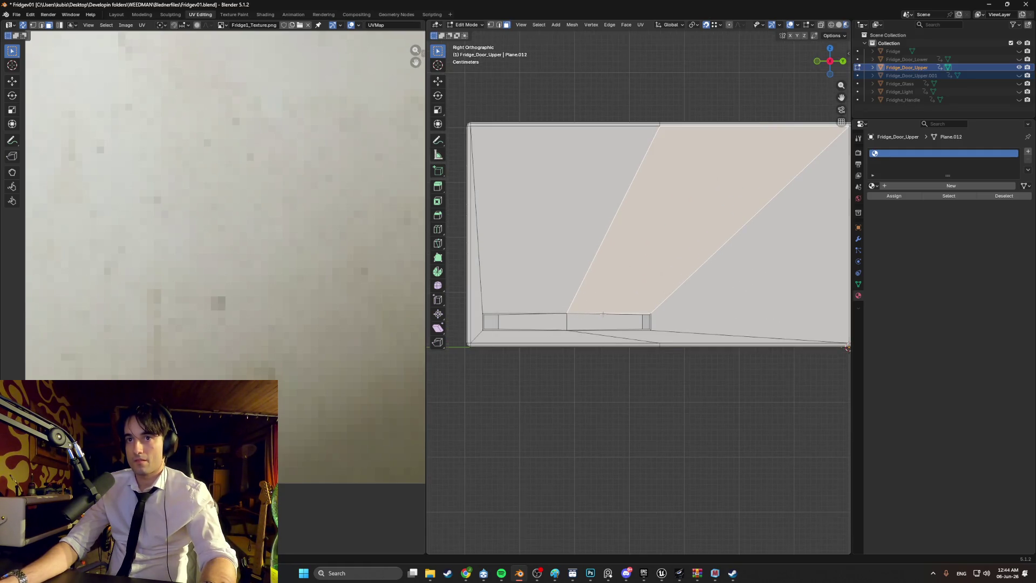
mouse_move(602, 314)
middle_mouse_down("shift")
mouse_move(669, 311)
mouse_move(653, 290)
middle_mouse_up("shift")
scroll(669, 311, "down", 2)
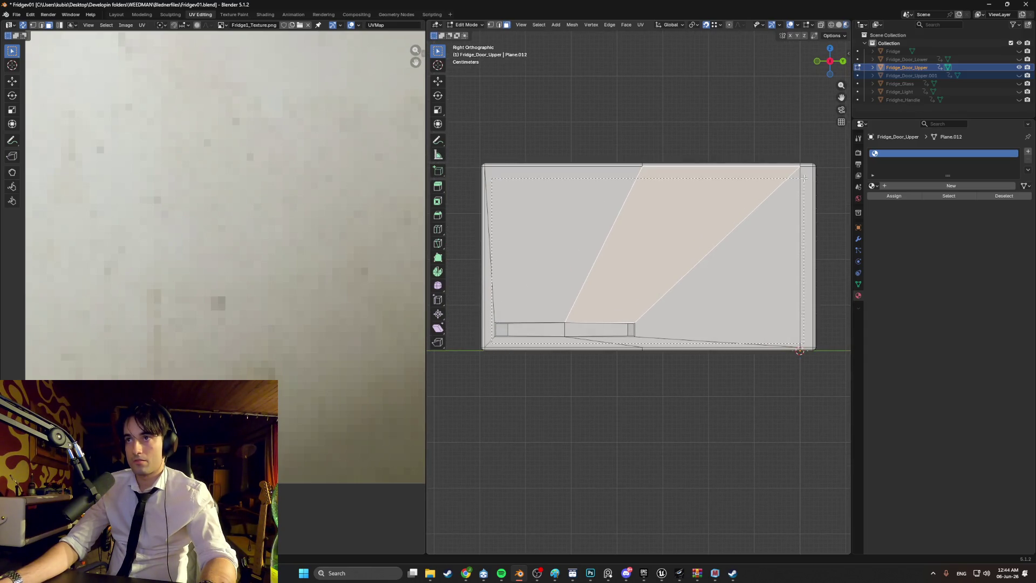
Box-select the door panel faces and delete them with X > Faces
left_click_drag(806, 172, 806, 173)
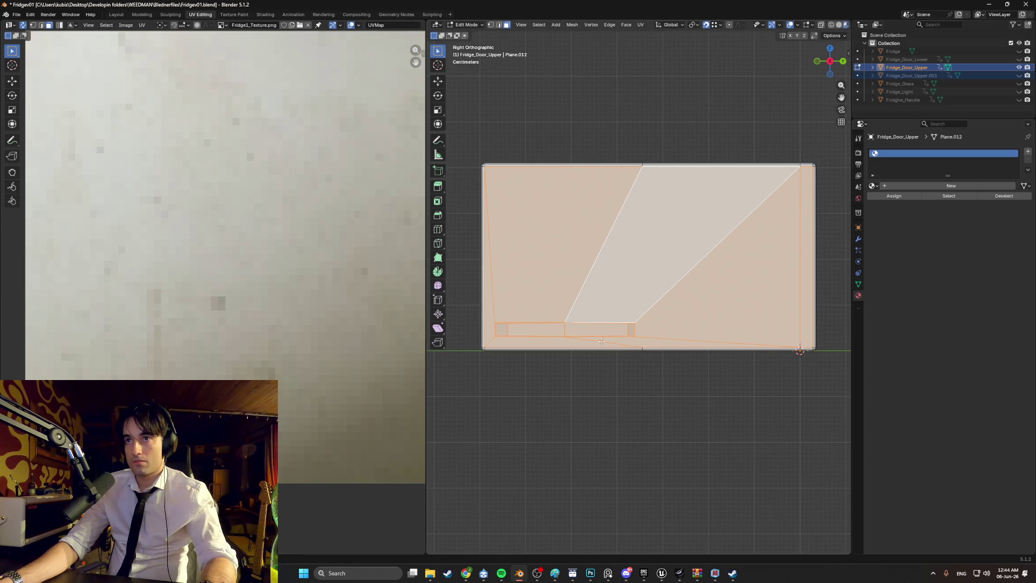
scroll(601, 341, "up", 2)
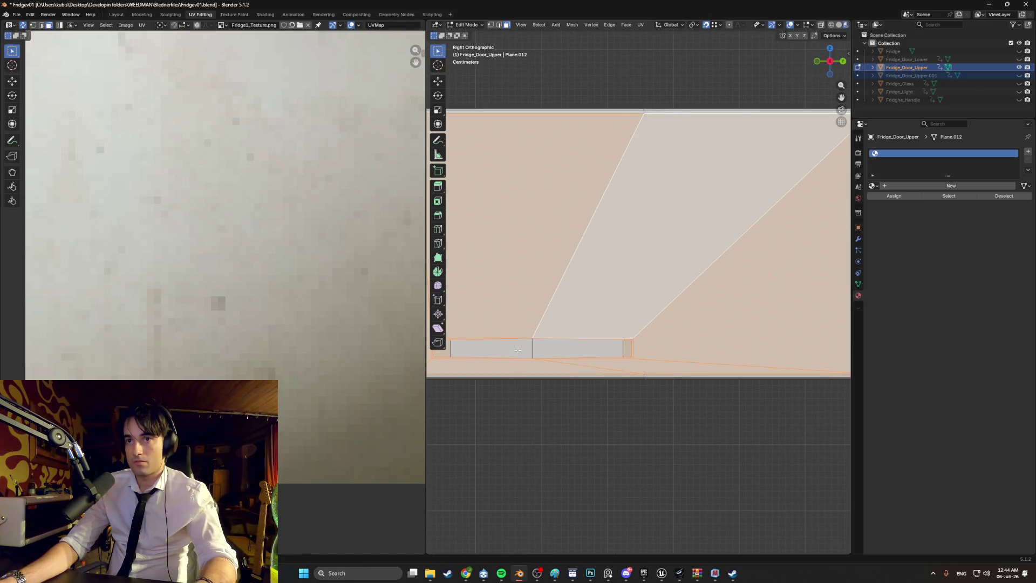
mouse_move(457, 356)
middle_mouse_down("shift")
mouse_move(477, 342)
mouse_move(556, 332)
mouse_move(612, 327)
mouse_move(643, 344)
mouse_move(647, 329)
mouse_move(712, 331)
mouse_move(696, 296)
mouse_move(709, 300)
mouse_move(653, 318)
middle_mouse_up("shift")
key("x")
left_click(613, 326)
key("x")
left_click(680, 301)
scroll(653, 318, "up", 5)
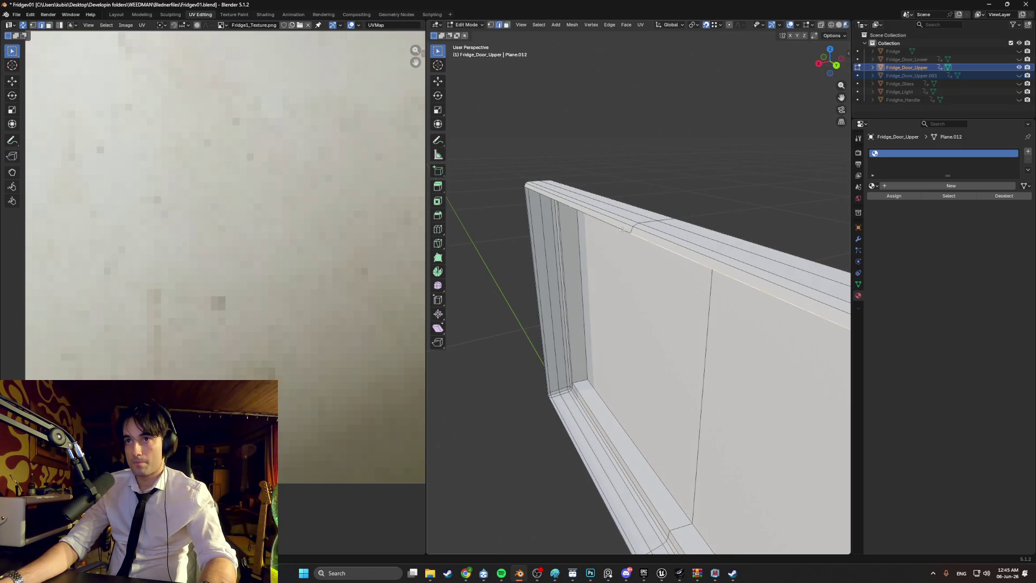
Delete the leftover face on the door's top, then clear the selection
middle_click_drag(622, 229, 612, 467)
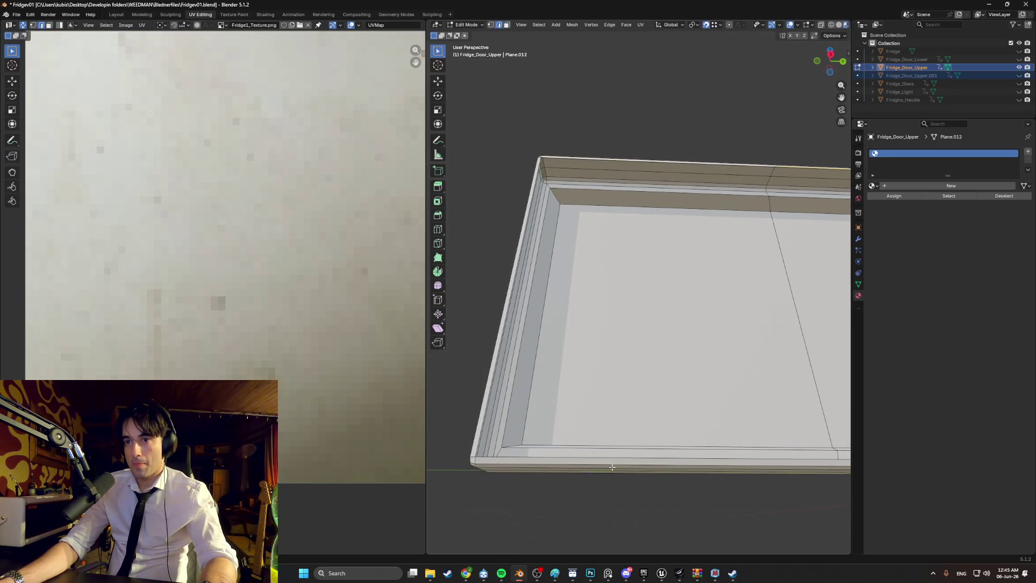
mouse_move(666, 431)
middle_mouse_down()
mouse_move(570, 455)
mouse_move(610, 390)
mouse_move(638, 254)
mouse_move(632, 291)
middle_mouse_up()
key("x")
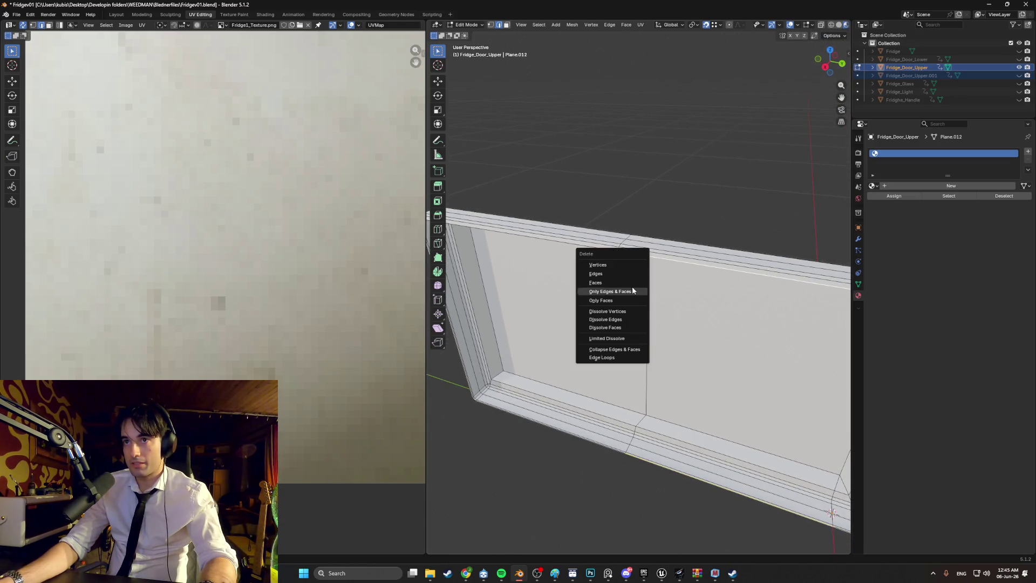
left_click(629, 283)
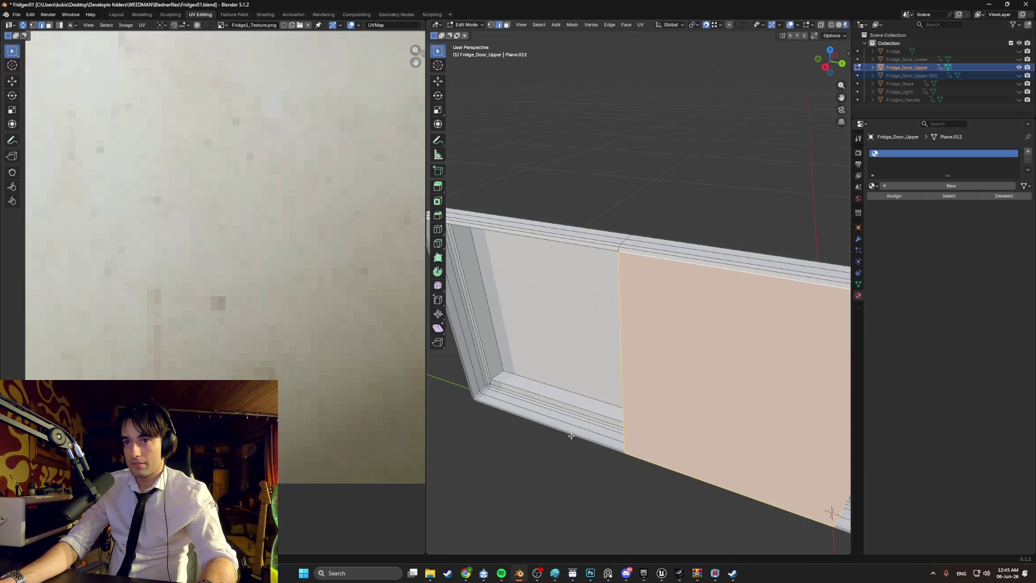
mouse_move(571, 435)
middle_mouse_down()
mouse_move(651, 444)
mouse_move(639, 264)
mouse_move(638, 314)
middle_mouse_up()
key("alt+a")
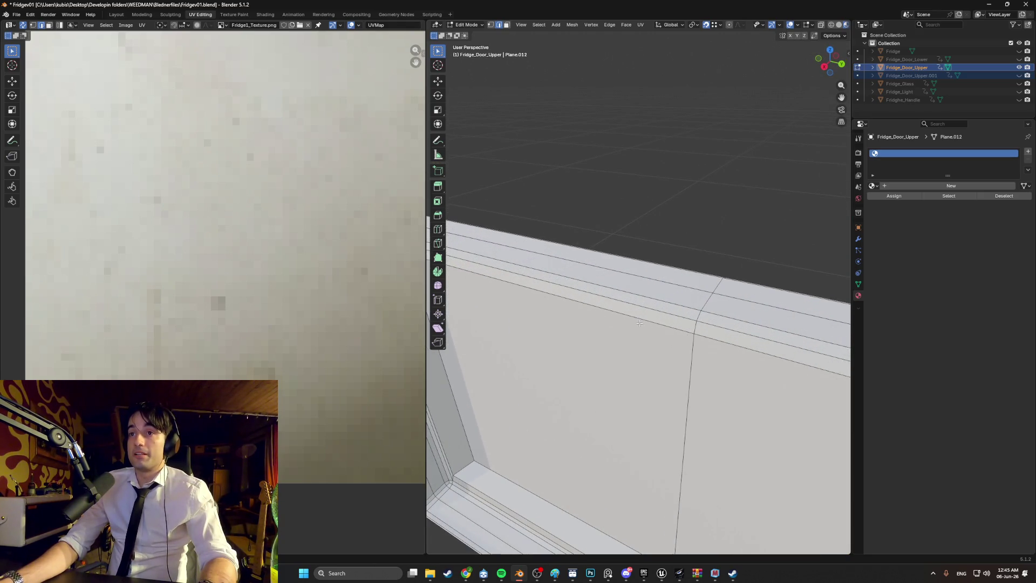
Select the door's front face and its linked geometry, inspecting the whole panel
right_click(642, 319)
left_click(643, 324)
key("l")
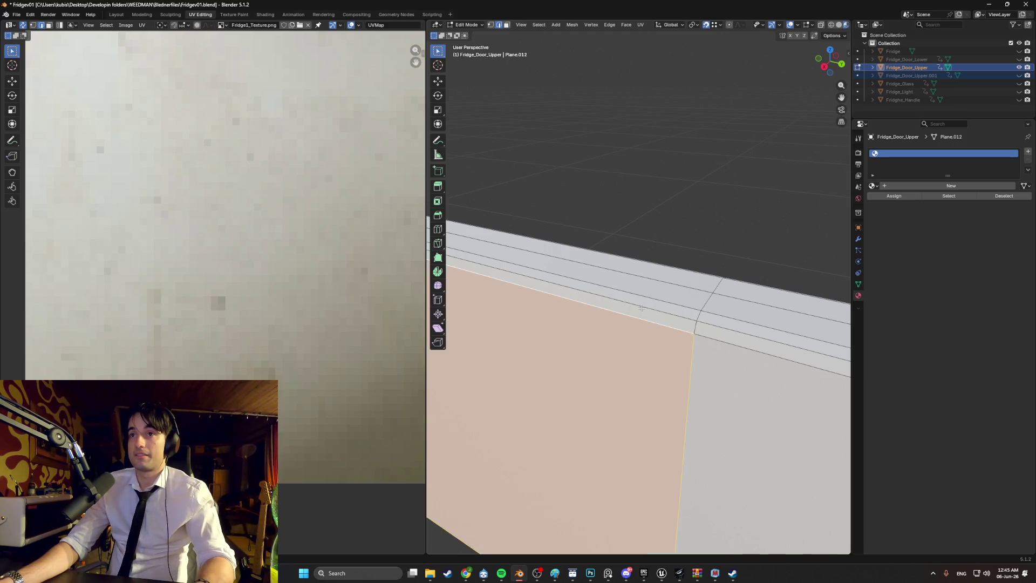
middle_click_drag(647, 323, 661, 267)
scroll(658, 248, "down", 5)
mouse_move(661, 231)
middle_mouse_down()
mouse_move(514, 221)
mouse_move(667, 231)
middle_mouse_up()
scroll(668, 231, "up", 3)
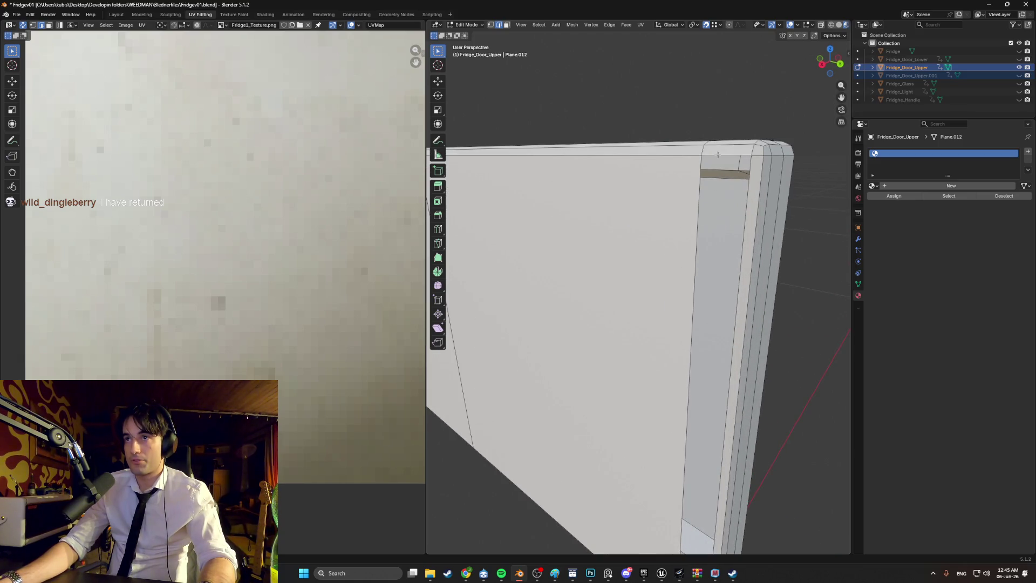
middle_click_drag(717, 154, 699, 185)
mouse_move(699, 192)
middle_mouse_down("shift")
mouse_move(669, 81)
mouse_move(639, 436)
middle_mouse_up("shift")
Check the inner face strip from below, then select the entire door mesh
middle_click_drag(644, 486, 695, 412)
left_click(678, 396)
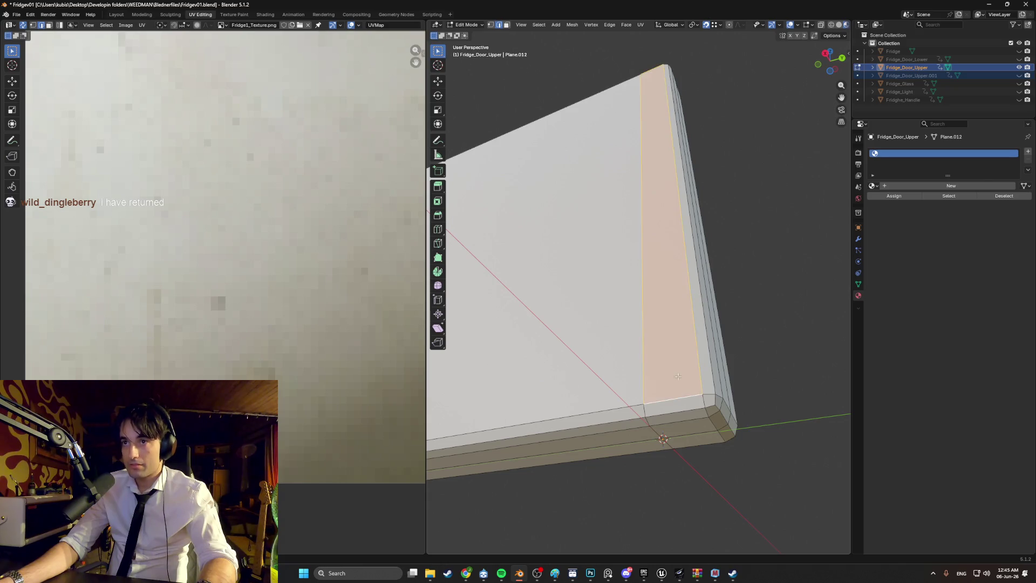
left_click(730, 266)
mouse_move(731, 266)
middle_mouse_down()
mouse_move(587, 298)
mouse_move(667, 309)
mouse_move(595, 311)
mouse_move(731, 286)
middle_mouse_up()
scroll(615, 302, "down", 4)
key("a")
Assign Fridge_Material to all the upper door's faces
left_click(871, 187)
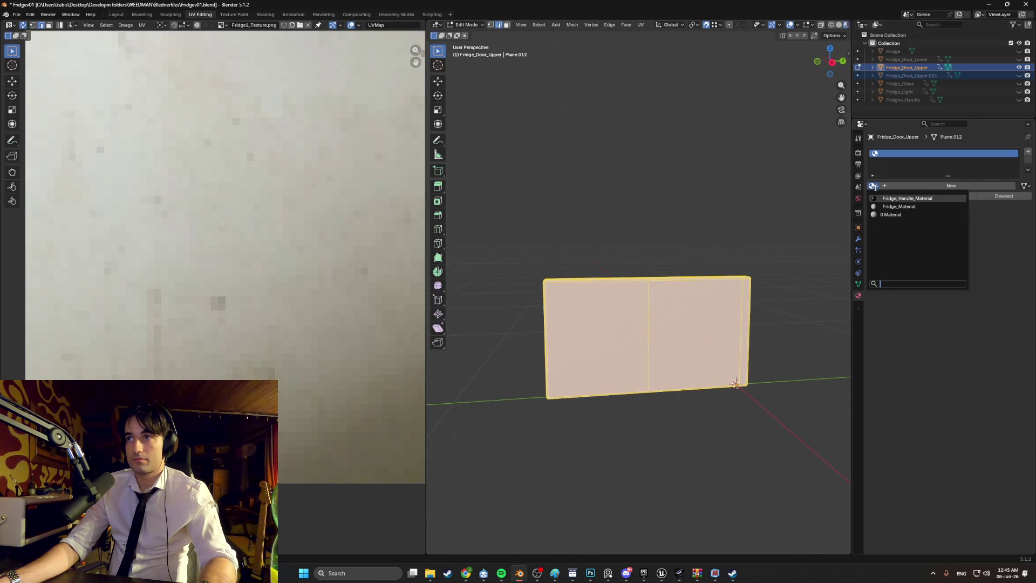
left_click(899, 204)
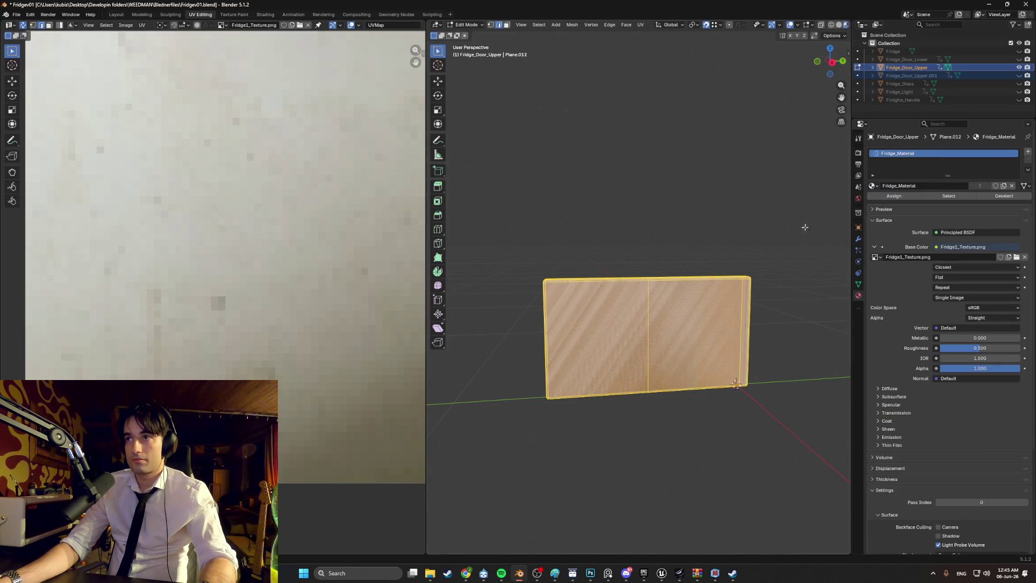
left_click(896, 197)
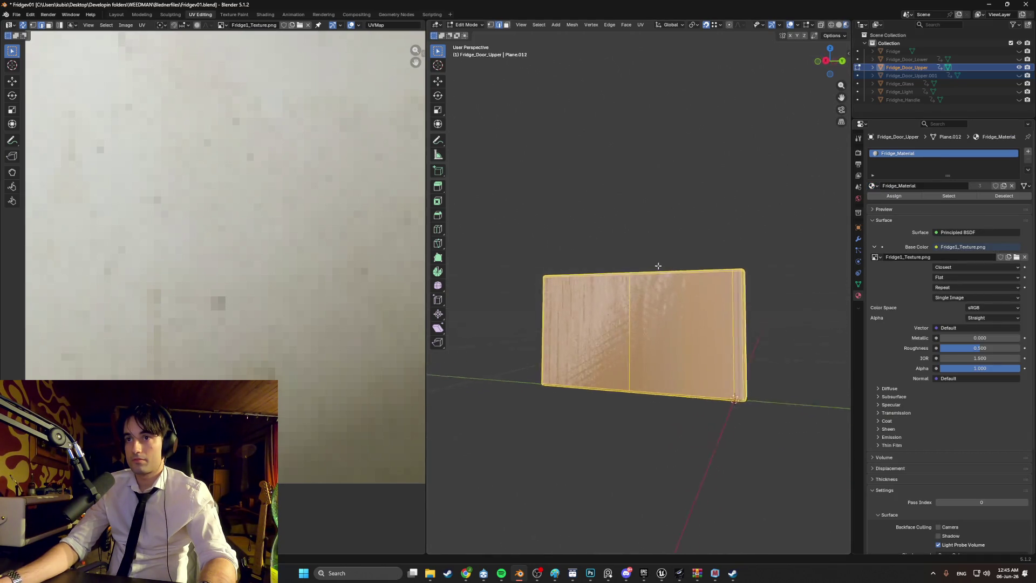
scroll(657, 303, "up", 5)
scroll(657, 303, "down", 3)
left_click(648, 230)
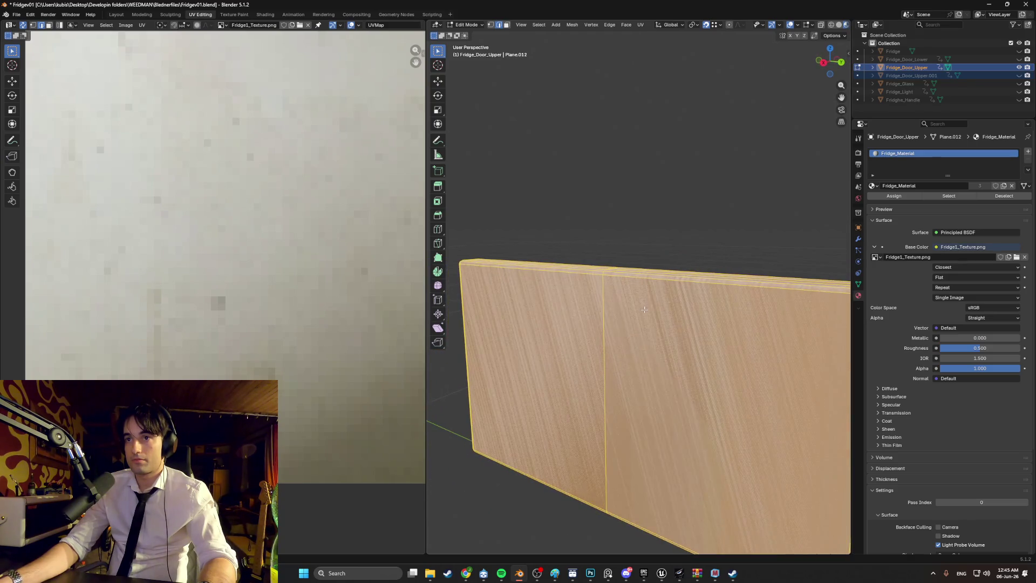
Toggle to Object Mode and back to Edit Mode to view the textured door
scroll(660, 234, "up", 3)
mouse_move(659, 234)
middle_mouse_down()
mouse_move(682, 222)
mouse_move(689, 233)
mouse_move(659, 245)
mouse_move(557, 229)
mouse_move(655, 238)
middle_mouse_up()
scroll(276, 267, "down", 1)
scroll(276, 267, "down", 10)
scroll(270, 267, "up", 1)
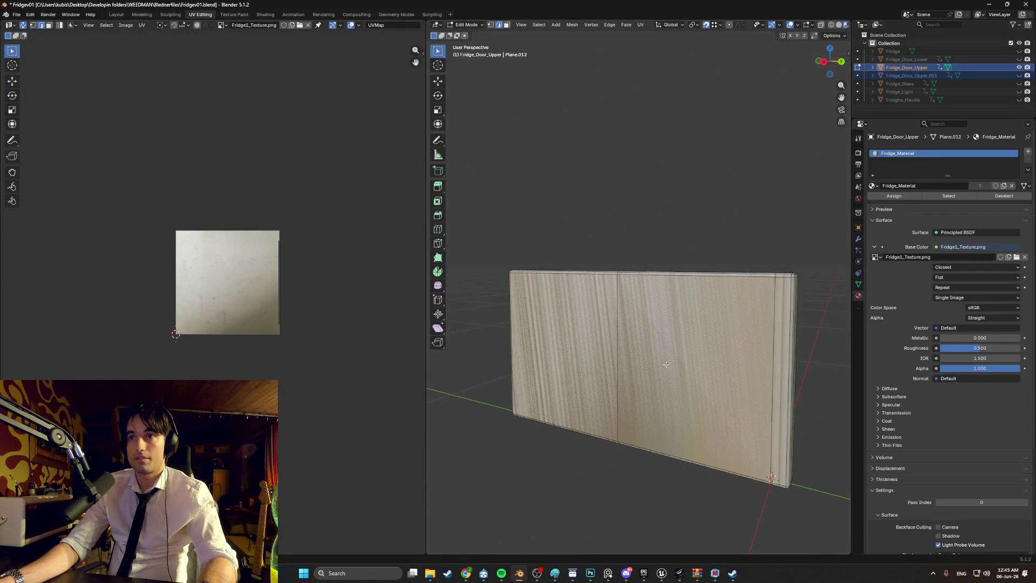
key("Tab")
scroll(655, 349, "up", 1)
mouse_move(668, 354)
middle_mouse_down()
mouse_move(676, 370)
mouse_move(652, 371)
middle_mouse_up()
key("Tab")
Smart UV Project the whole door and move its UV islands up onto Fridge1_Texture.png
key("a")
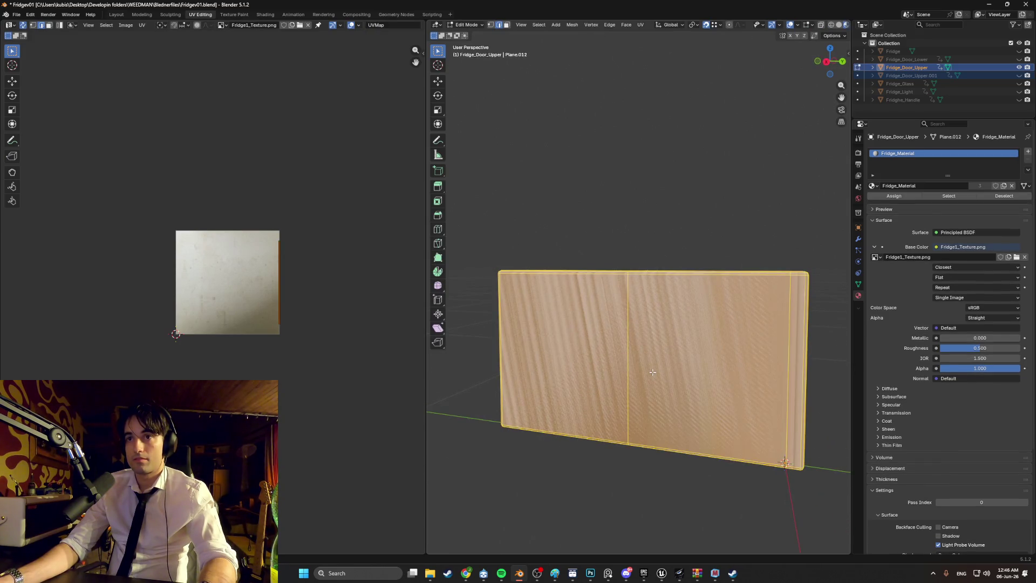
key("u")
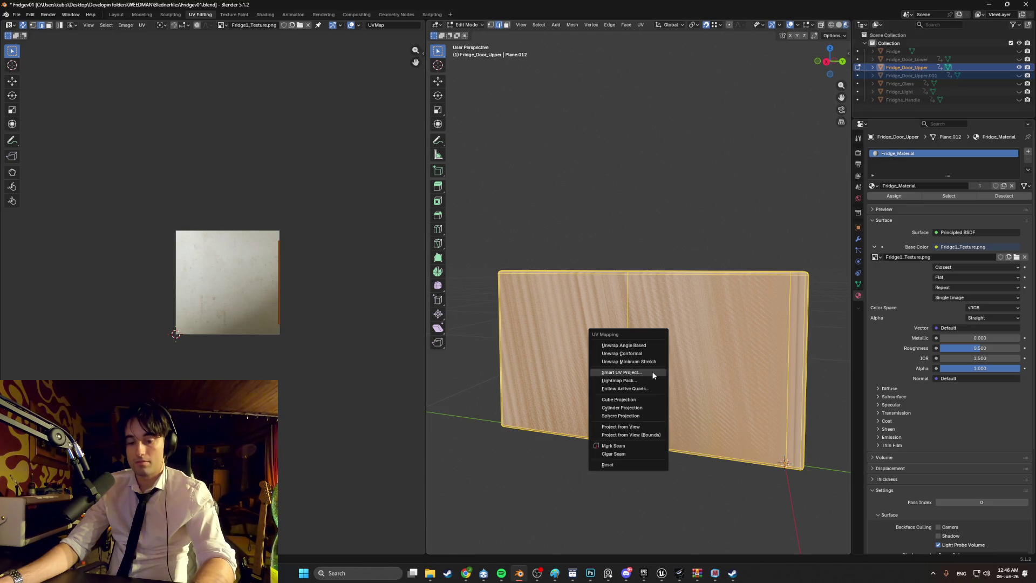
left_click(643, 372)
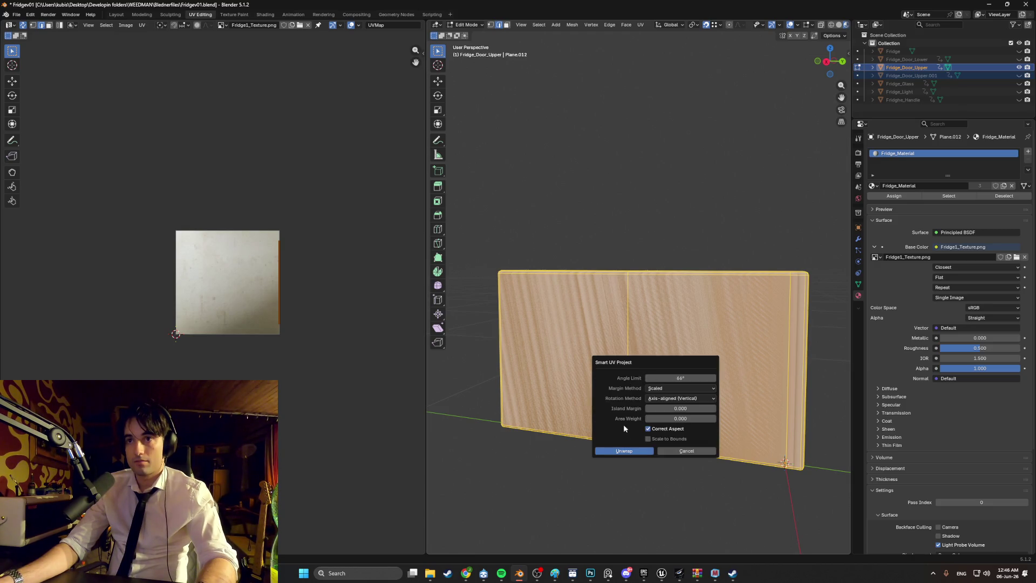
left_click(623, 453)
scroll(225, 267, "up", 5)
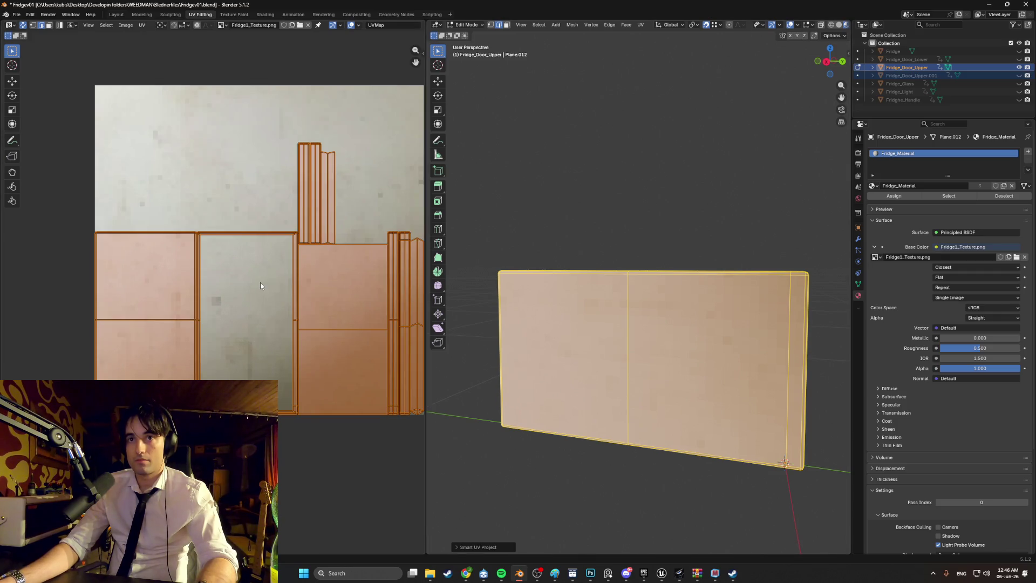
key("g")
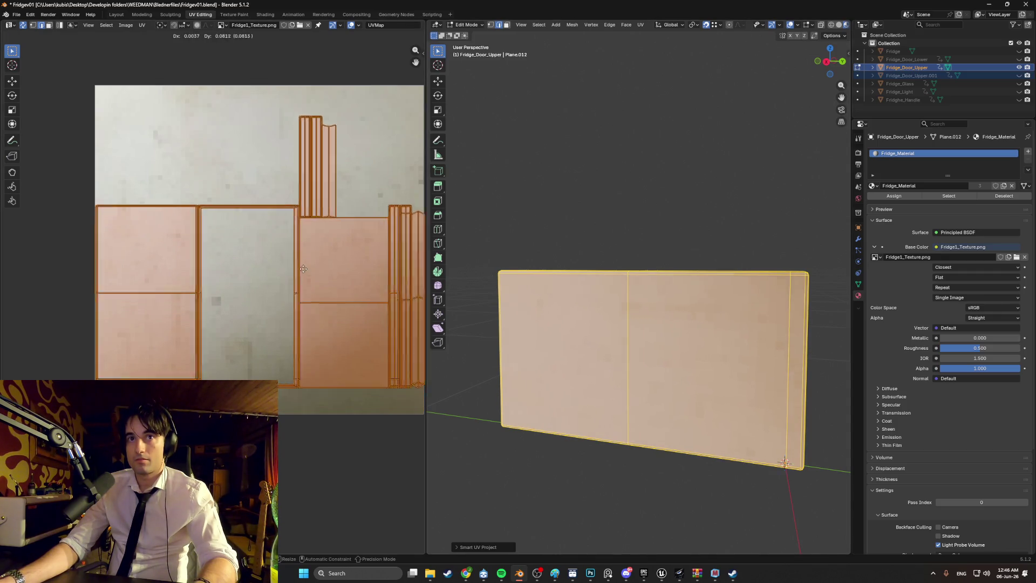
left_click(305, 244)
Switch to face select mode and select the door's right side face
key("alt+a")
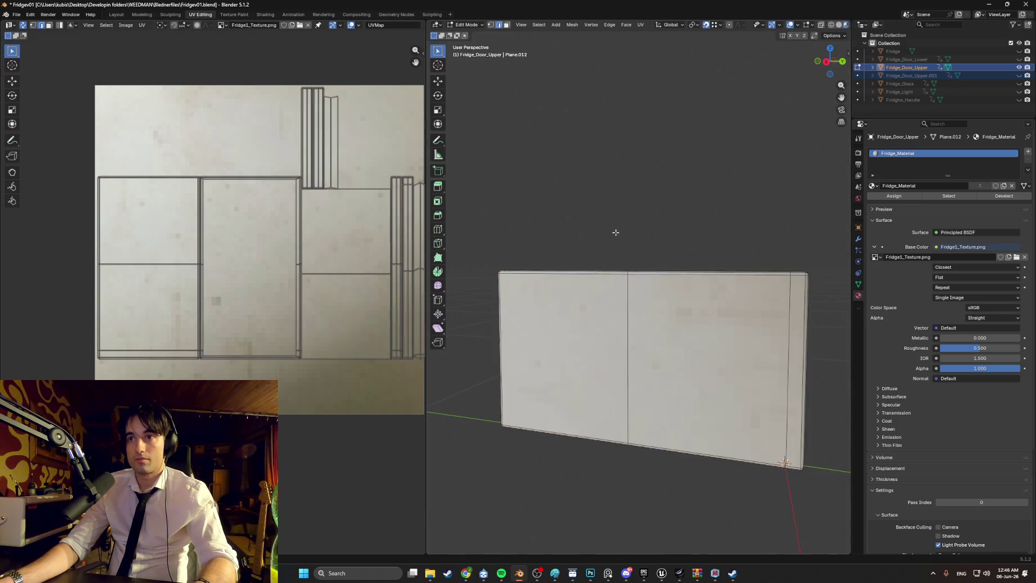
mouse_move(615, 231)
middle_mouse_down()
mouse_move(779, 248)
mouse_move(723, 252)
mouse_move(756, 253)
middle_mouse_up()
key("1")
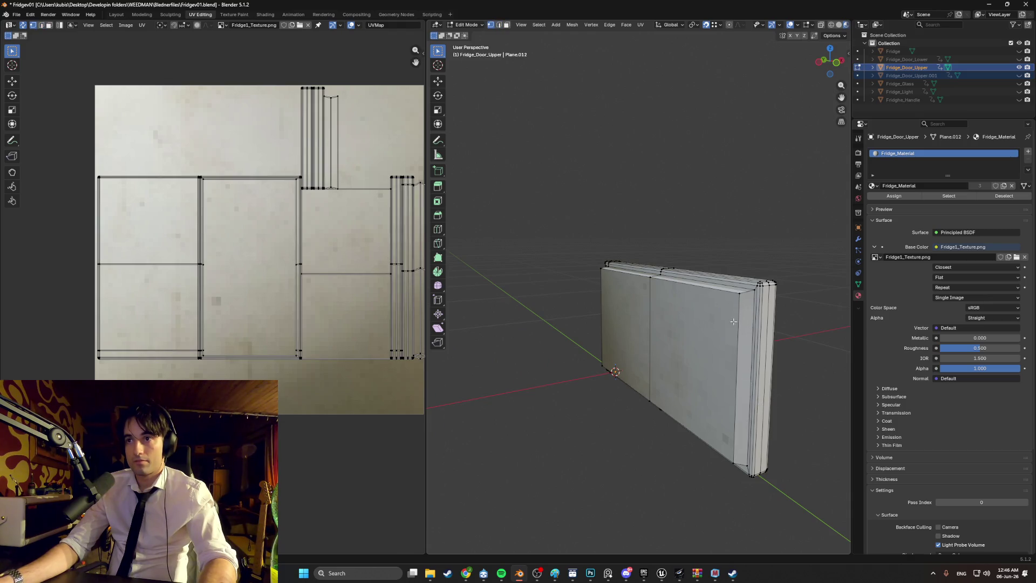
key("3")
left_click(742, 324)
mouse_move(742, 323)
middle_mouse_down()
mouse_move(619, 263)
mouse_move(657, 261)
mouse_move(523, 269)
middle_mouse_up()
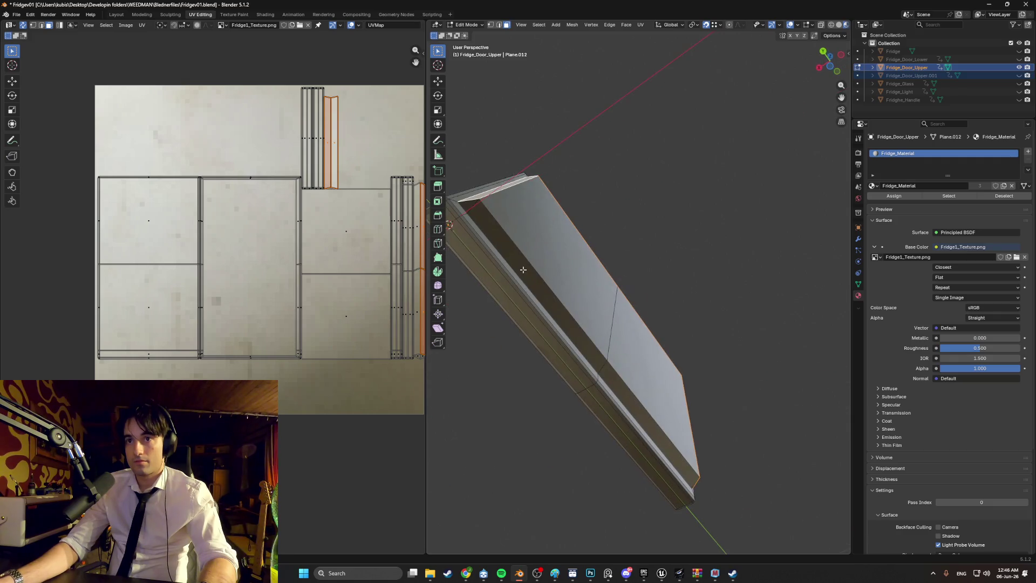
Add two narrow side faces, try Fridge_Handle_Material on the slot, then undo it
left_click(545, 295, "shift")
left_click(622, 375, "shift")
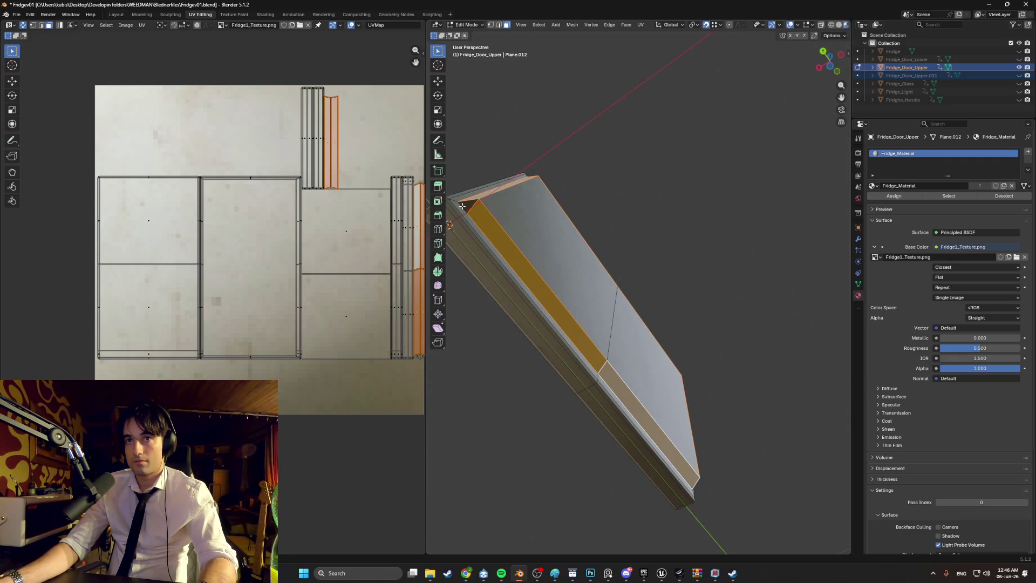
middle_click_drag(462, 206, 833, 248)
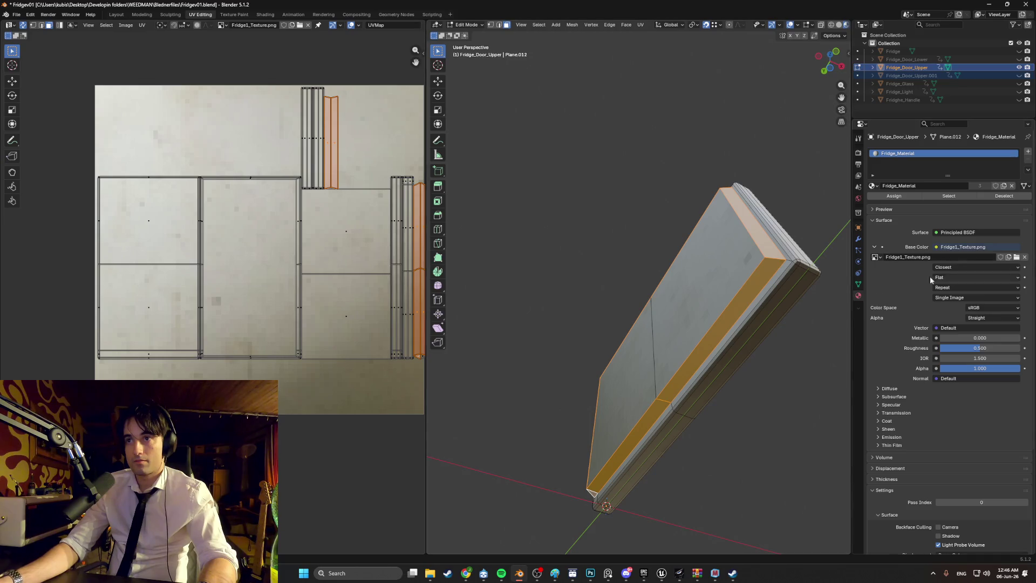
mouse_move(841, 291)
middle_mouse_down()
mouse_move(767, 299)
mouse_move(760, 335)
middle_mouse_up()
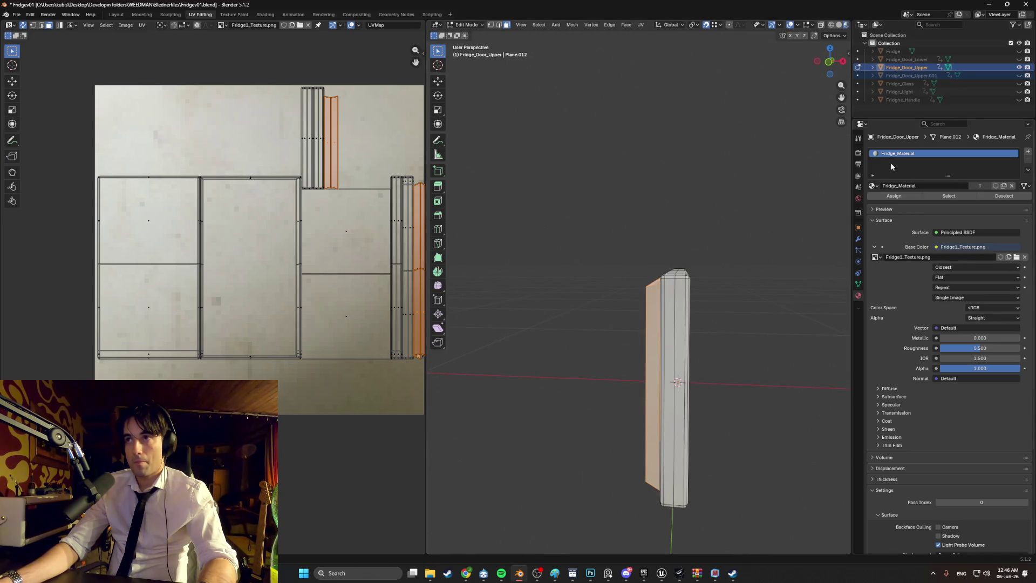
left_click(876, 188)
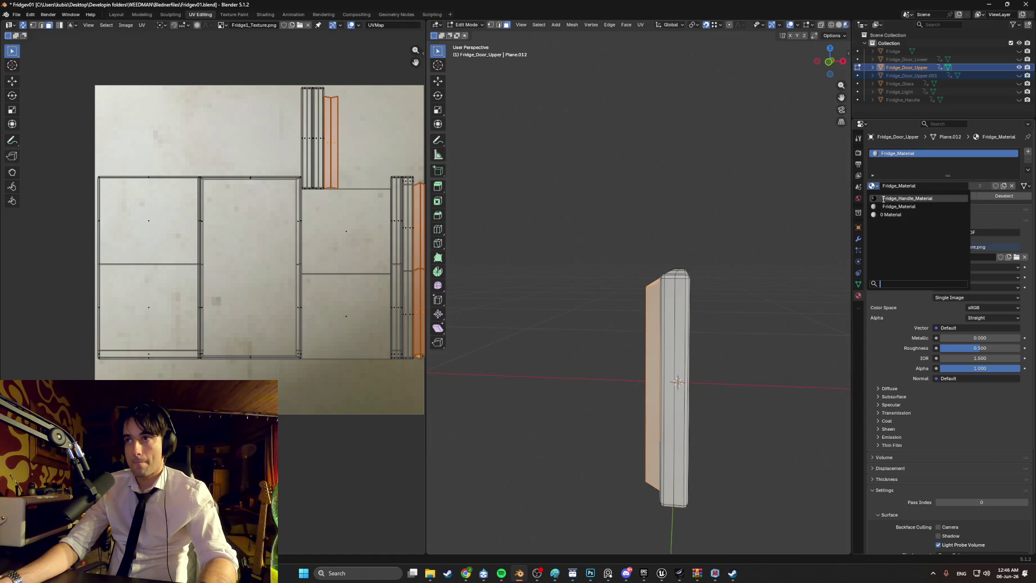
left_click(900, 203)
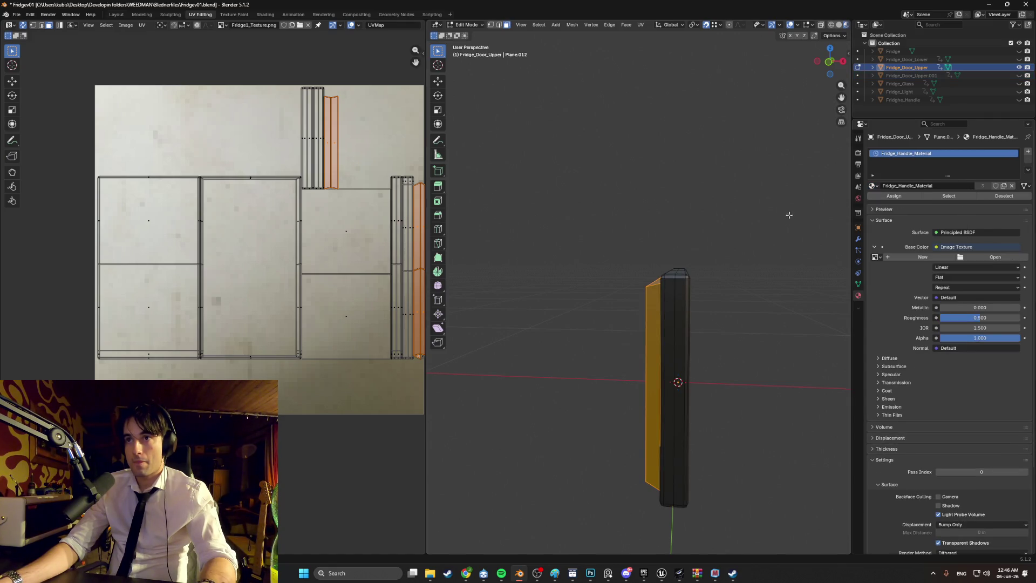
key("alt+a")
key("ctrl+z")
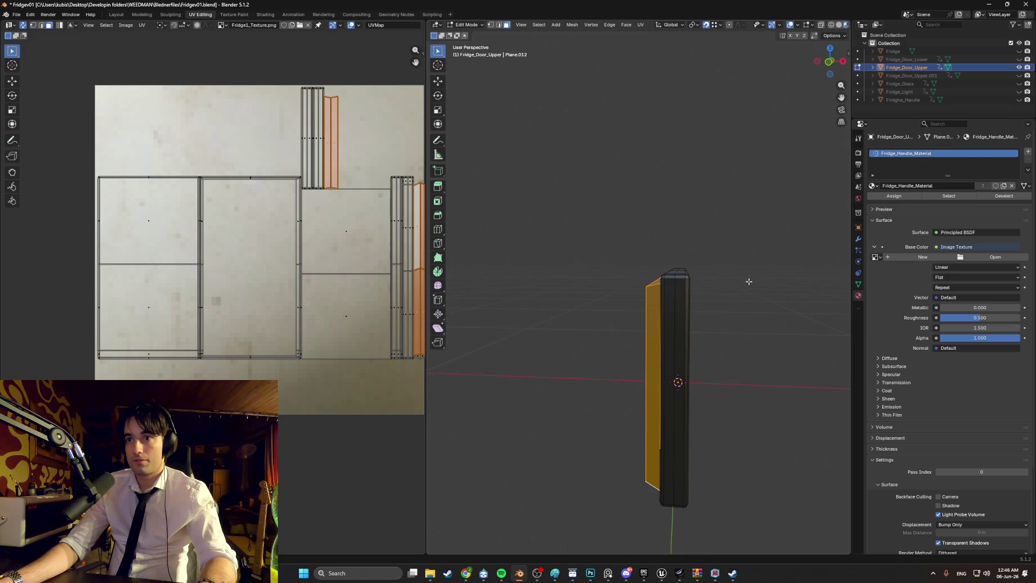
Select every door face and set the material slot to Fridge_Material
mouse_move(748, 281)
middle_mouse_down()
mouse_move(769, 273)
mouse_move(697, 310)
middle_mouse_up()
key("a")
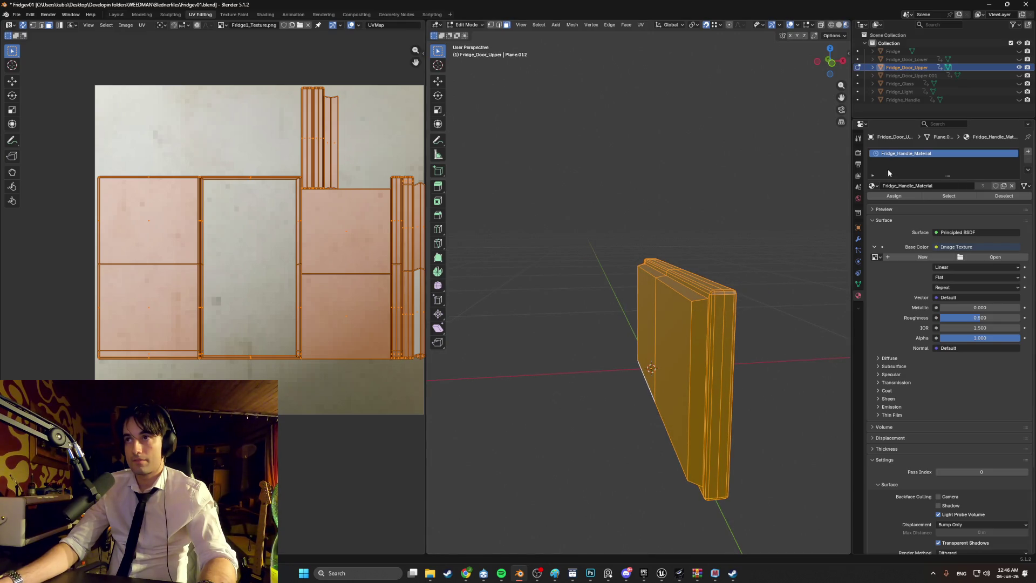
left_click(874, 185)
left_click(885, 207)
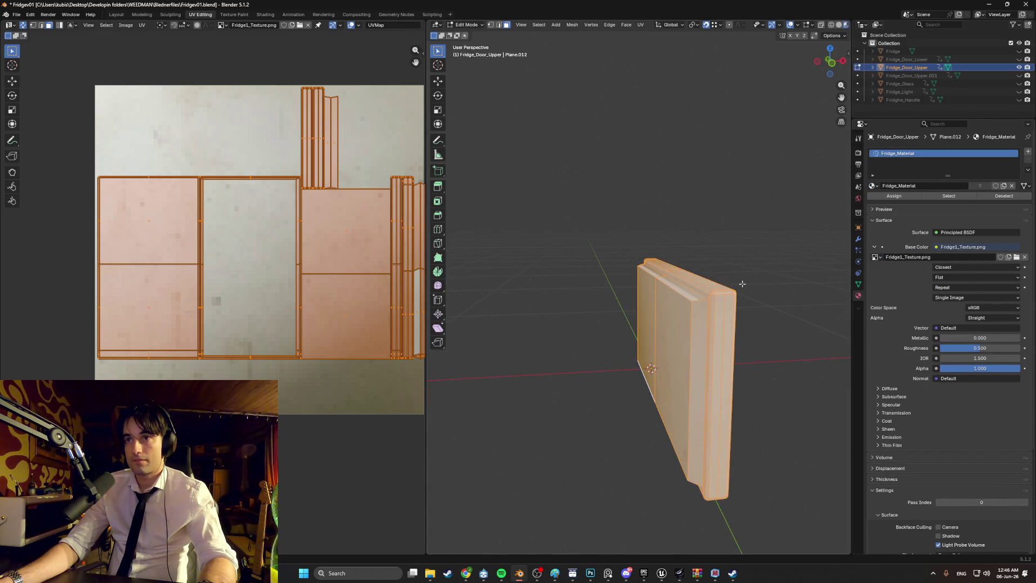
left_click(725, 279)
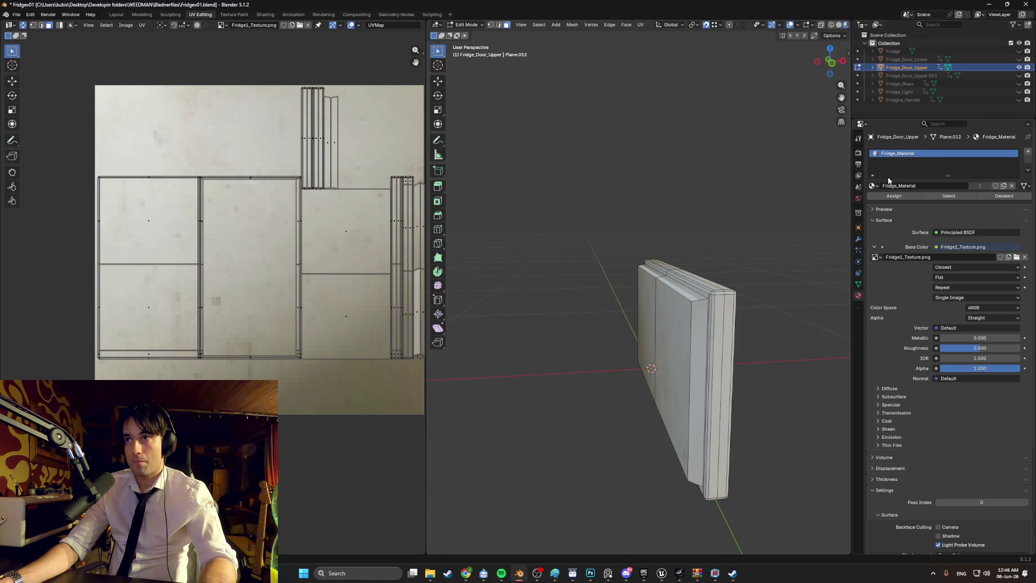
Select the door's side face and its bevel strips along the edges
left_click(701, 310)
mouse_move(701, 311)
middle_mouse_down()
mouse_move(512, 351)
mouse_move(532, 328)
mouse_move(486, 318)
mouse_move(582, 367)
middle_mouse_up()
left_click(539, 360)
left_click(469, 313)
left_click(667, 393, "shift")
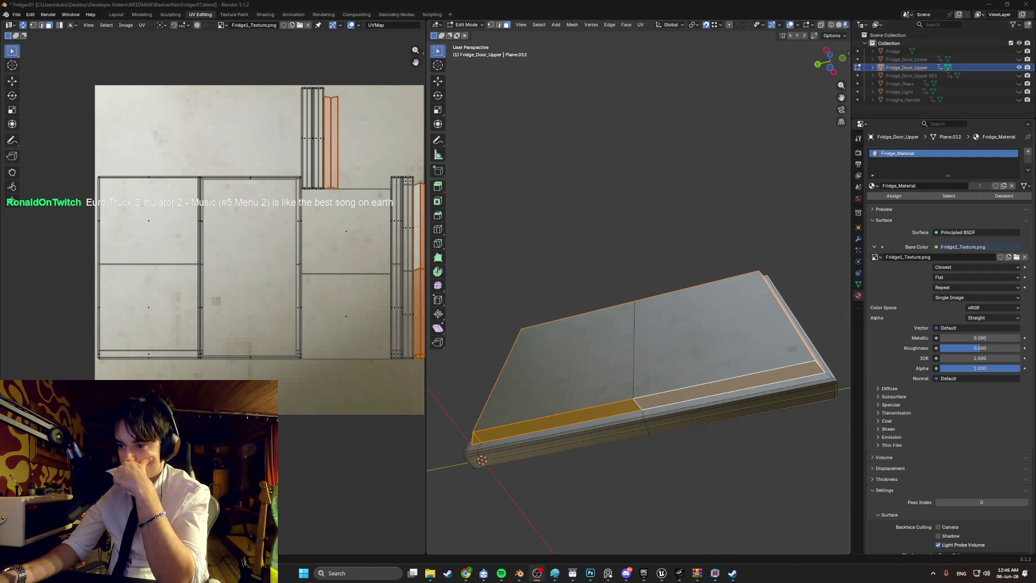
middle_click_drag(621, 426, 694, 444)
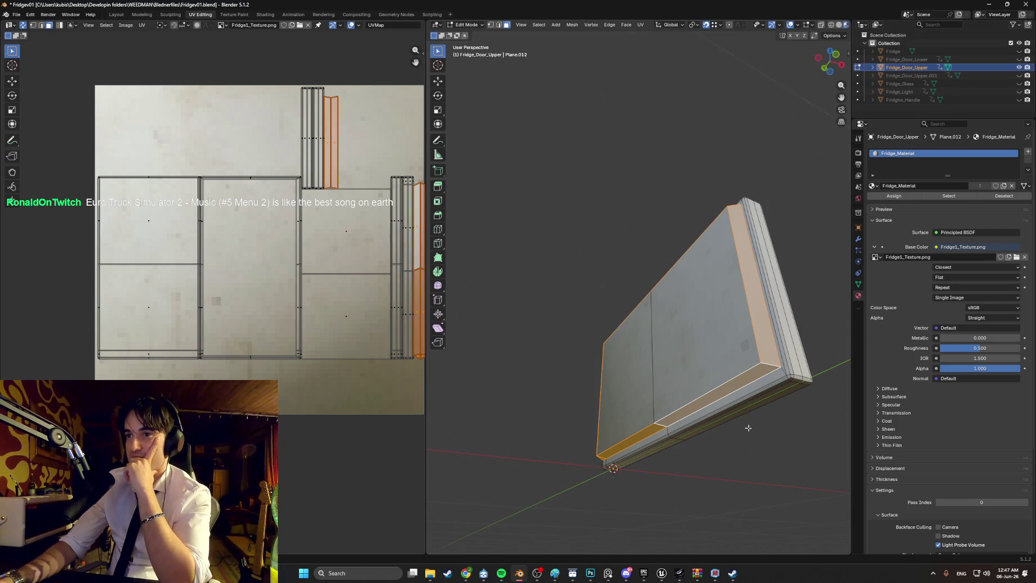
mouse_move(746, 428)
middle_mouse_down()
mouse_move(691, 447)
mouse_move(673, 476)
mouse_move(725, 483)
mouse_move(740, 503)
middle_mouse_up()
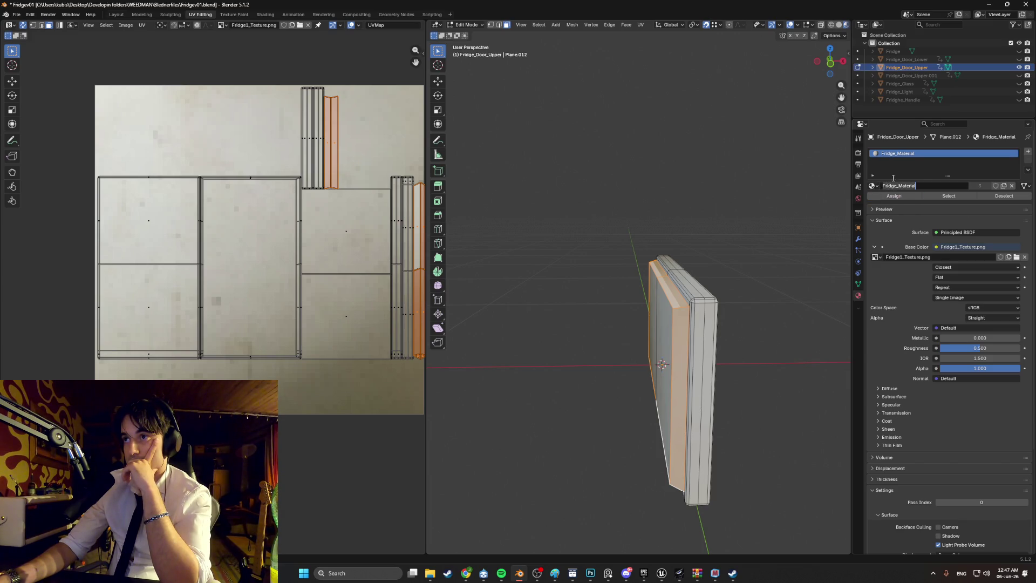
left_click(878, 186)
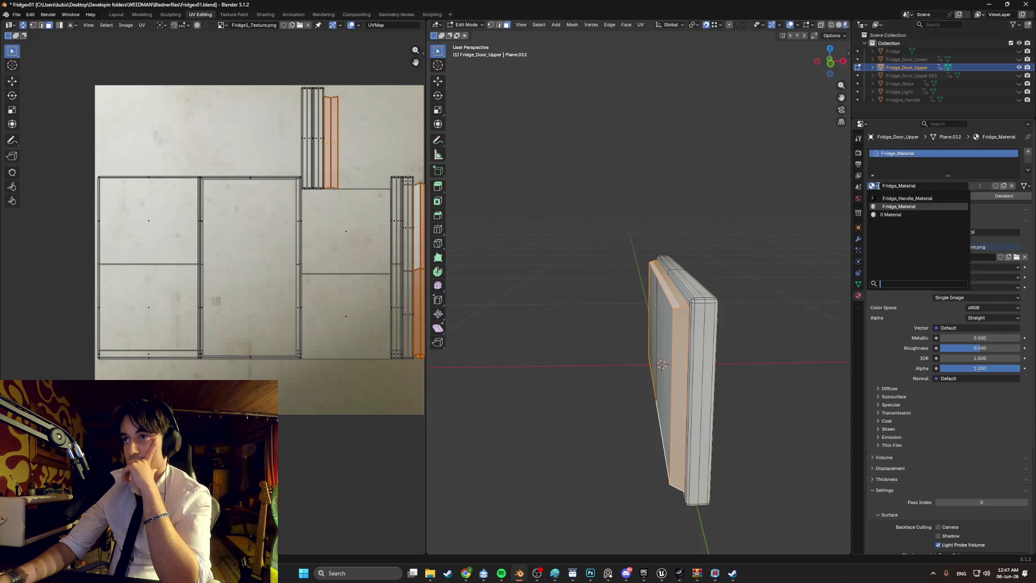
left_click(907, 198)
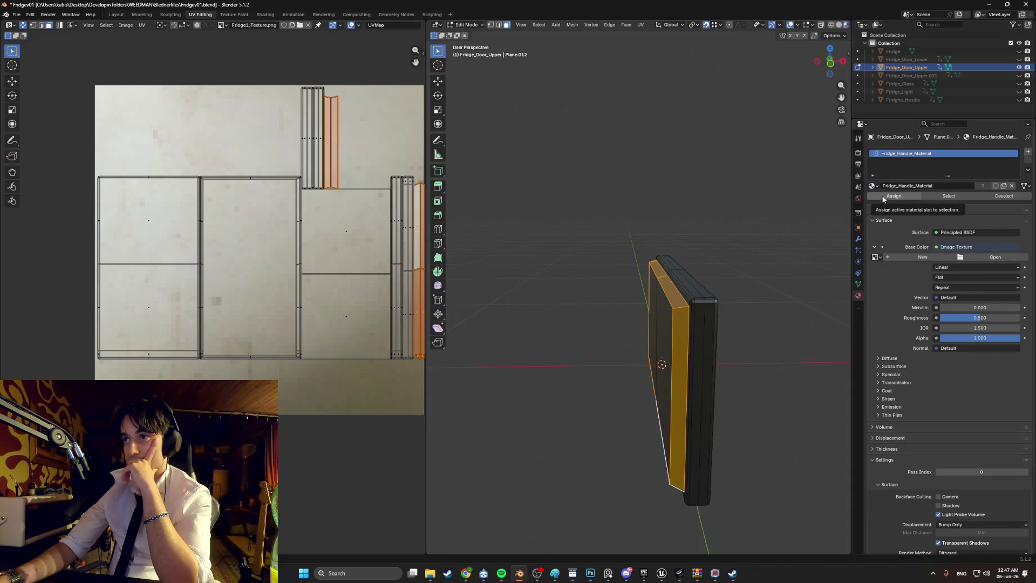
left_click(880, 186)
left_click(873, 185)
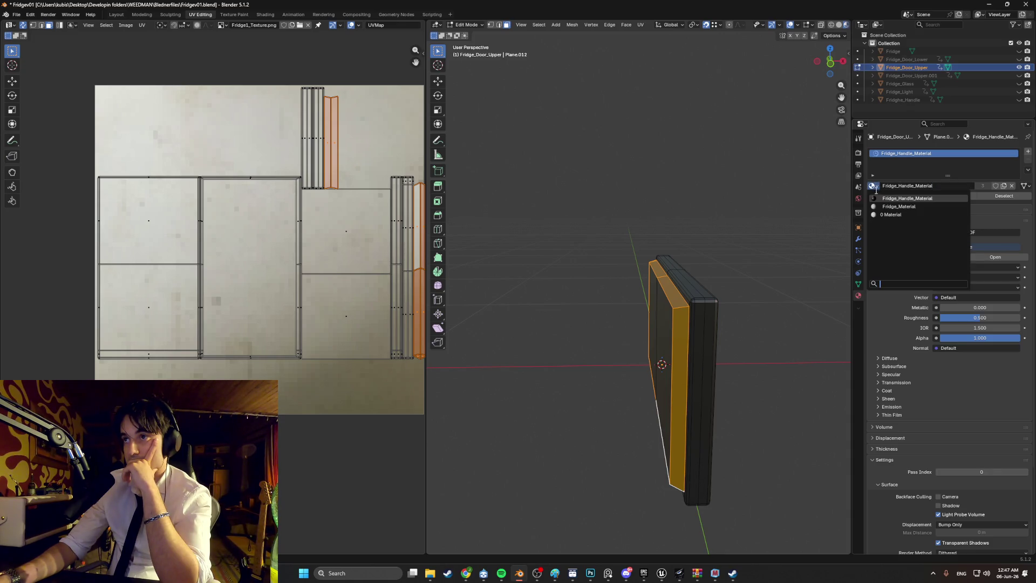
left_click(898, 207)
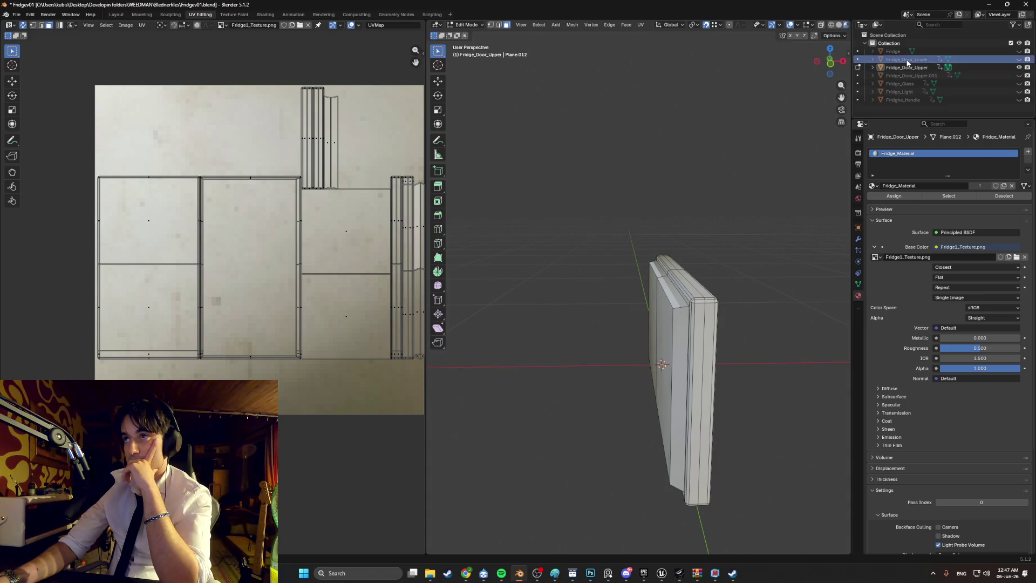
Unhide all parts, select Fridge_Door_Lower and compare its Fridge_Material and Fridge_Handle_Material slots
key("KP_Divide")
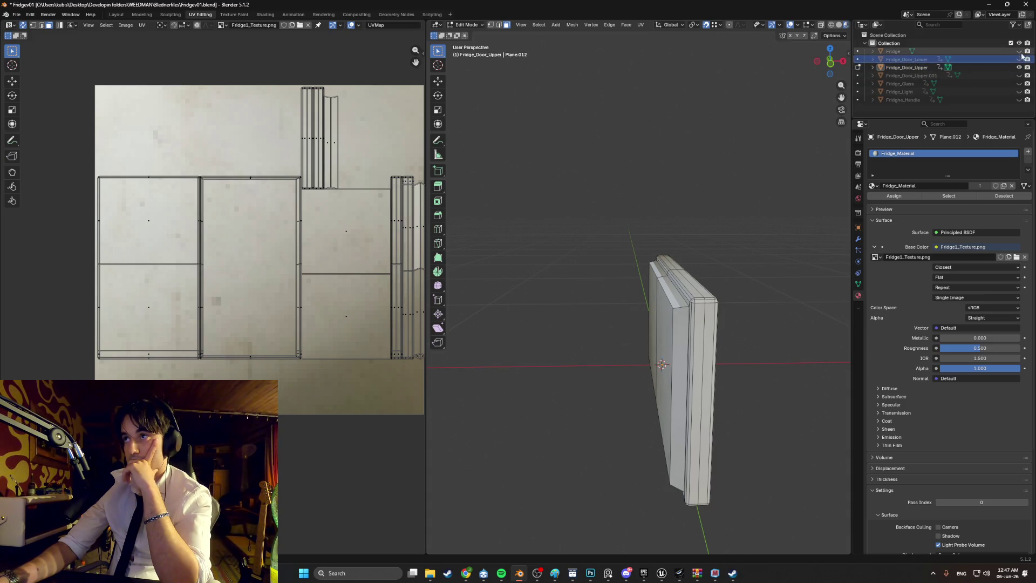
middle_click_drag(721, 244, 703, 253)
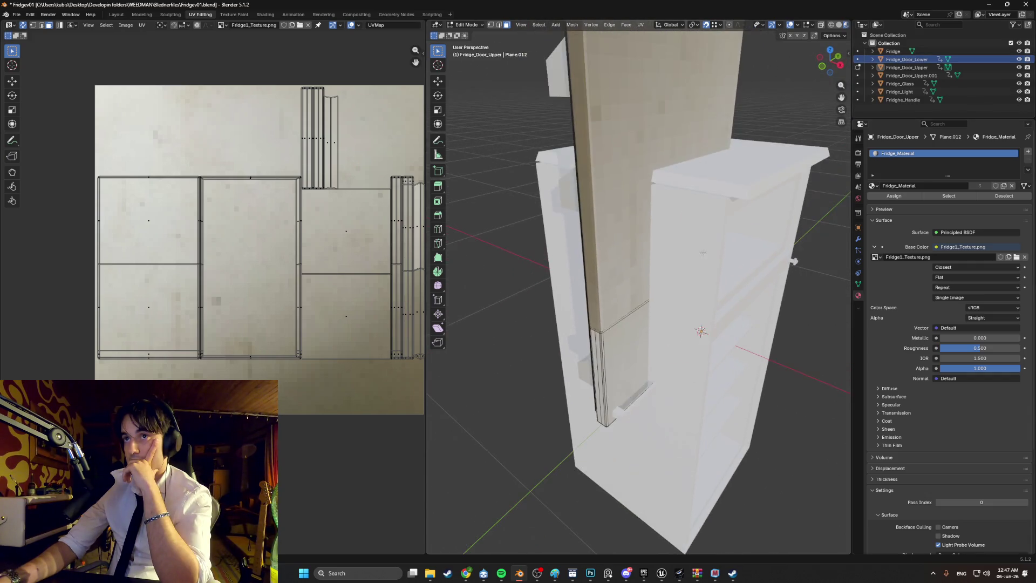
key("Tab")
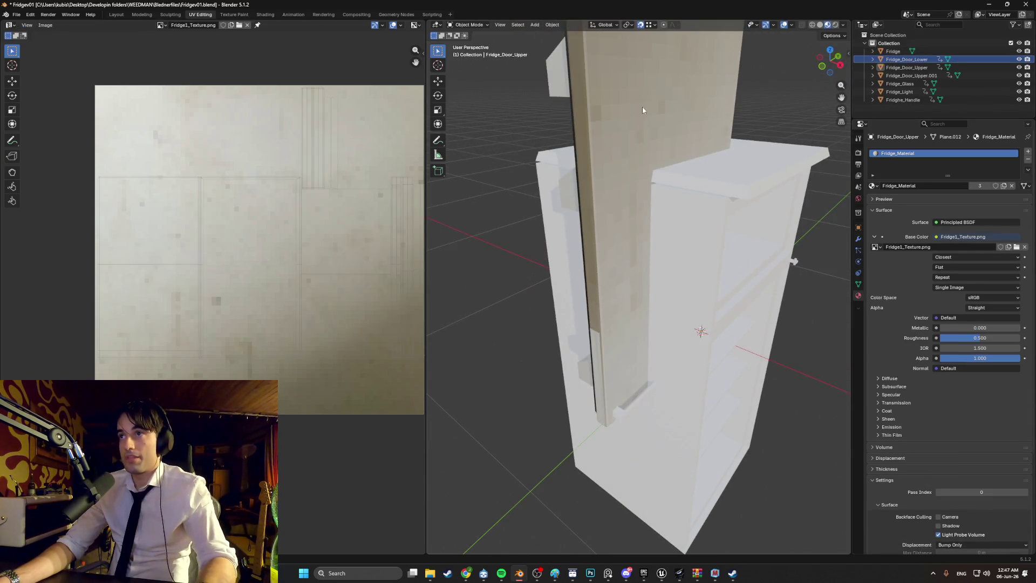
left_click(798, 173)
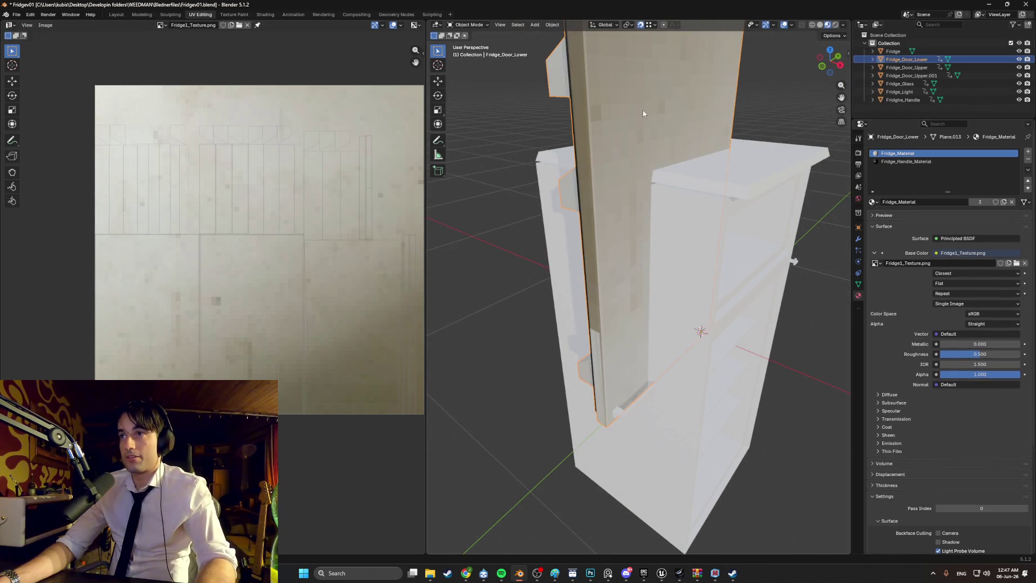
left_click(910, 162)
left_click(913, 156)
left_click(910, 162)
left_click(912, 156)
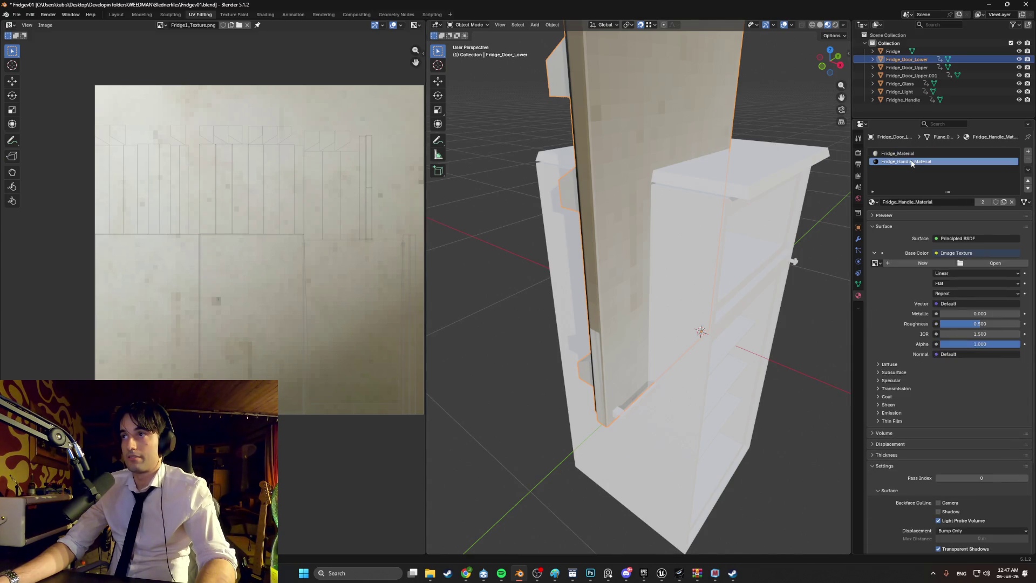
left_click(912, 162)
left_click(913, 155)
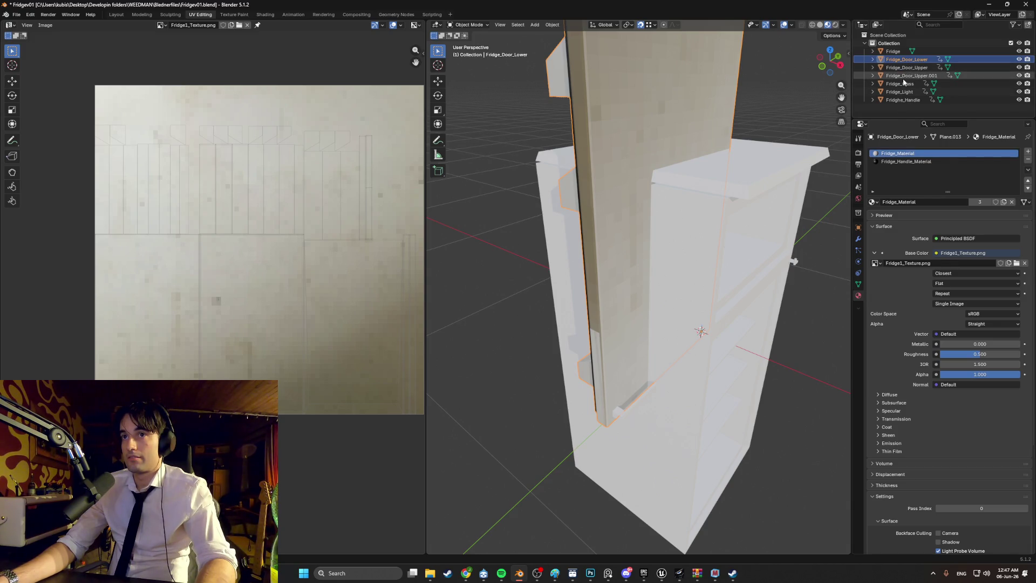
Hide the body, lower door, glass, light and Fridge_Door_Upper.001 so only the upper door shows
left_click(1019, 51)
left_click_drag(1018, 61, 1018, 91)
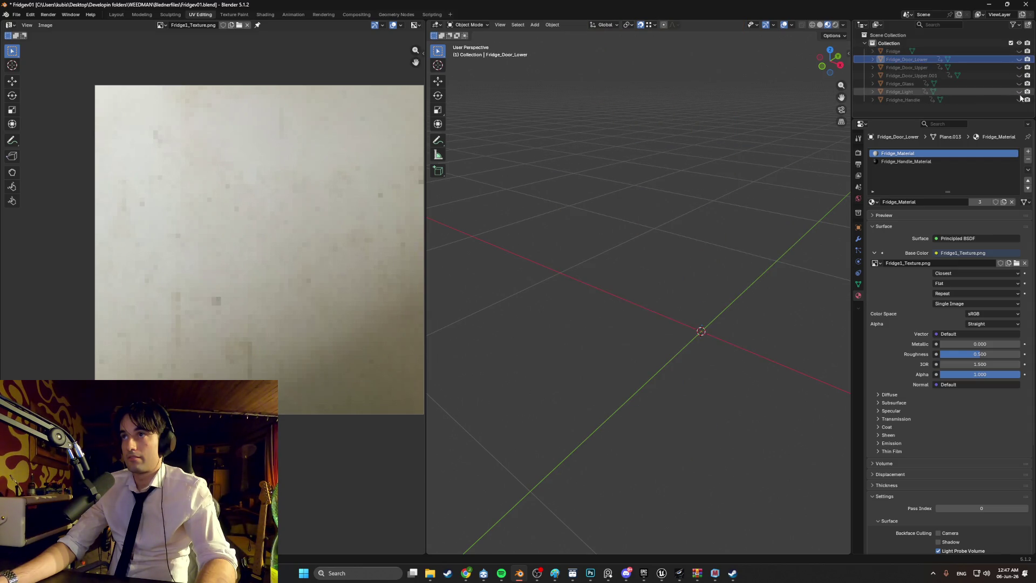
left_click(1018, 83)
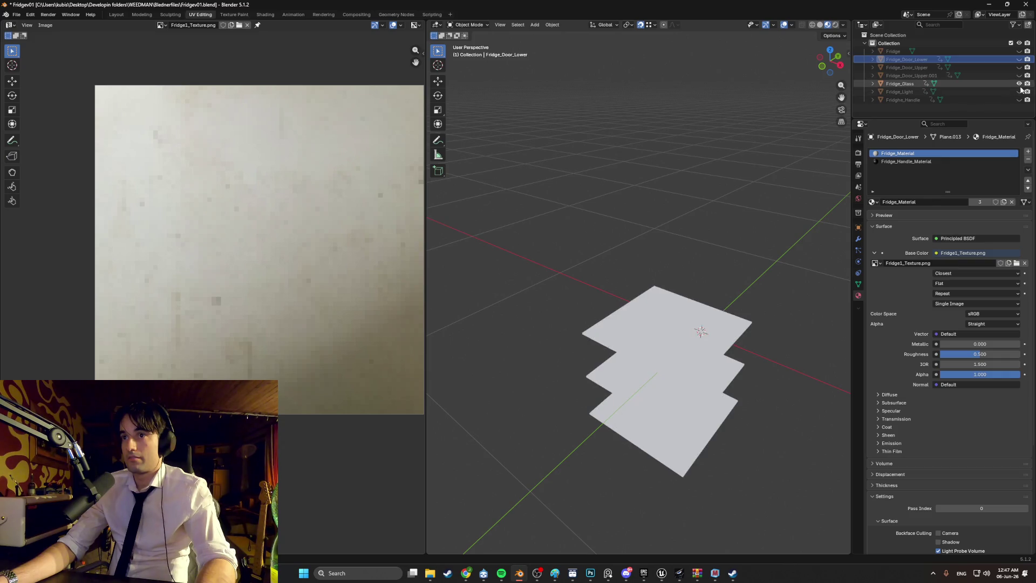
left_click(1018, 84)
left_click(1019, 76)
left_click(1019, 75)
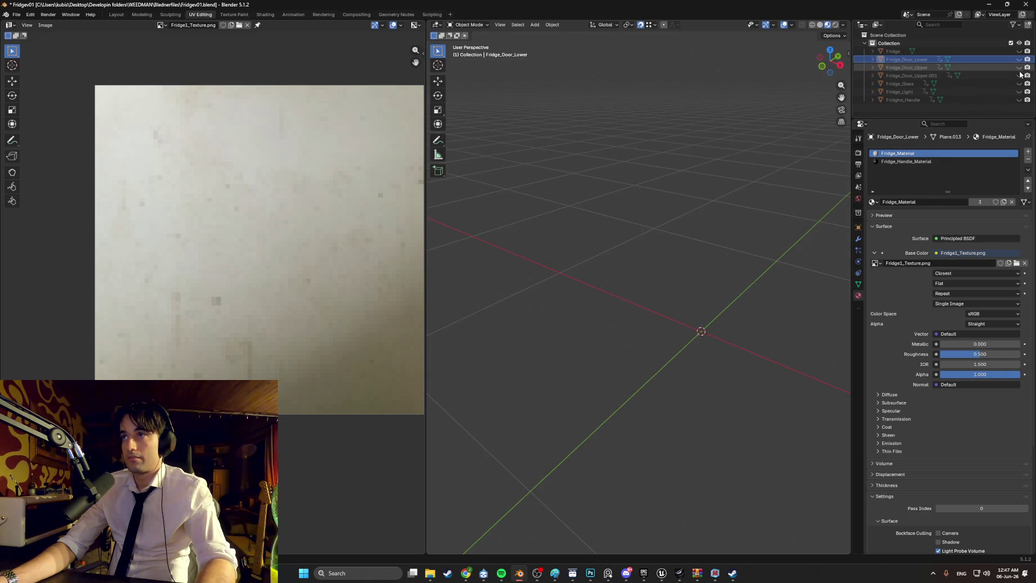
left_click(1019, 67)
mouse_move(701, 248)
middle_mouse_down()
mouse_move(666, 258)
mouse_move(718, 275)
middle_mouse_up()
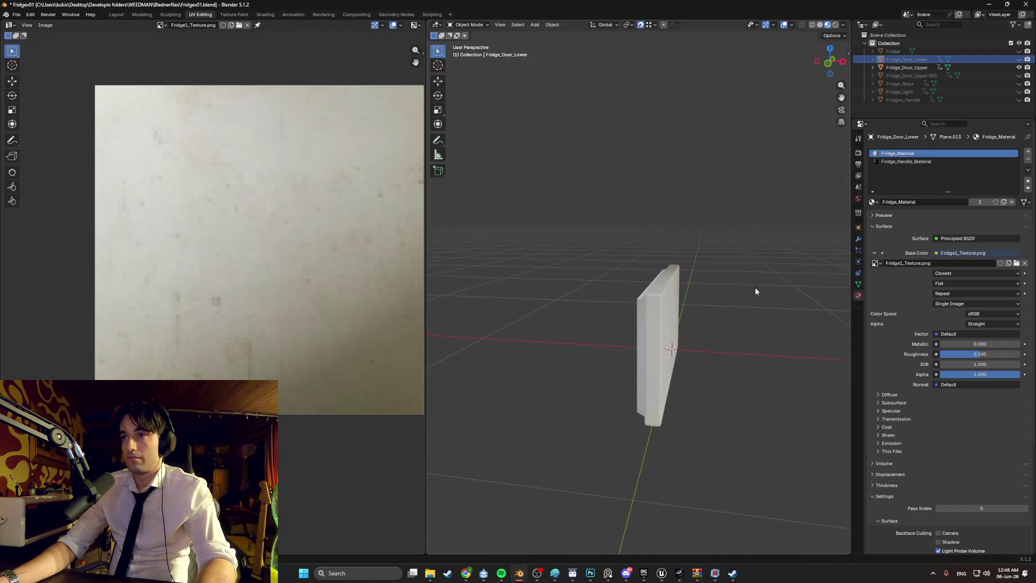
Add and remove an empty third material slot, then put Fridge_Door_Upper into Edit Mode
left_click(1027, 154)
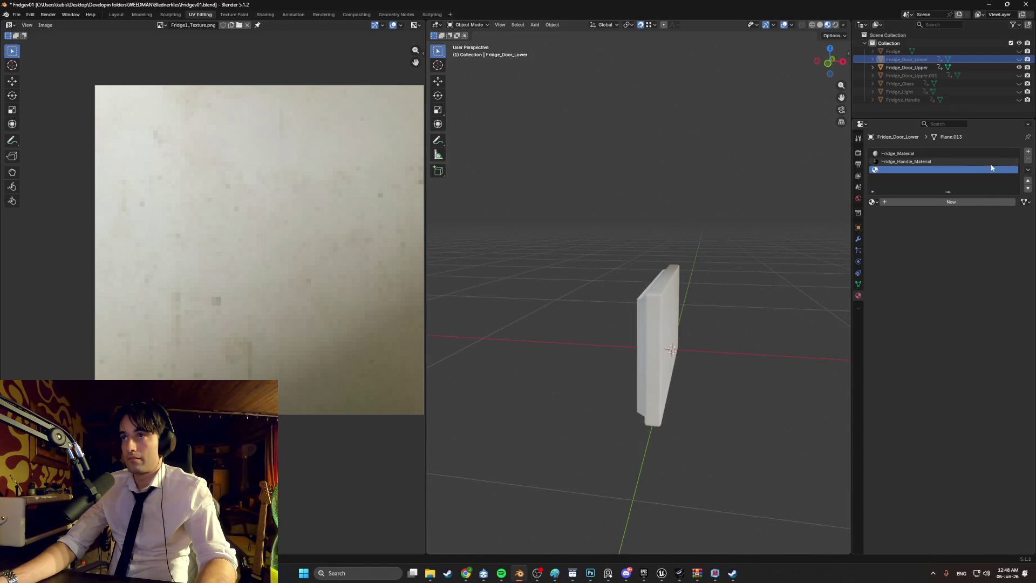
left_click(902, 155)
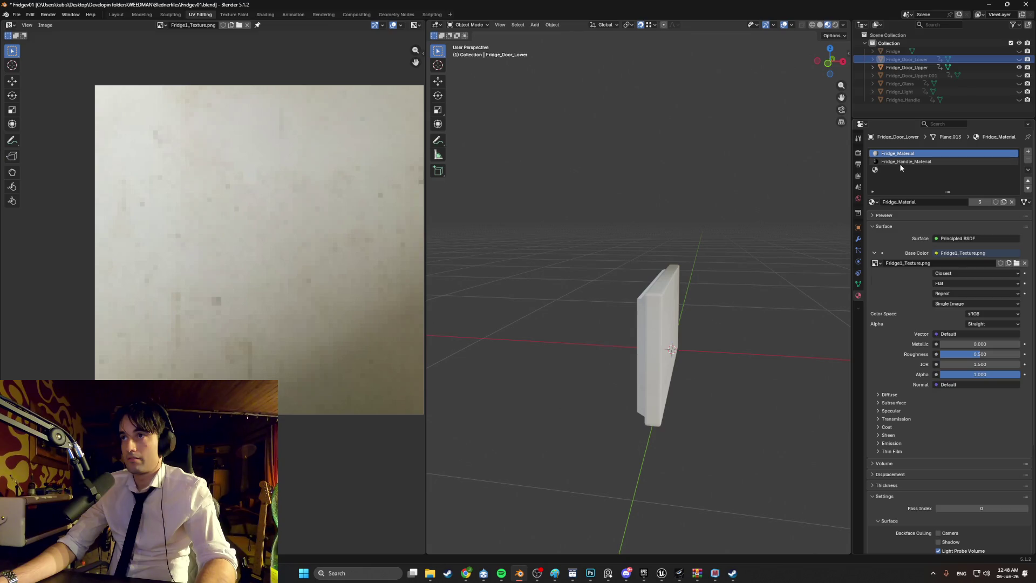
left_click(900, 161)
mouse_move(707, 316)
middle_mouse_down()
mouse_move(700, 326)
mouse_move(655, 303)
middle_mouse_up()
left_click(917, 170)
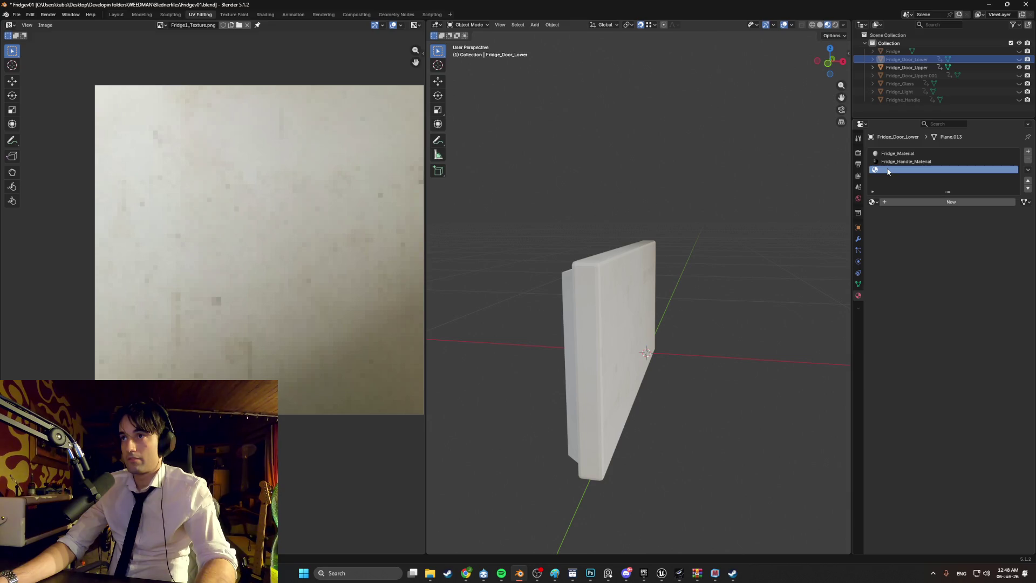
left_click(1028, 159)
mouse_move(687, 265)
middle_mouse_down()
mouse_move(640, 292)
mouse_move(655, 299)
mouse_move(641, 289)
middle_mouse_up()
left_click(636, 284)
key("Tab")
Add a second material slot to the upper door holding Fridge_Handle_Material
left_click(632, 284)
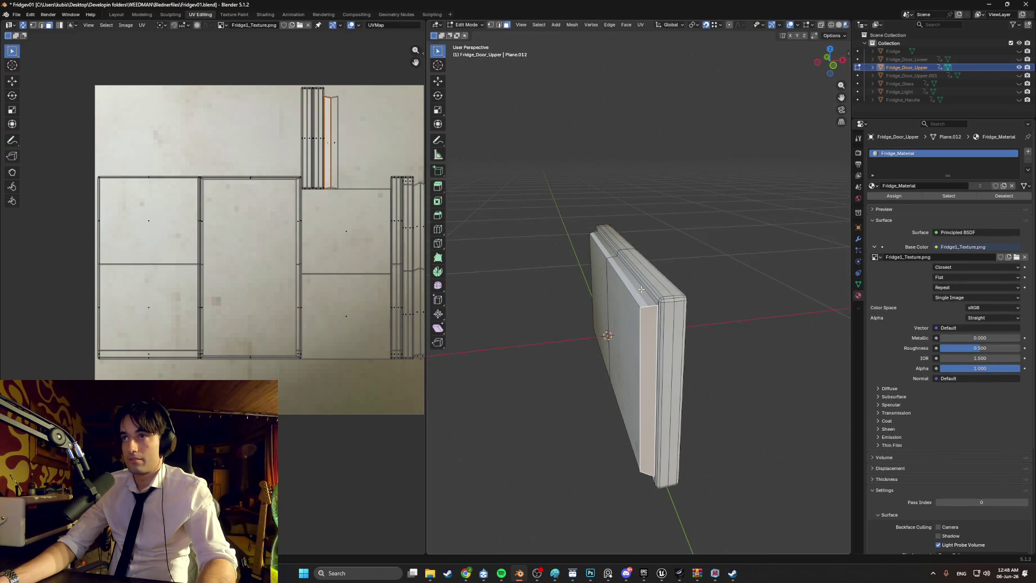
key("Tab")
left_click(746, 268)
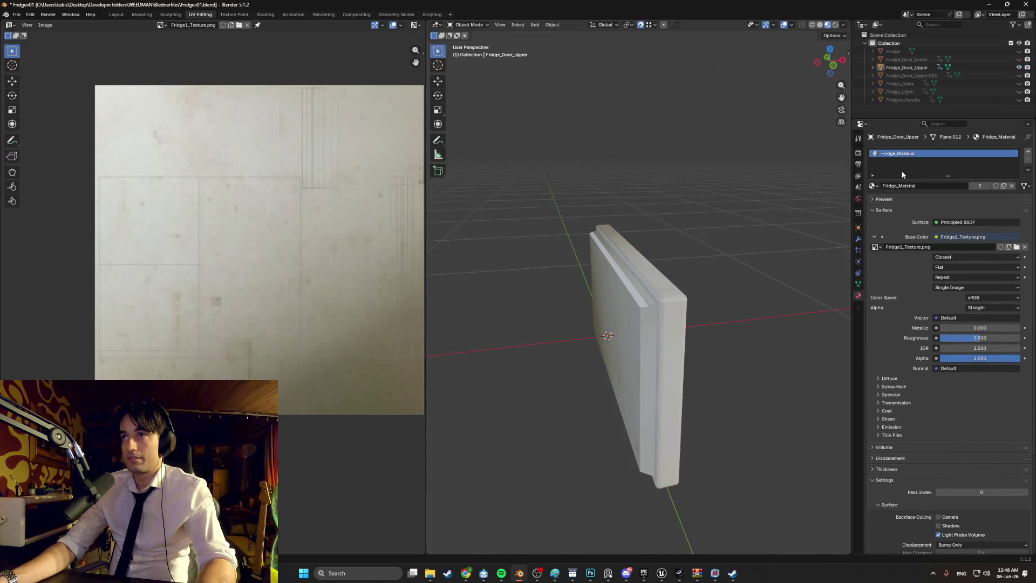
left_click(1028, 151)
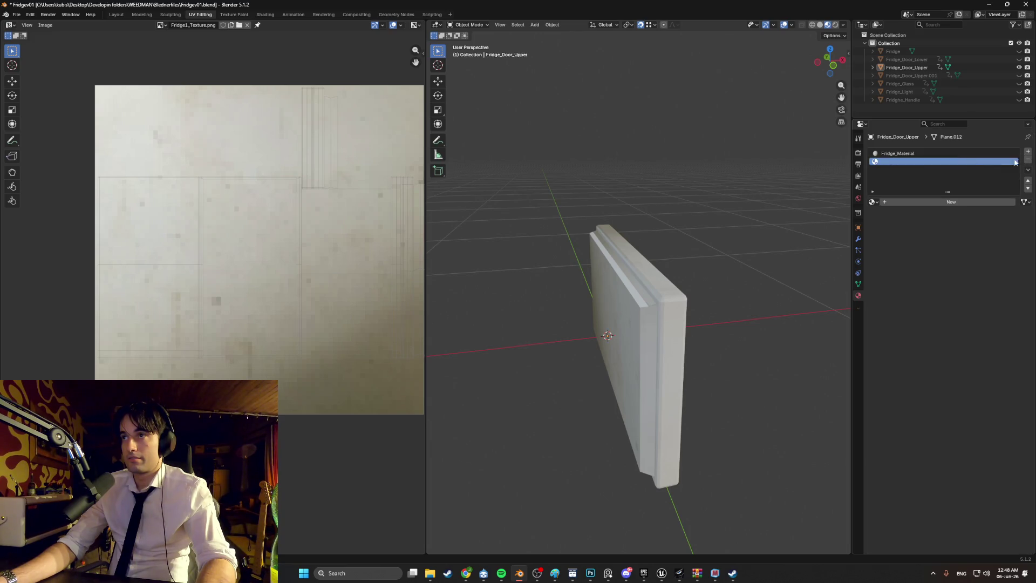
left_click(872, 201)
left_click(906, 214)
left_click(873, 203)
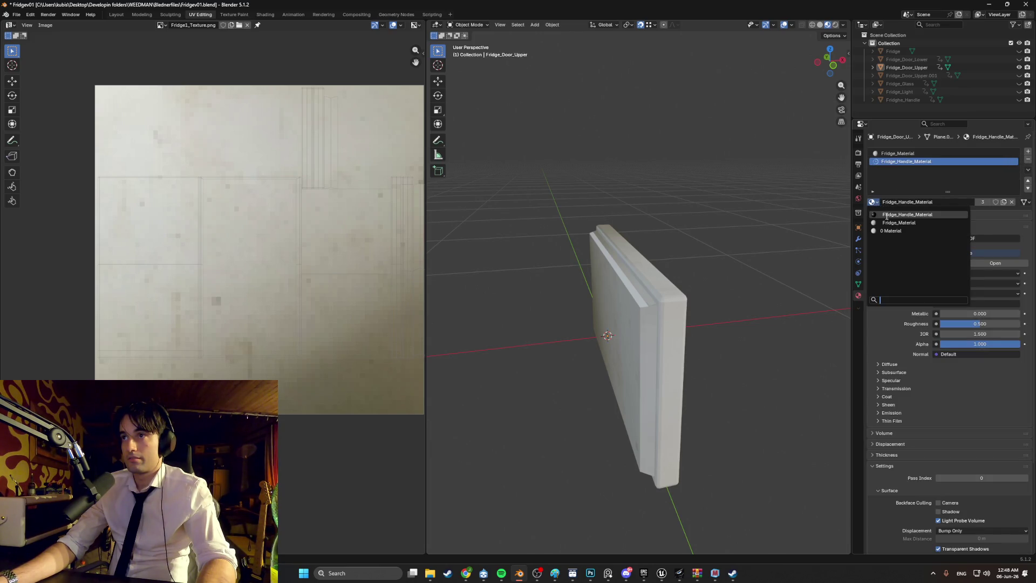
left_click(887, 216)
In Edit Mode, select the door's left side strip plus its top, right and left bevel strips
key("Tab")
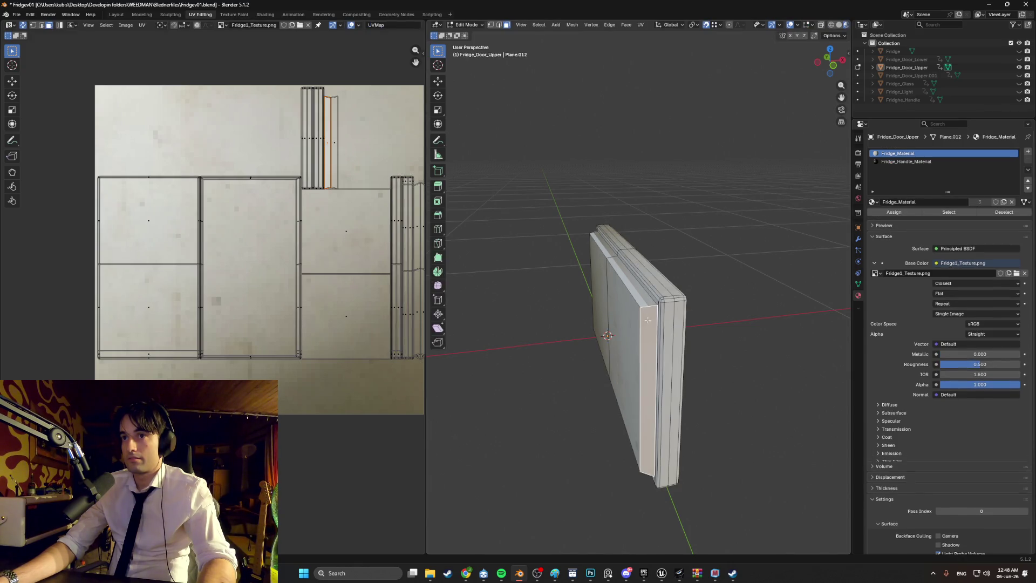
left_click(645, 318)
mouse_move(645, 318)
middle_mouse_down()
mouse_move(608, 276)
mouse_move(578, 308)
mouse_move(625, 290)
mouse_move(687, 291)
middle_mouse_up()
left_click(608, 276)
key("alt+a")
left_click(609, 276)
left_click(564, 294, "shift")
left_click(566, 297)
left_click(687, 291, "shift")
mouse_move(738, 323)
middle_mouse_down()
mouse_move(702, 318)
mouse_move(717, 302)
middle_mouse_up()
left_click(717, 302, "shift")
left_click(613, 311, "shift")
mouse_move(614, 311)
middle_mouse_down()
mouse_move(506, 285)
mouse_move(701, 302)
mouse_move(755, 280)
middle_mouse_up()
left_click(507, 272, "shift")
Assign Fridge_Handle_Material to the selected strips and show the hidden fridge parts again
left_click(912, 162)
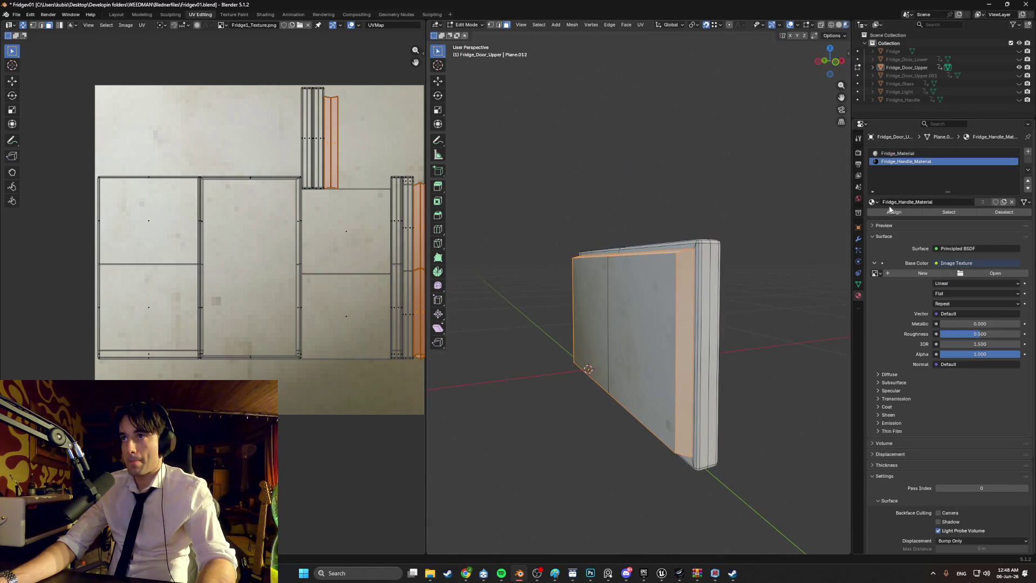
left_click(893, 212)
left_click(706, 215)
mouse_move(707, 215)
middle_mouse_down()
mouse_move(797, 261)
mouse_move(845, 253)
mouse_move(736, 268)
mouse_move(677, 240)
mouse_move(728, 282)
mouse_move(561, 289)
mouse_move(611, 219)
mouse_move(617, 179)
mouse_move(596, 243)
middle_mouse_up()
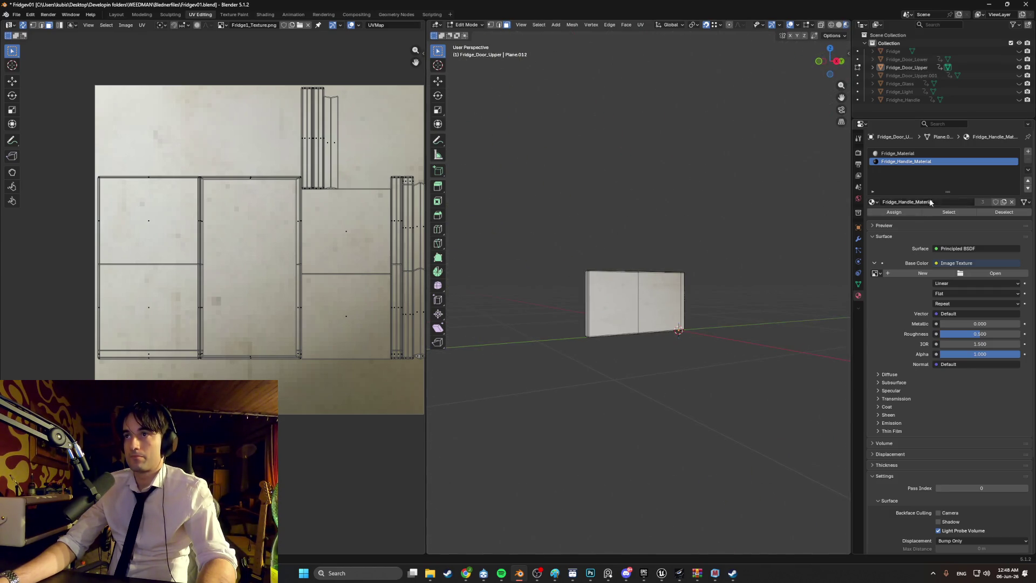
left_click_drag(1016, 58, 1019, 101)
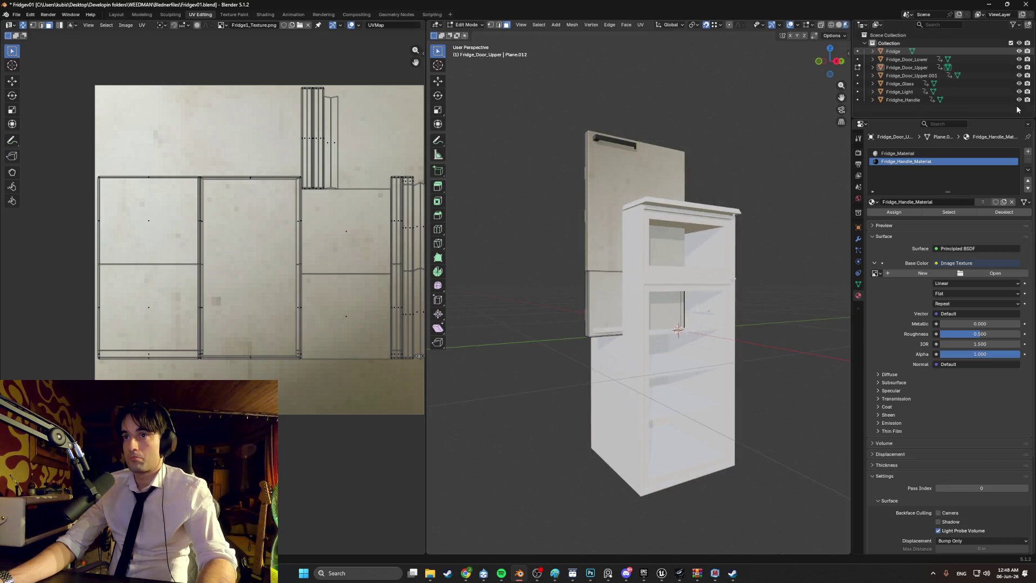
Hide both doors, body, glass and light, leaving only the Fridge_Door_Upper.001 lip piece, in Object Mode
scroll(649, 276, "up", 5)
middle_click_drag(649, 276, 562, 390)
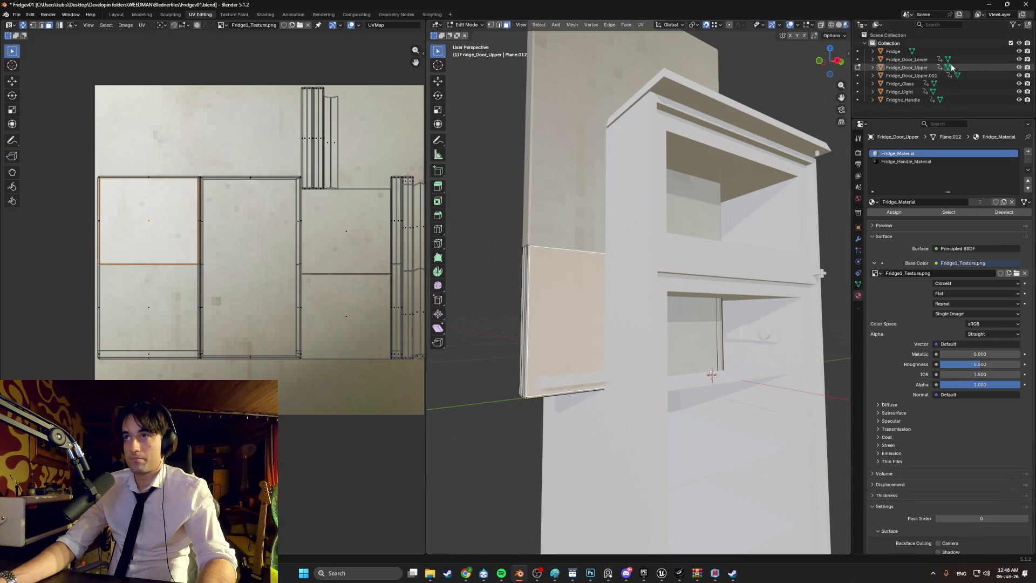
mouse_move(1019, 68)
left_mouse_down()
mouse_move(1019, 58)
mouse_move(1018, 100)
left_mouse_up()
left_click(1019, 51)
mouse_move(647, 324)
middle_mouse_down()
mouse_move(664, 356)
mouse_move(642, 344)
middle_mouse_up()
key("Tab")
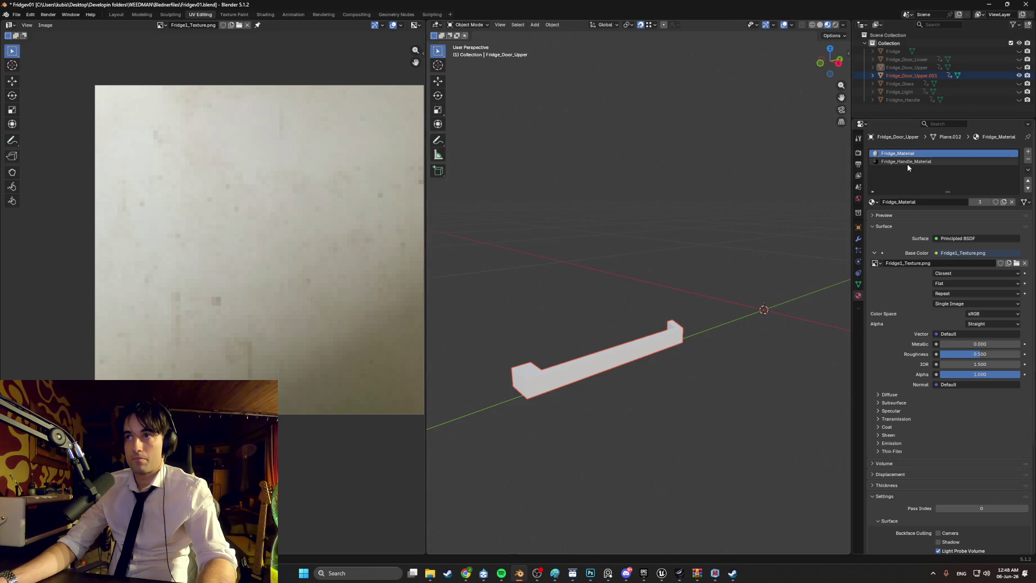
left_click(645, 301)
Switch to the Modeling workspace and select Fridge_Door_Upper.001
mouse_move(645, 301)
middle_mouse_down()
mouse_move(615, 301)
mouse_move(619, 318)
middle_mouse_up()
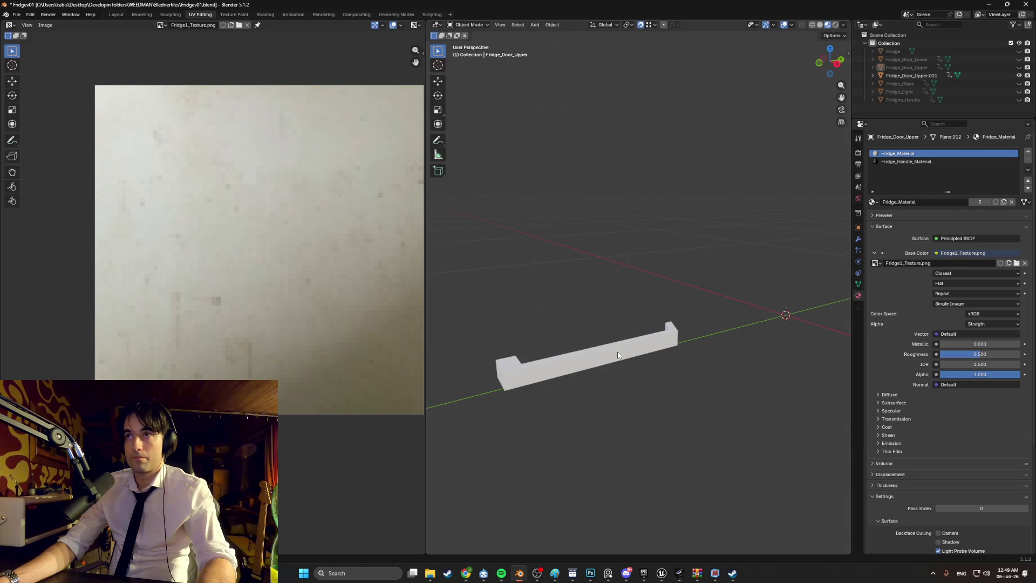
middle_click_drag(618, 354, 566, 303)
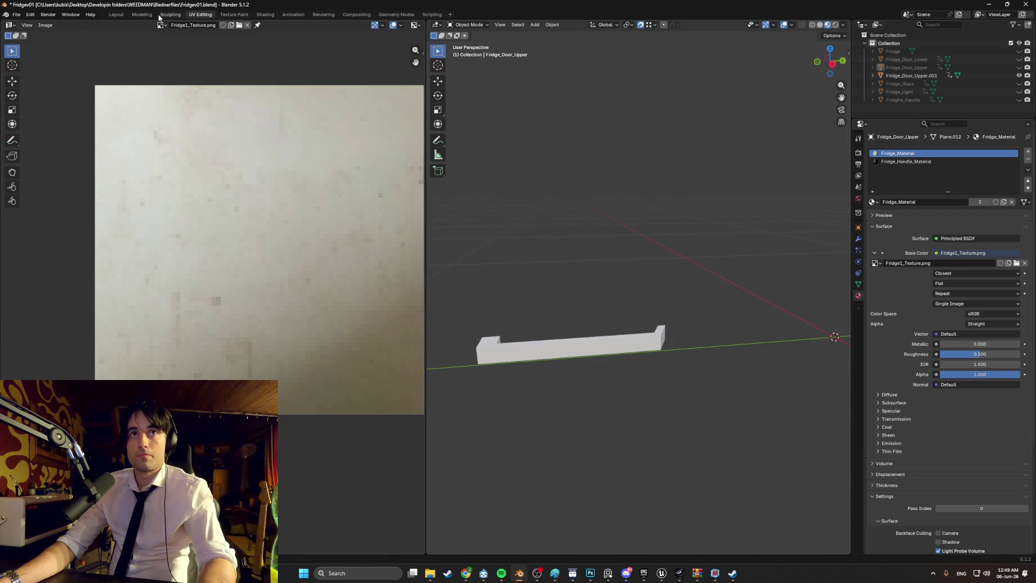
left_click(142, 14)
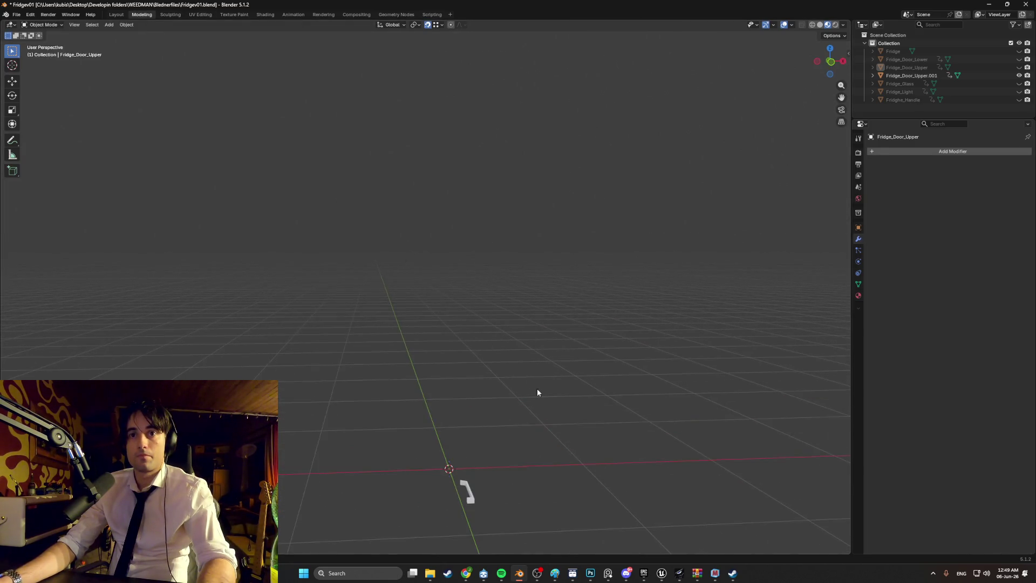
mouse_move(537, 393)
middle_mouse_down()
mouse_move(490, 225)
mouse_move(351, 294)
mouse_move(503, 275)
middle_mouse_up()
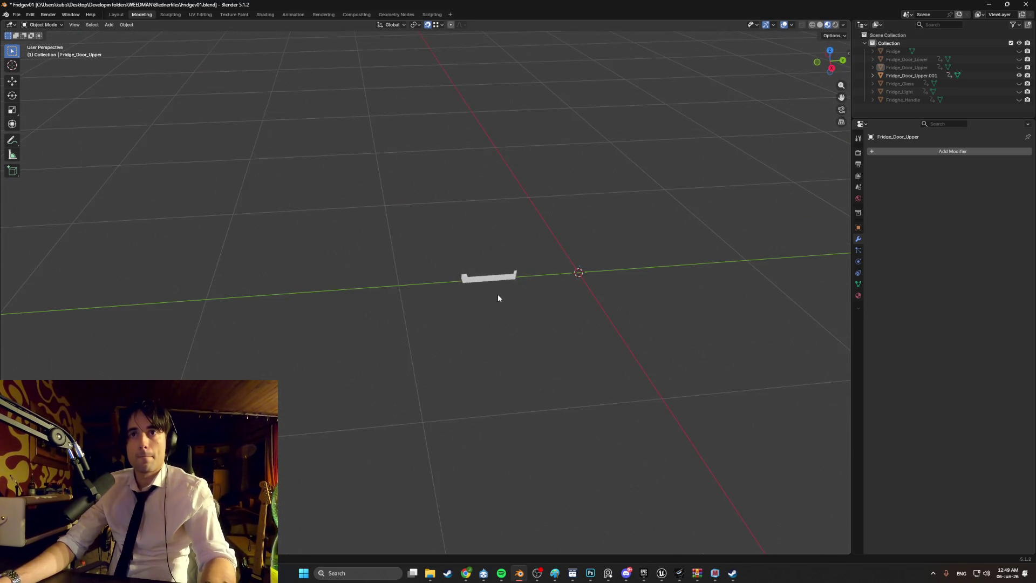
left_click(488, 277)
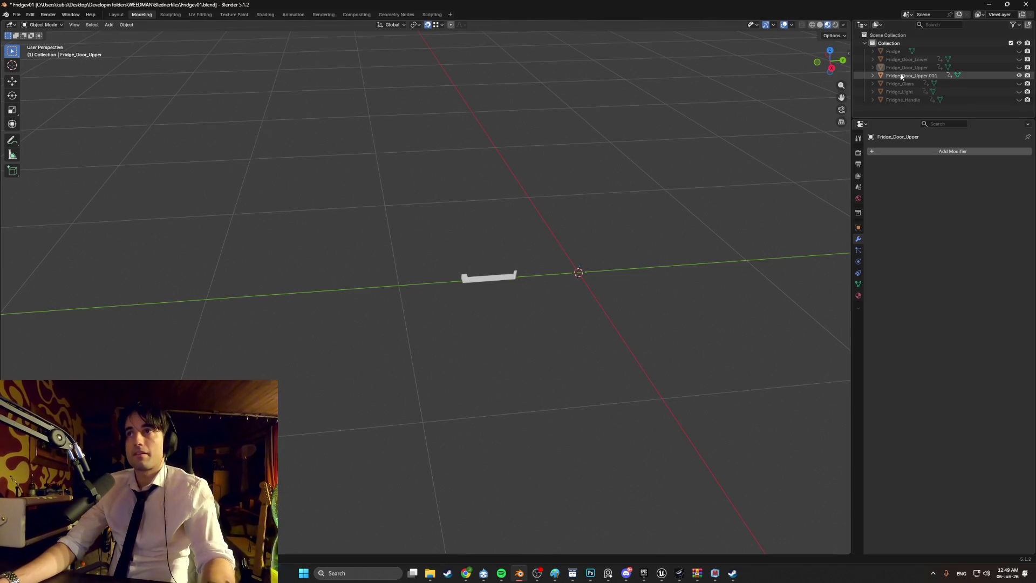
Smart UV Project unwrap the Fridge_Door_Upper.001 handle in Edit Mode
key("Tab")
scroll(534, 292, "up", 3)
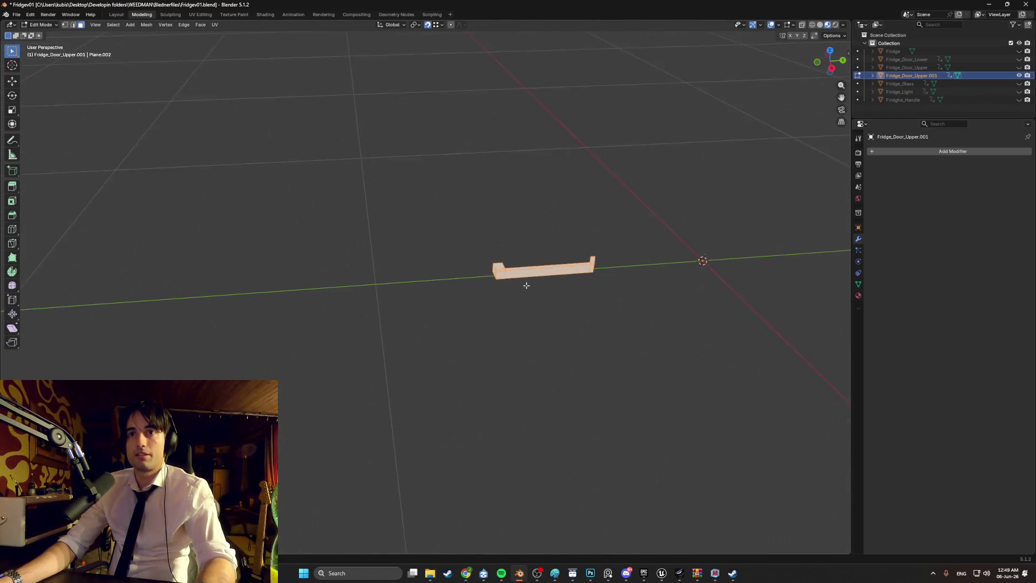
key("u")
left_click(511, 286)
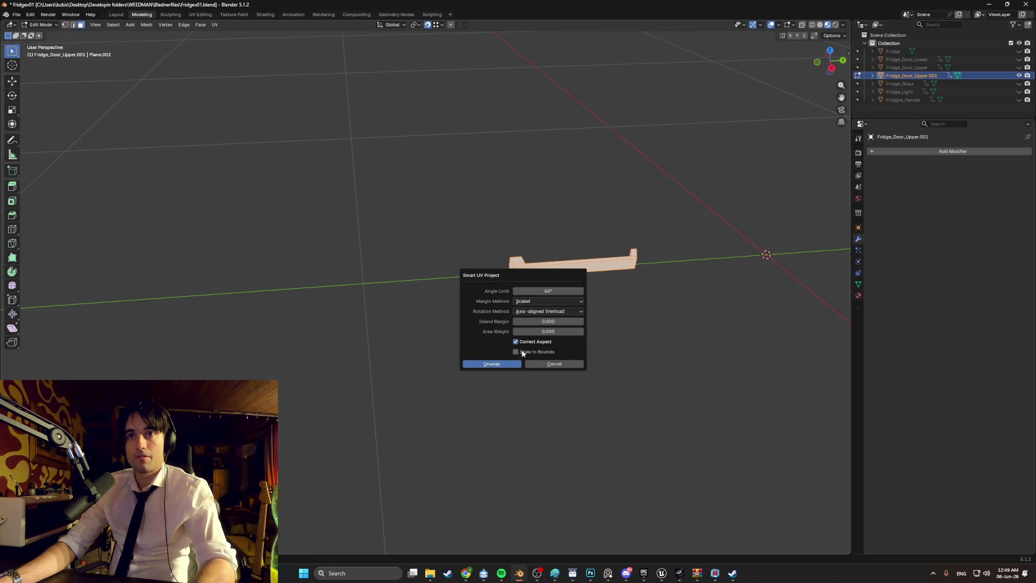
left_click(509, 362)
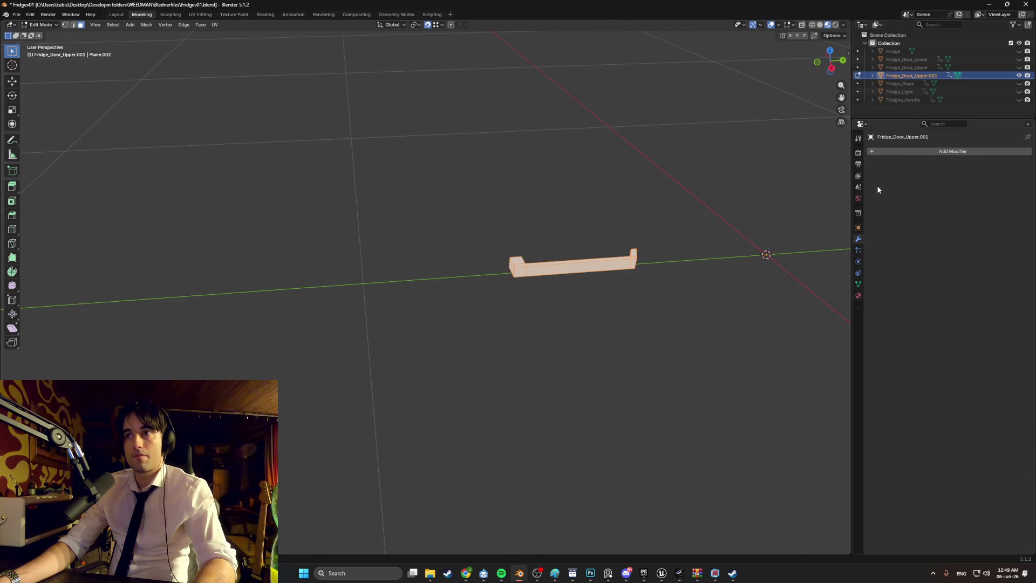
Add a material slot with Fridge_Handle_Material and assign it to the handle faces
left_click(858, 295)
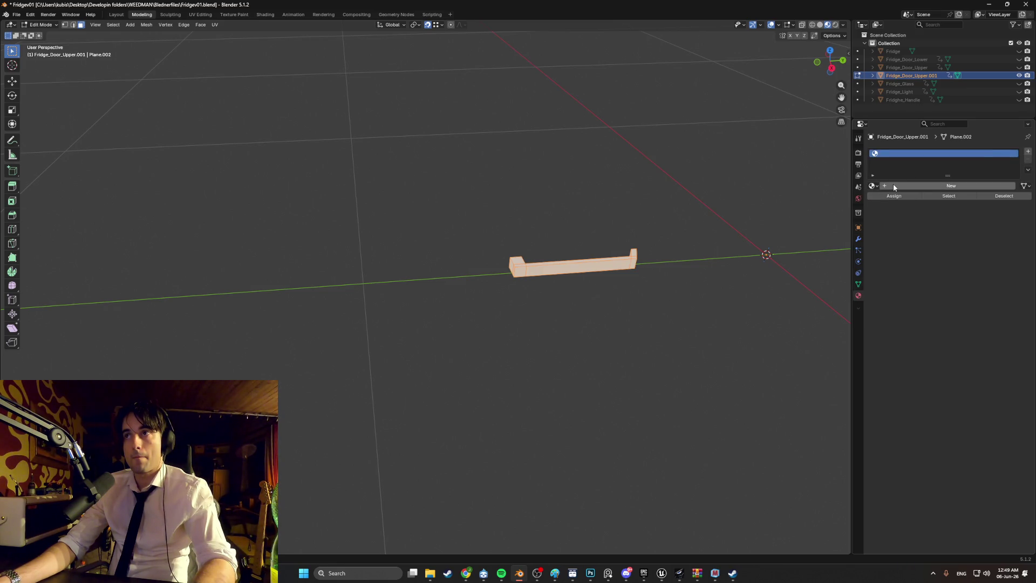
left_click(1027, 153)
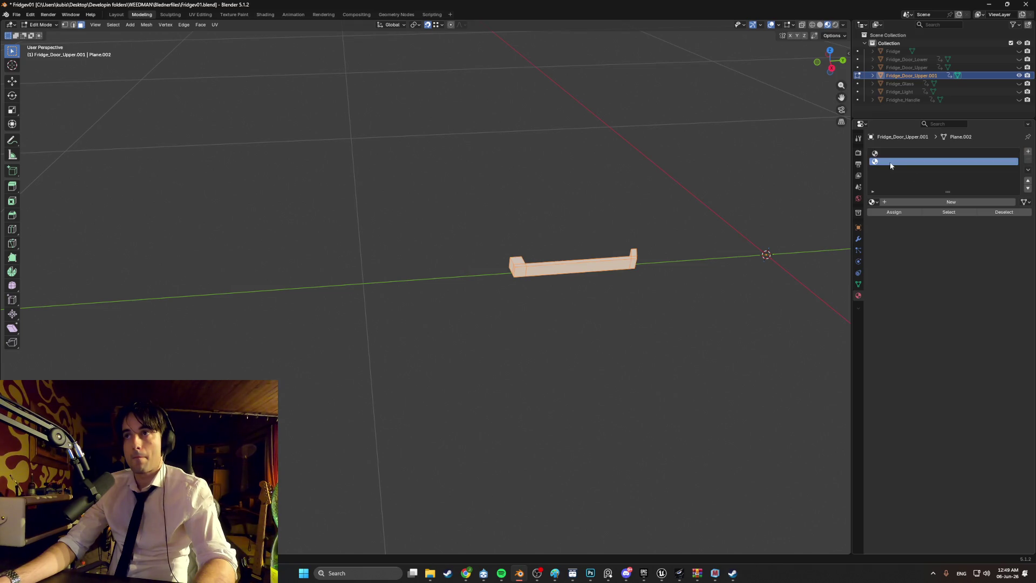
left_click(876, 204)
left_click(881, 212)
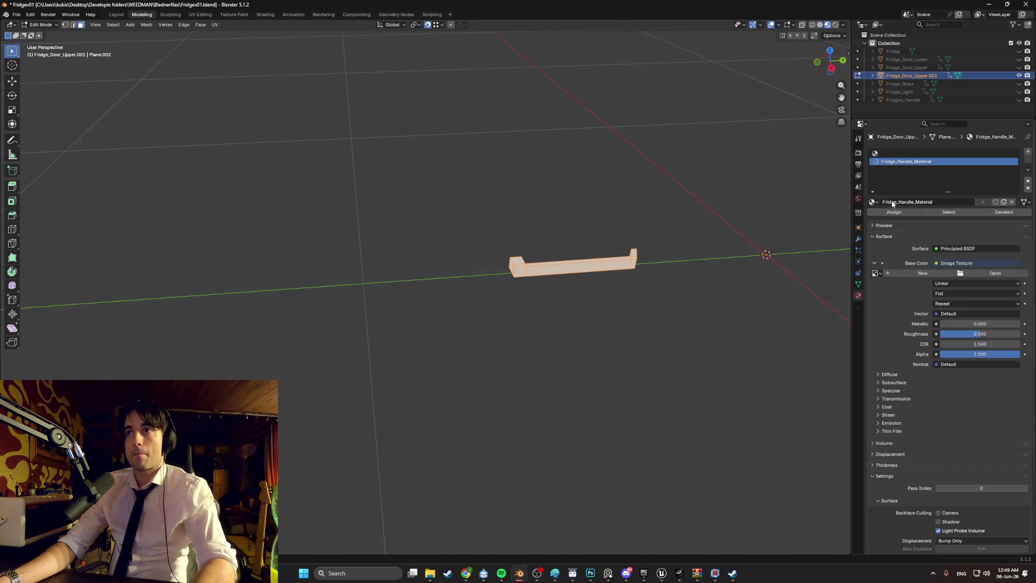
left_click(996, 154)
left_click(942, 162)
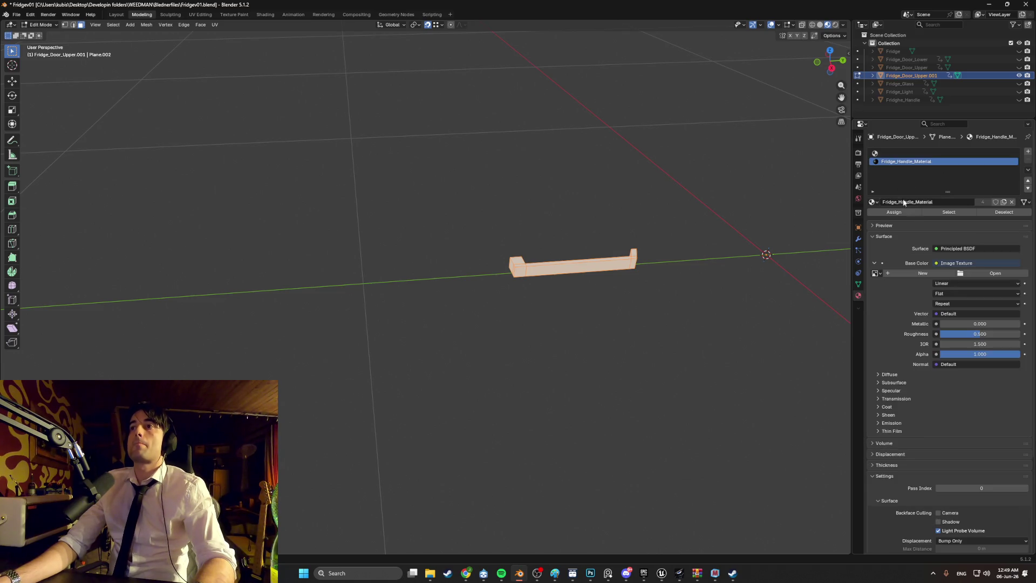
left_click(902, 212)
left_click(568, 217)
mouse_move(568, 217)
middle_mouse_down()
mouse_move(594, 189)
mouse_move(468, 123)
middle_mouse_up()
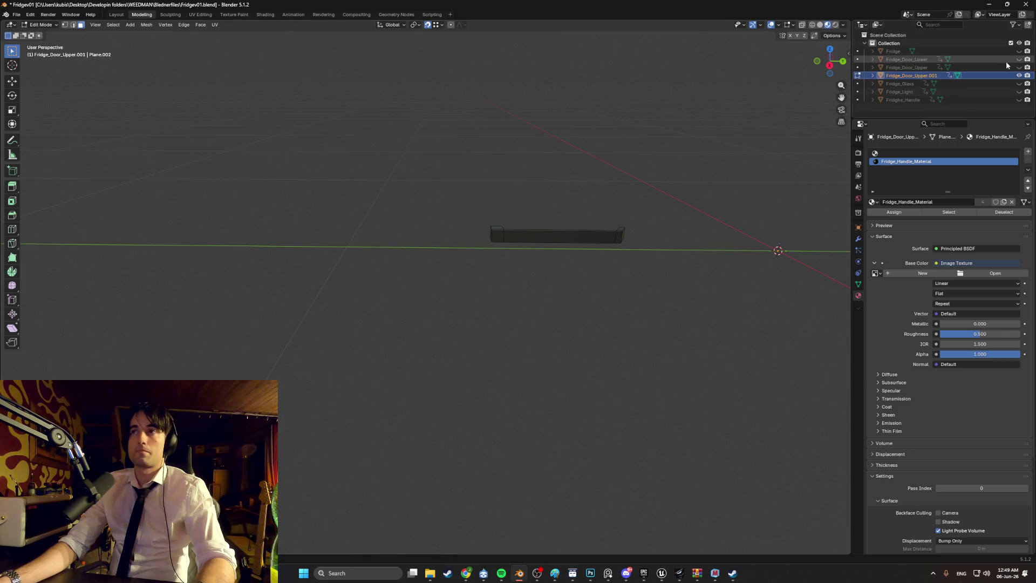
Unhide all parts and zoom out to check the handle on the whole fridge
key("alt+h")
scroll(626, 160, "down", 10)
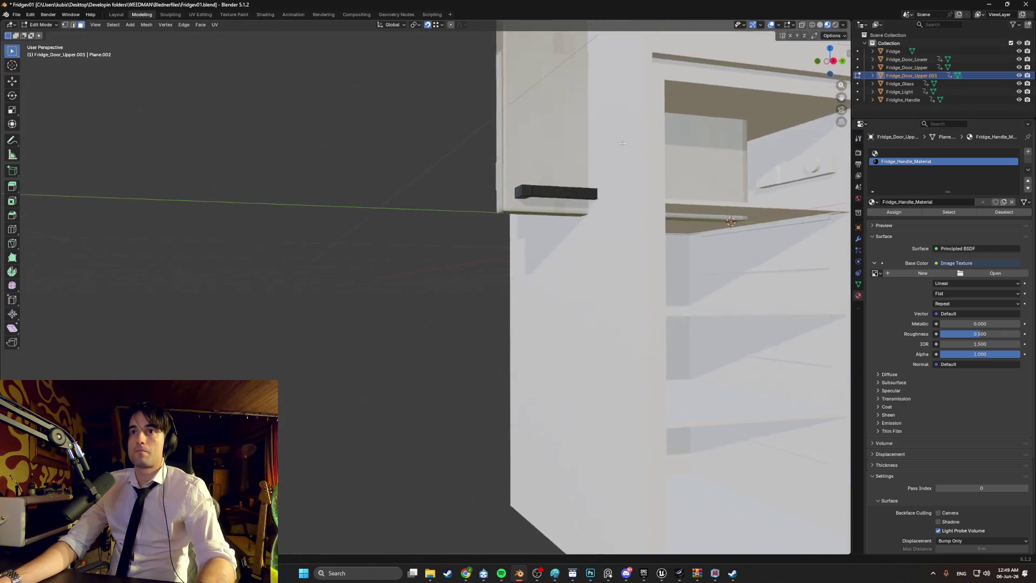
mouse_move(594, 189)
middle_mouse_down()
mouse_move(530, 247)
mouse_move(618, 250)
mouse_move(628, 261)
mouse_move(698, 245)
mouse_move(510, 244)
middle_mouse_up()
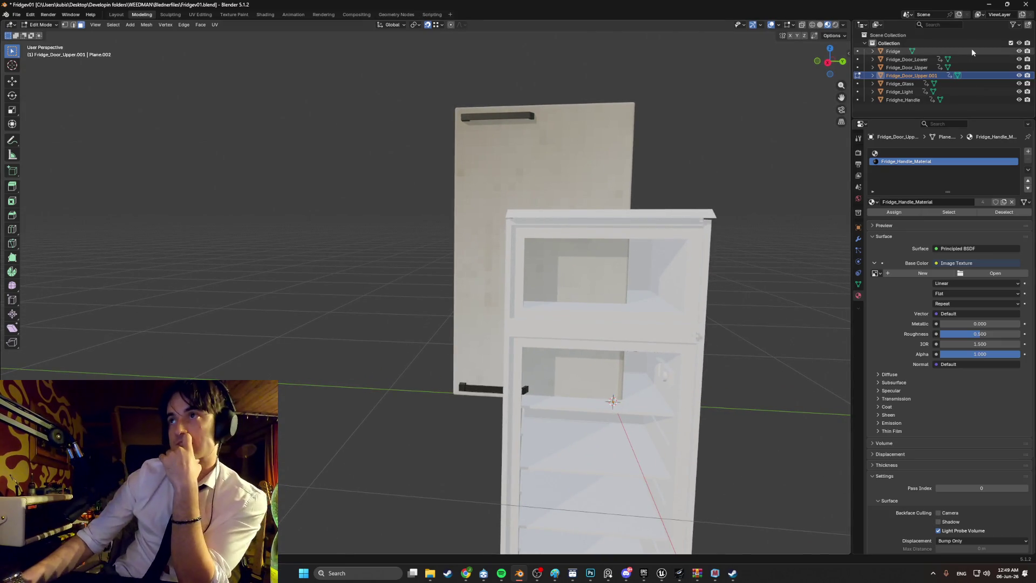
Hide everything except the Fridge body, return to Object Mode and select the body
left_click(1019, 51, "ctrl")
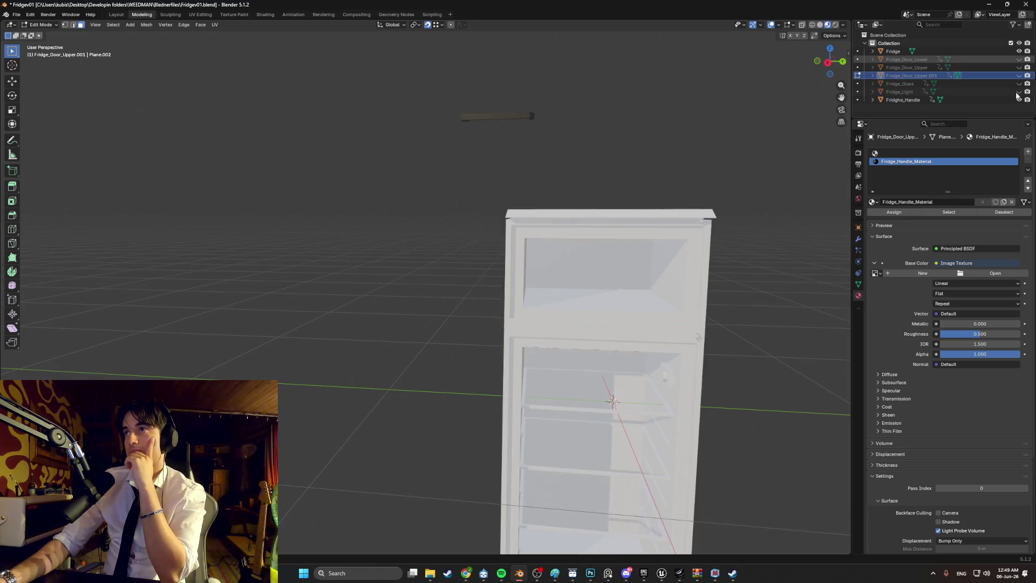
mouse_move(605, 259)
middle_mouse_down()
mouse_move(654, 273)
mouse_move(606, 275)
middle_mouse_up()
scroll(546, 334, "up", 3)
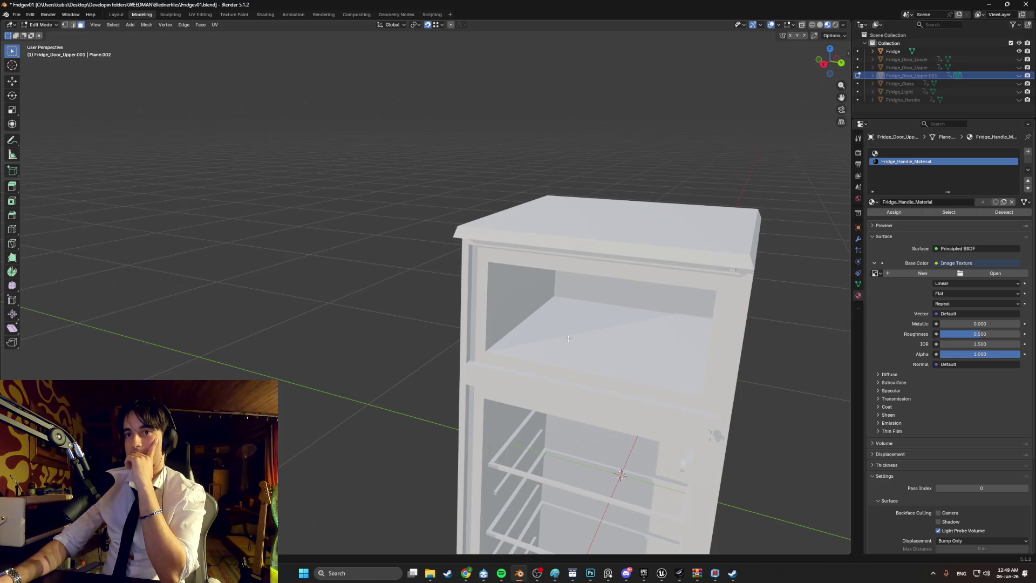
scroll(546, 334, "down", 2)
key("Tab")
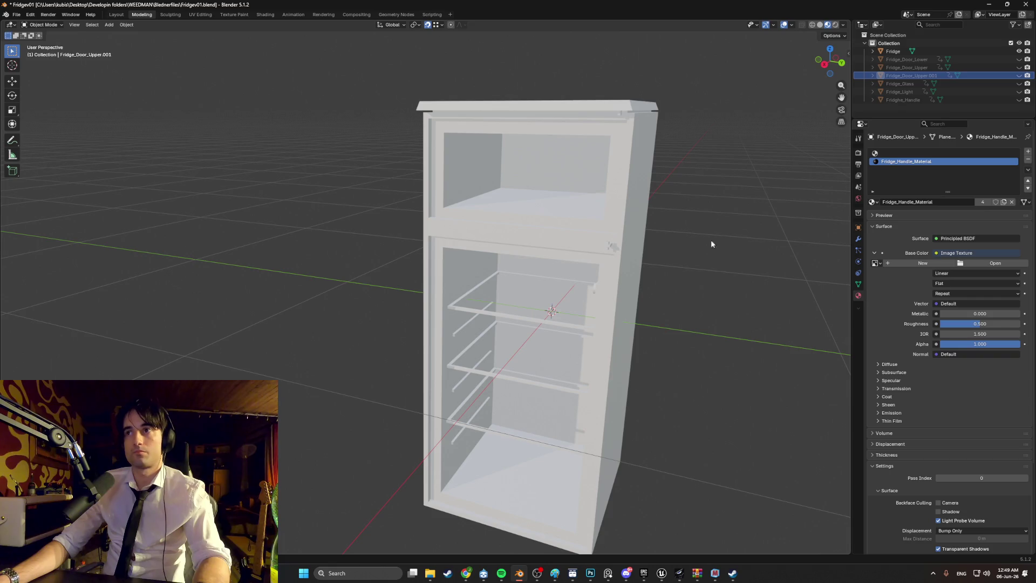
left_click(646, 173)
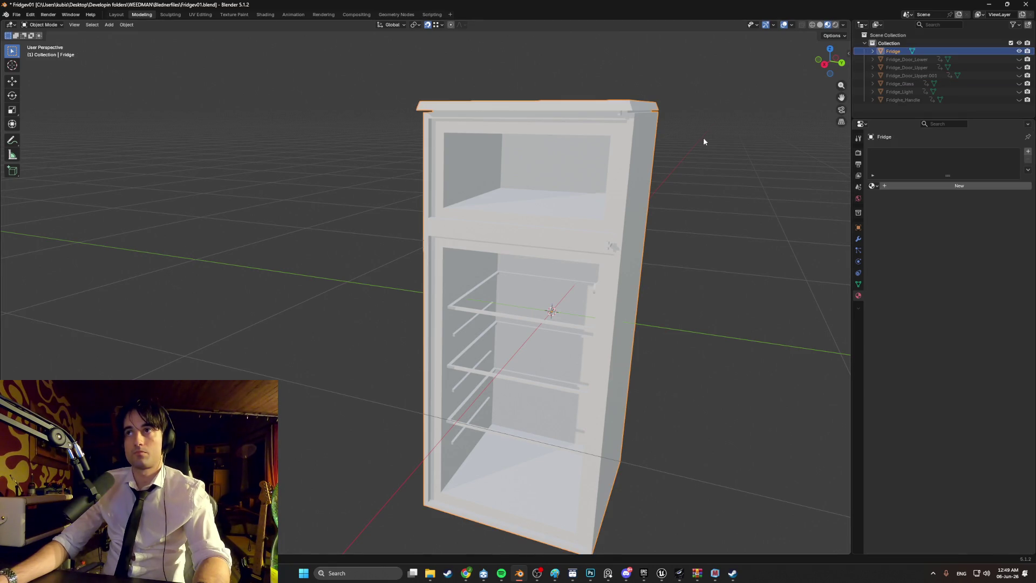
Set the fridge body's material to Fridge_Material instead of Fridge_Handle_Material
left_click(871, 186)
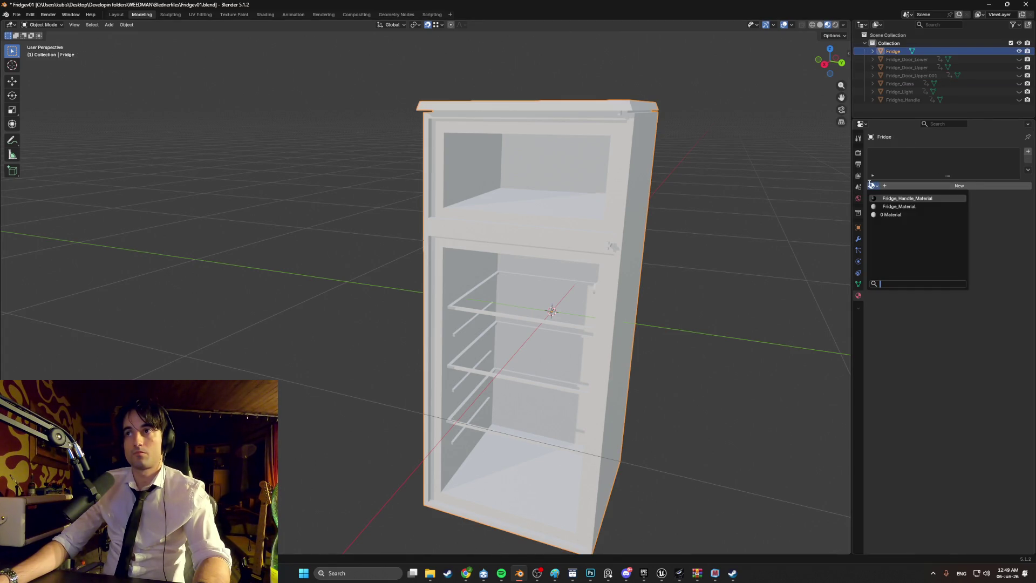
left_click(885, 199)
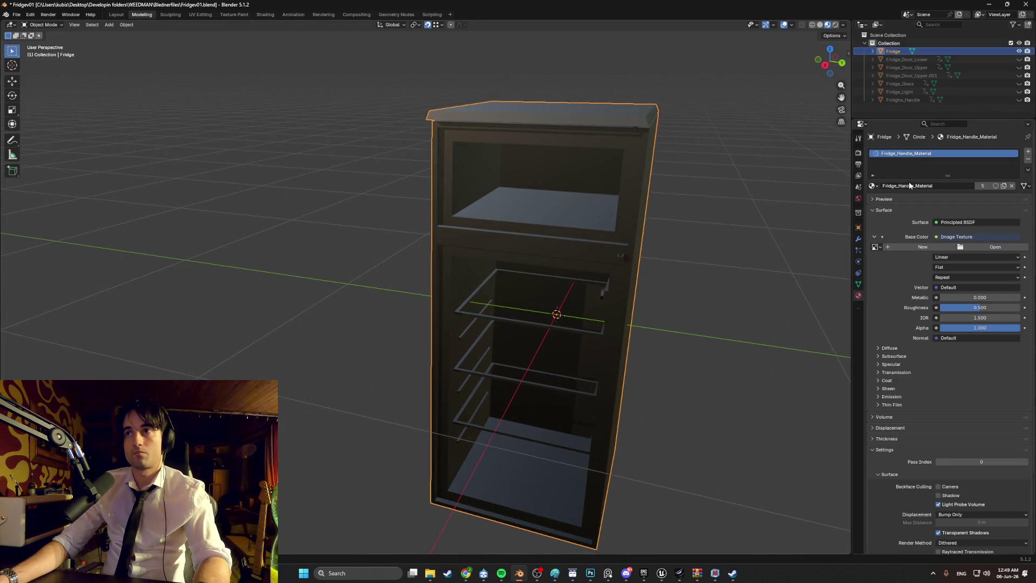
left_click(870, 185)
left_click(885, 207)
mouse_move(717, 221)
middle_mouse_down()
mouse_move(675, 219)
mouse_move(681, 228)
middle_mouse_up()
Select all body geometry, Smart UV Project unwrap it, and open the UV Editing workspace
key("Tab")
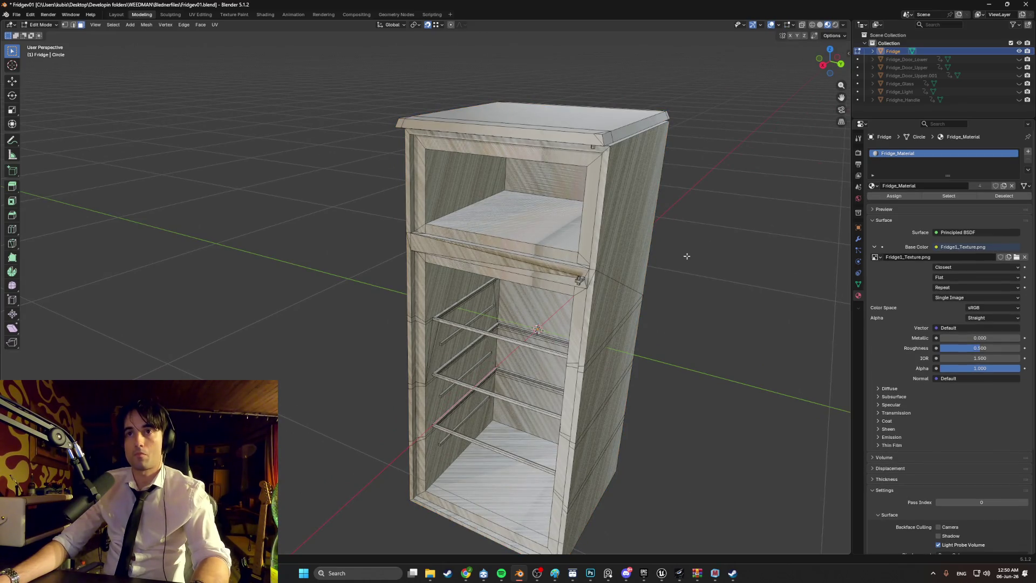
key("a")
key("u")
left_click(656, 256)
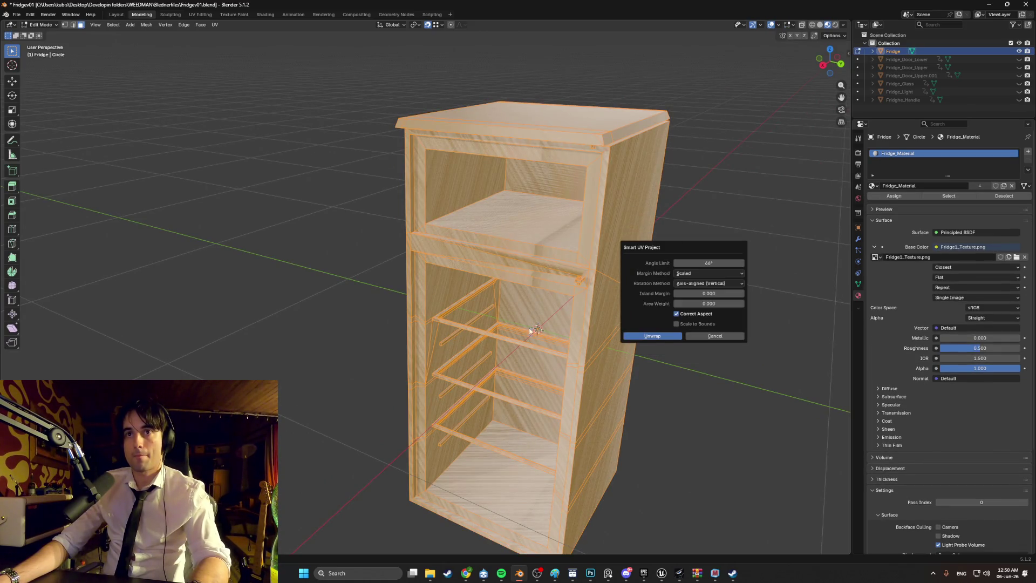
left_click(641, 334)
middle_click_drag(594, 302, 232, 32)
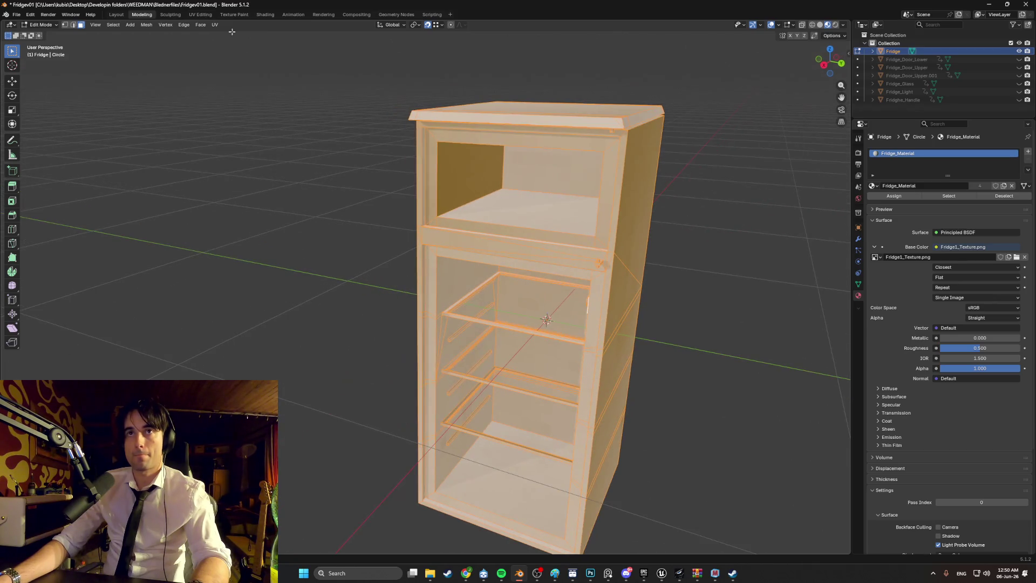
left_click(199, 15)
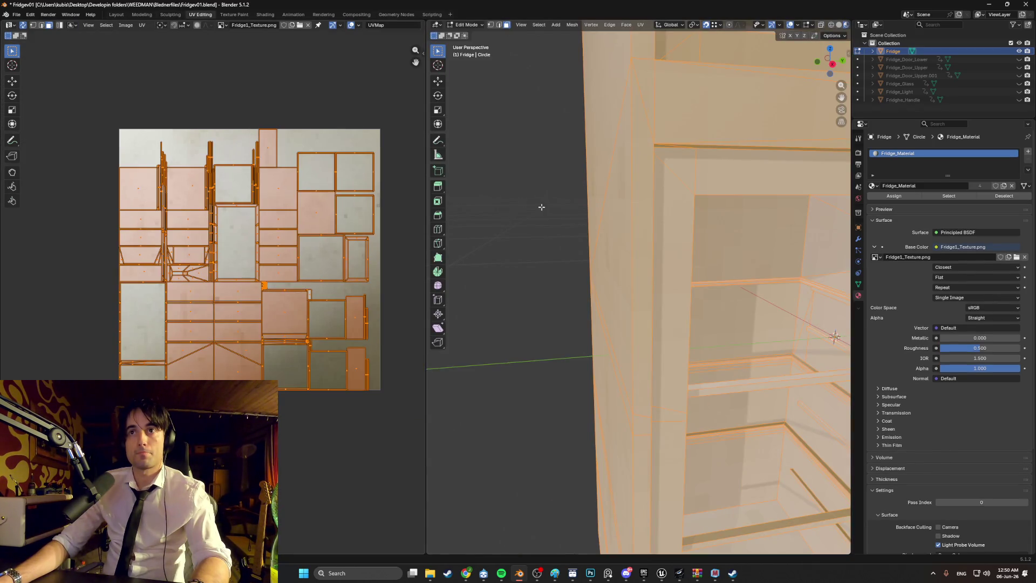
Back in Object Mode, inspect the textured fridge interior and make the Fridge_Glass shelves visible
key("alt+a")
mouse_move(550, 196)
middle_mouse_down()
mouse_move(617, 206)
mouse_move(585, 199)
mouse_move(562, 176)
mouse_move(527, 187)
mouse_move(523, 172)
mouse_move(661, 220)
mouse_move(548, 211)
mouse_move(561, 224)
mouse_move(529, 198)
mouse_move(503, 205)
mouse_move(576, 208)
mouse_move(550, 204)
mouse_move(588, 187)
mouse_move(659, 225)
middle_mouse_up()
scroll(608, 198, "down", 6)
key("Tab")
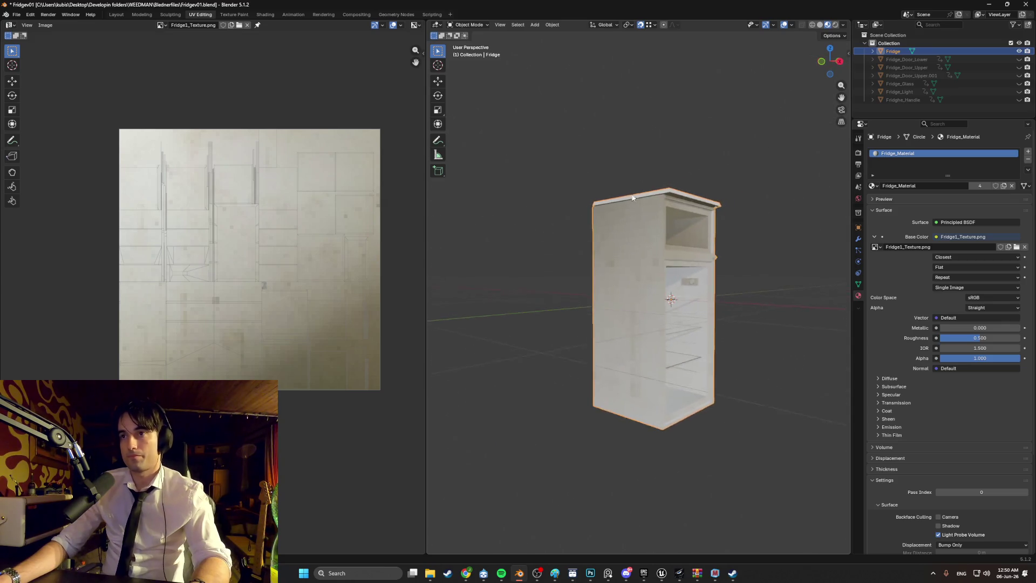
scroll(659, 225, "up", 6)
scroll(504, 234, "down", 4)
mouse_move(505, 233)
middle_mouse_down()
mouse_move(664, 226)
mouse_move(620, 247)
middle_mouse_up()
scroll(642, 221, "up", 6)
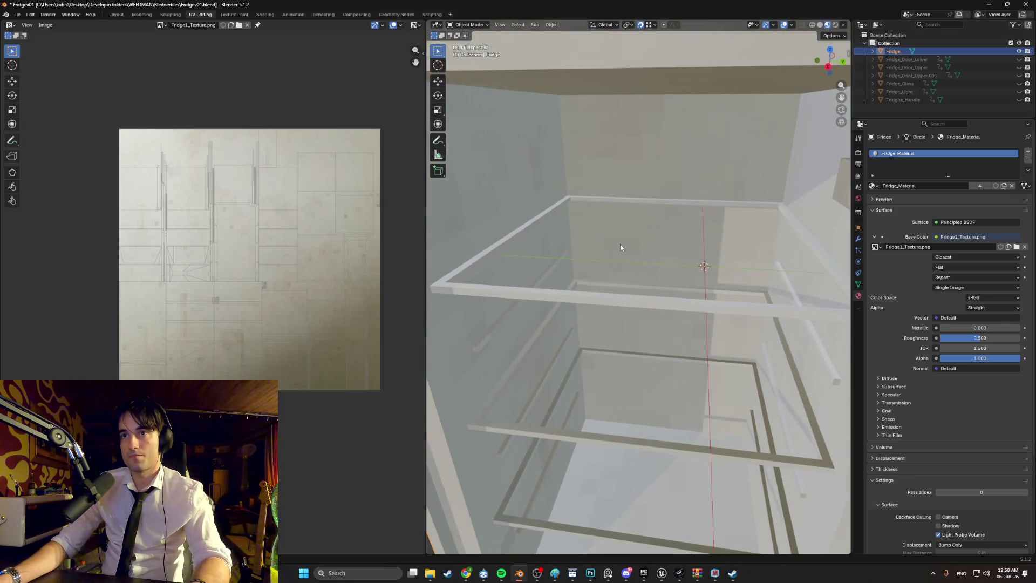
left_click(1018, 84)
left_click(1018, 84)
left_click(1018, 84)
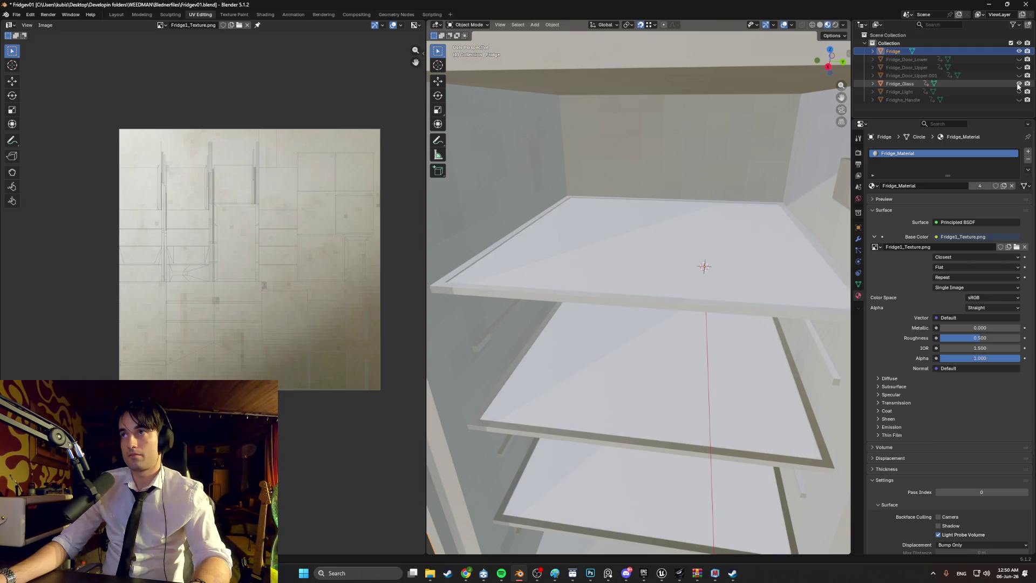
Unhide all fridge parts with Alt+H, then enter Edit Mode on the body and select a side face
left_click(1019, 84)
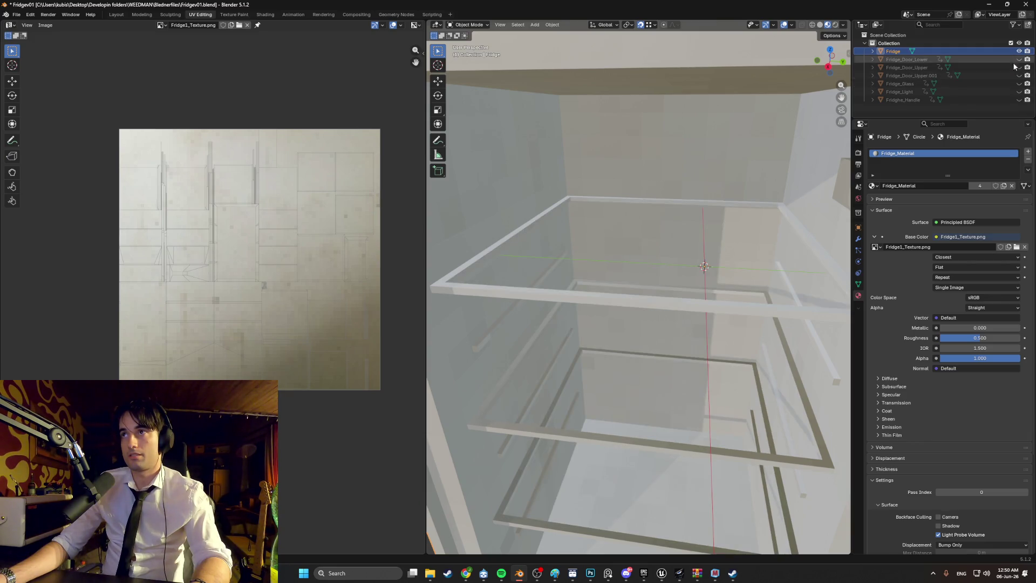
key("alt+h")
scroll(729, 200, "down", 10)
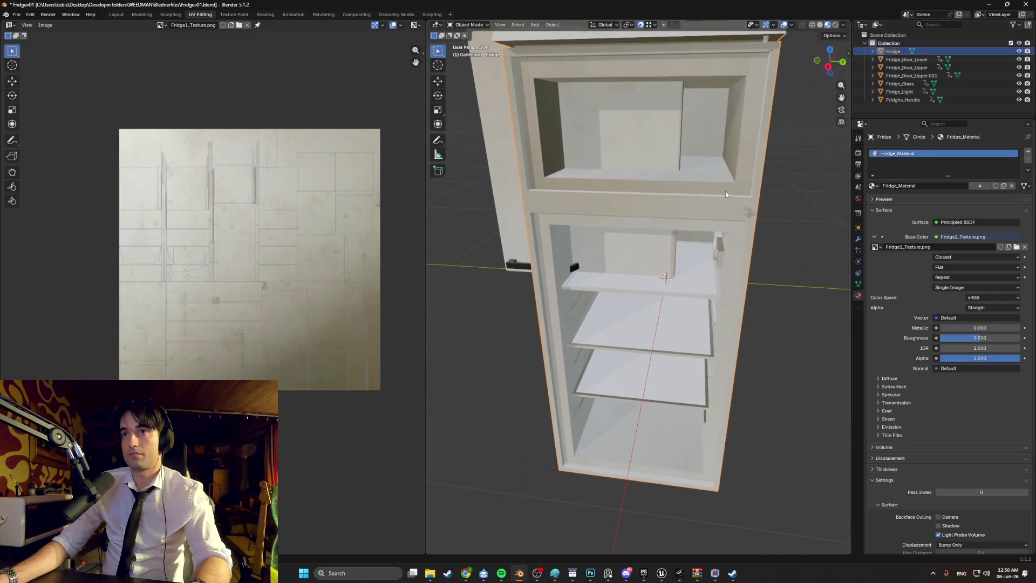
middle_click_drag(724, 187, 605, 181)
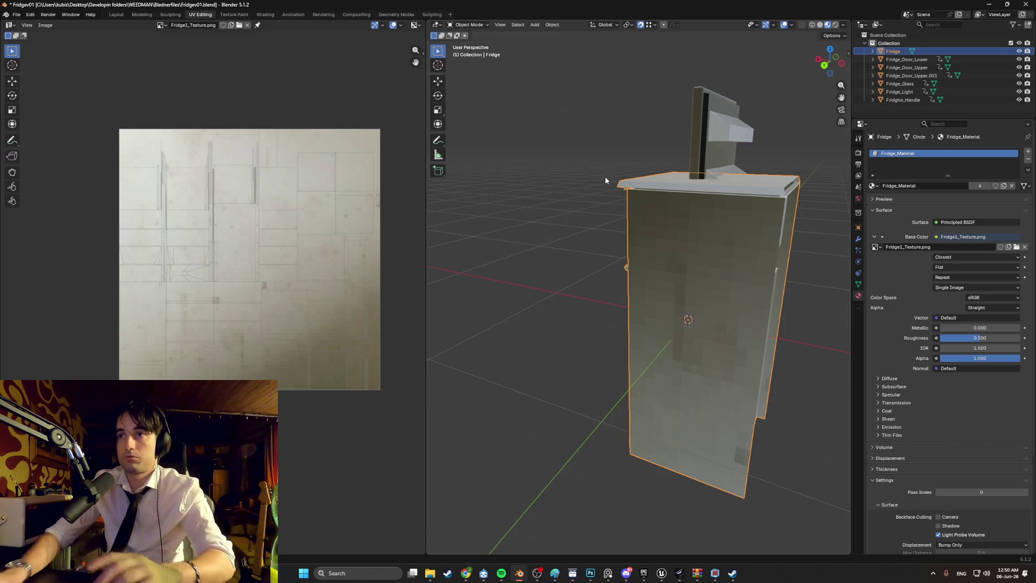
mouse_move(607, 178)
middle_mouse_down()
mouse_move(626, 212)
mouse_move(753, 208)
mouse_move(646, 227)
mouse_move(629, 219)
mouse_move(652, 206)
mouse_move(677, 218)
mouse_move(677, 233)
mouse_move(652, 222)
mouse_move(687, 214)
mouse_move(663, 222)
mouse_move(675, 217)
middle_mouse_up()
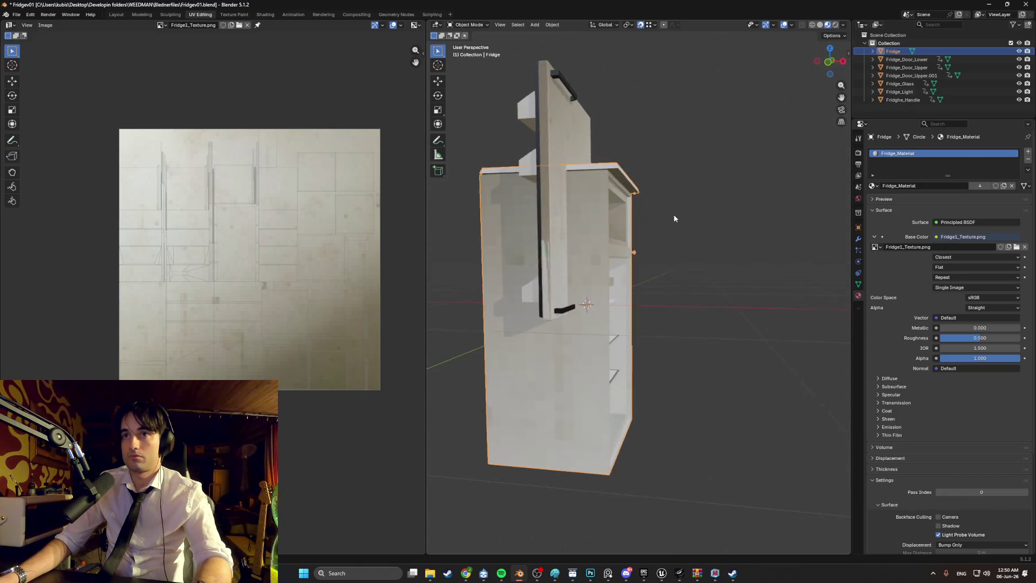
key("Tab")
middle_click_drag(534, 320, 530, 273)
left_click(529, 273)
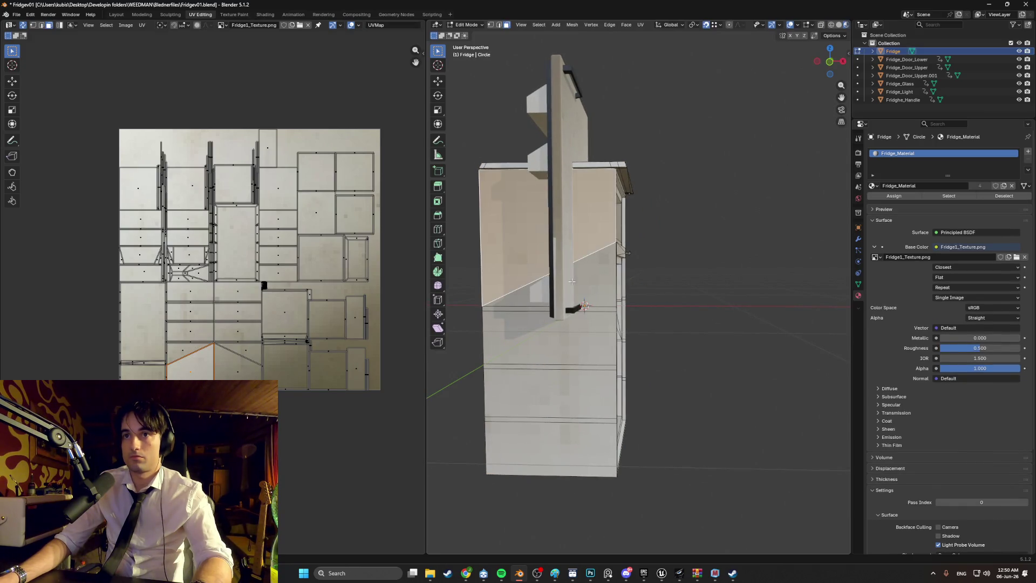
Select the triangular and lower side faces and Smart UV Project unwrap them
left_click(606, 294, "shift")
left_click(596, 340, "shift")
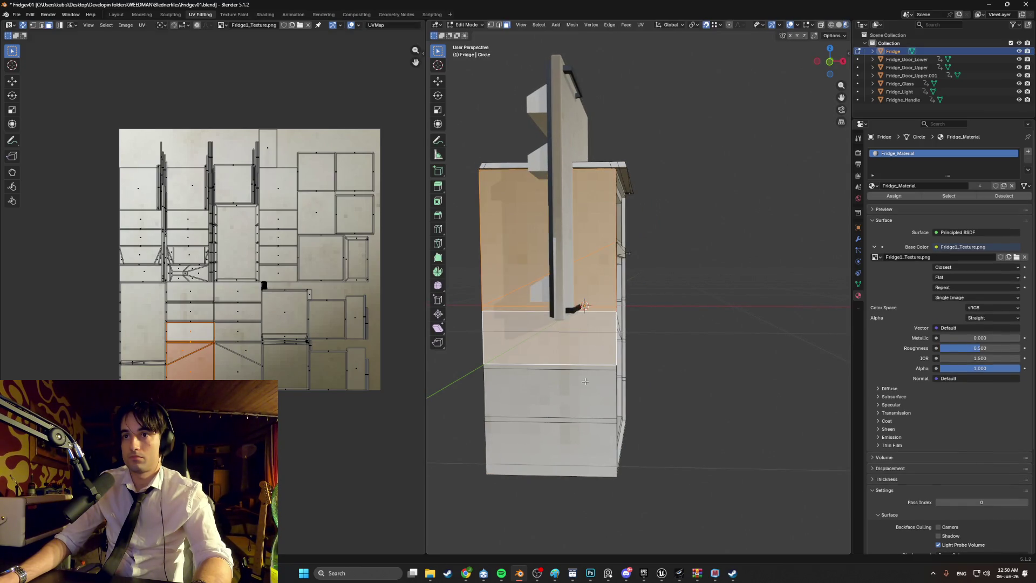
left_click_drag(588, 361, 561, 434, "shift")
middle_click_drag(561, 434, 513, 404)
key("u")
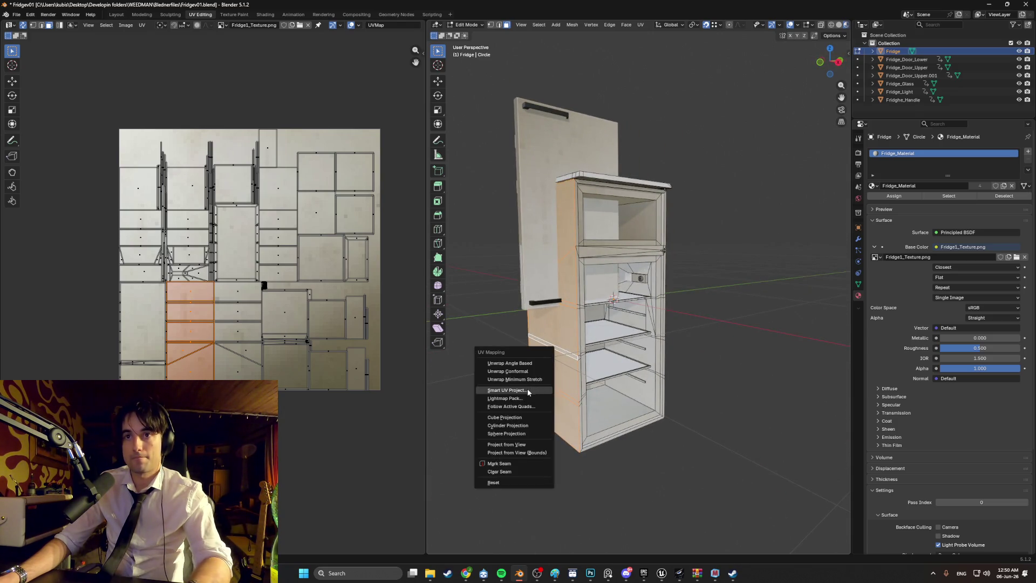
left_click(527, 388)
left_click(510, 467)
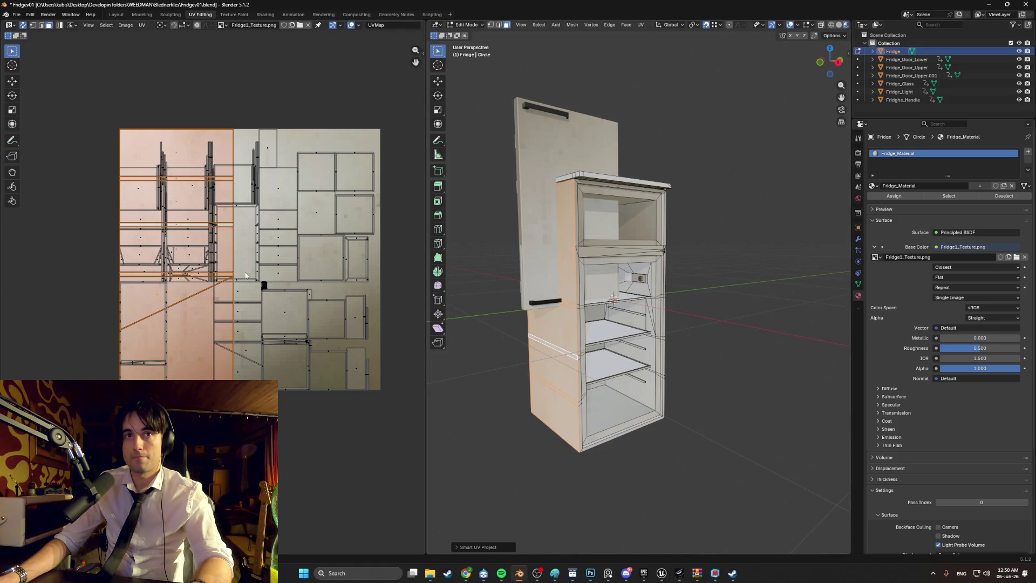
mouse_move(533, 376)
middle_mouse_down()
mouse_move(703, 351)
mouse_move(678, 361)
mouse_move(503, 350)
middle_mouse_up()
Smart UV Project unwrap the remaining fridge side faces, then save Fridgev01.blend
key("alt+a")
left_click(694, 287)
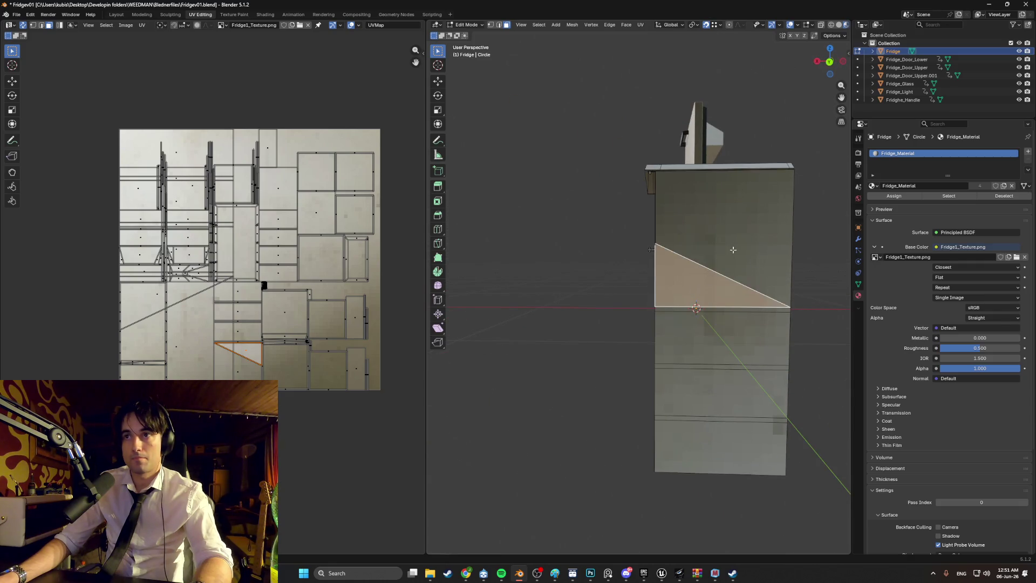
left_click_drag(705, 418, 705, 418)
key("u")
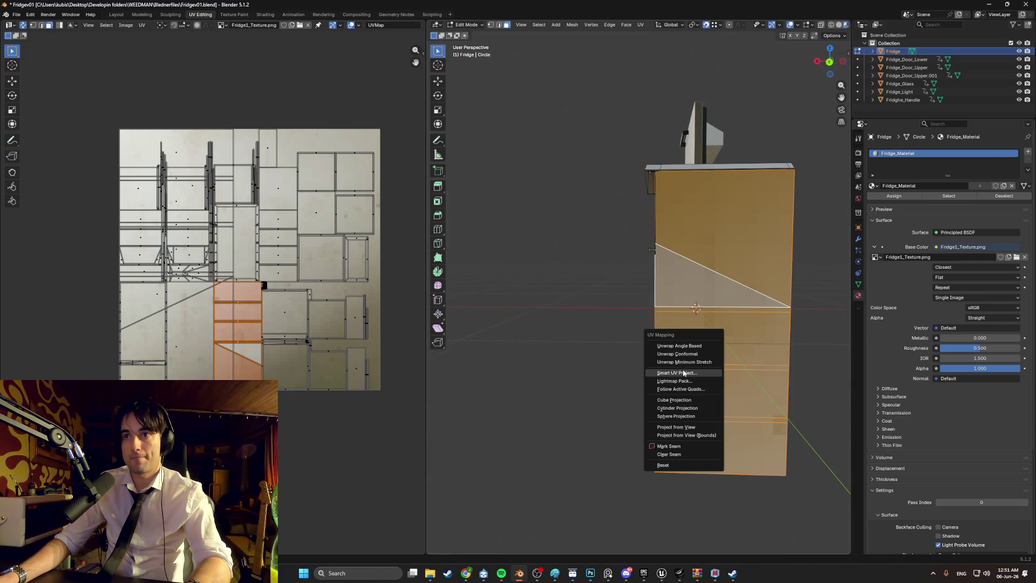
left_click(683, 373)
left_click(648, 448)
left_click(606, 347)
mouse_move(606, 347)
middle_mouse_down()
mouse_move(545, 342)
mouse_move(566, 374)
mouse_move(744, 337)
mouse_move(693, 351)
mouse_move(719, 365)
mouse_move(629, 361)
mouse_move(649, 363)
middle_mouse_up()
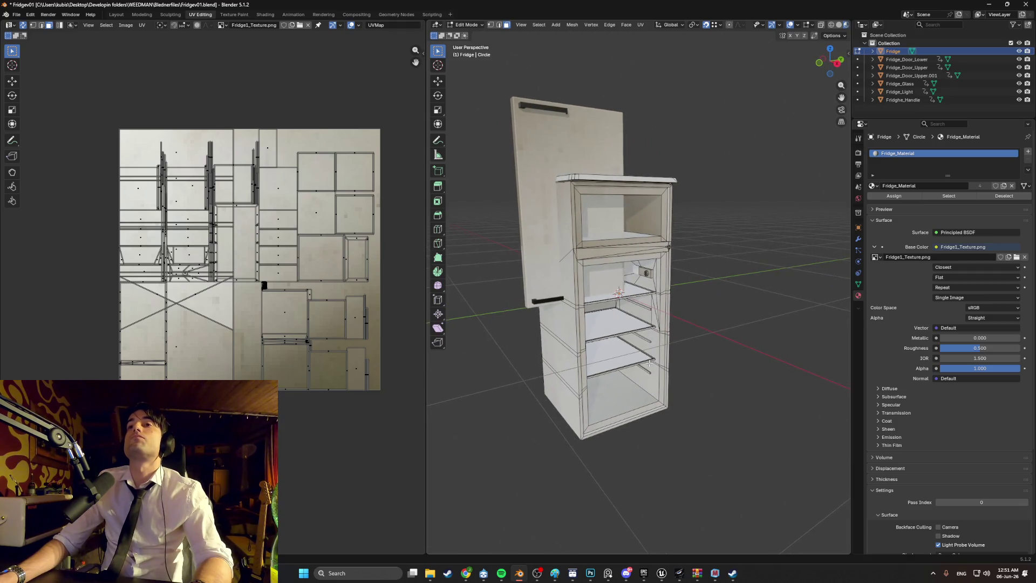
mouse_move(450, 206)
middle_mouse_down()
mouse_move(677, 266)
mouse_move(731, 254)
mouse_move(709, 254)
mouse_move(655, 216)
mouse_move(600, 217)
mouse_move(611, 271)
middle_mouse_up()
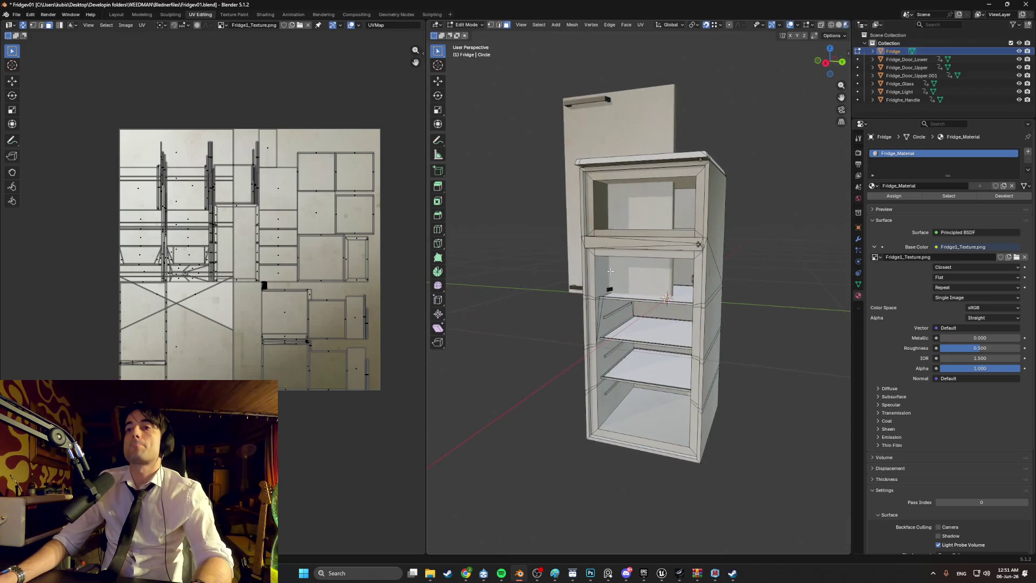
key("ctrl+s")
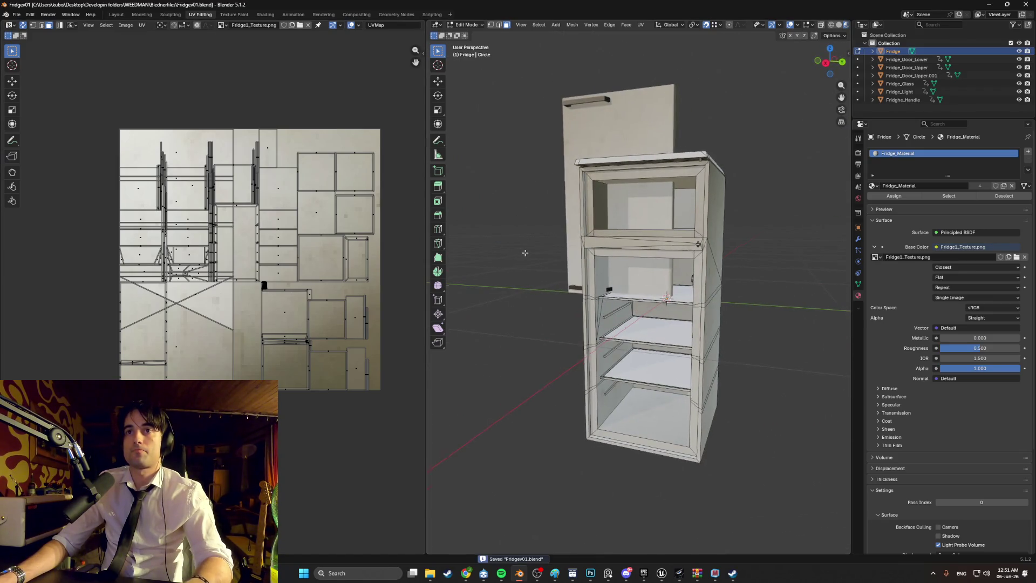
middle_click_drag(497, 243, 611, 269)
mouse_move(661, 229)
middle_mouse_down()
mouse_move(593, 269)
mouse_move(609, 280)
mouse_move(638, 269)
mouse_move(604, 280)
middle_mouse_up()
scroll(576, 288, "up", 8)
scroll(604, 279, "down", 10)
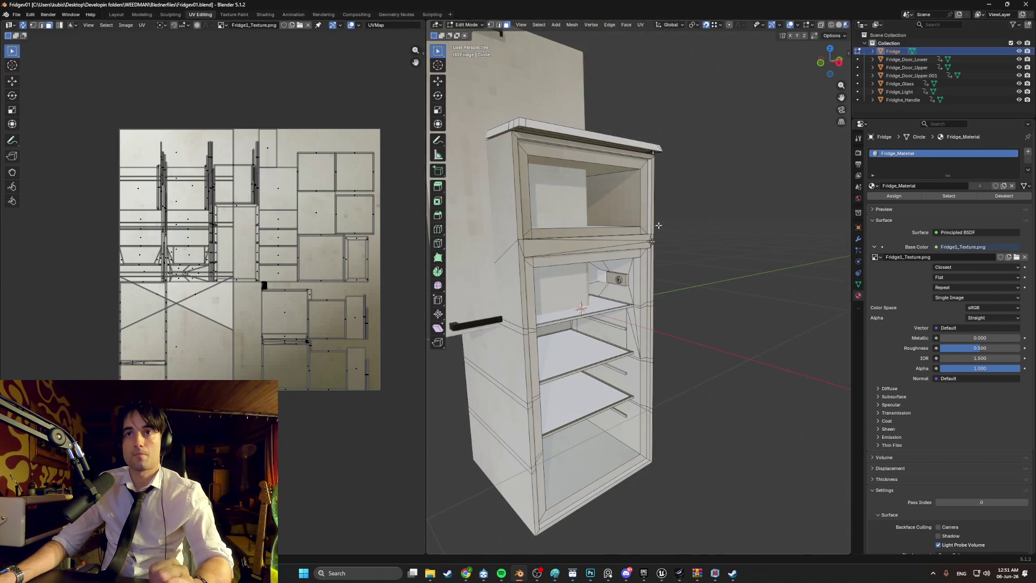
middle_click_drag(658, 225, 611, 250)
scroll(612, 246, "up", 4)
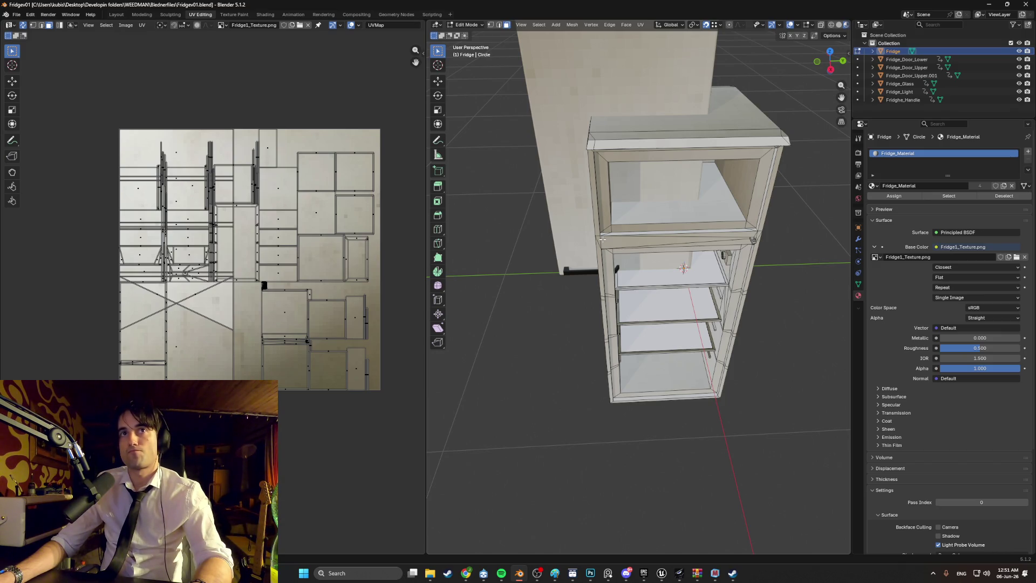
left_click(16, 18)
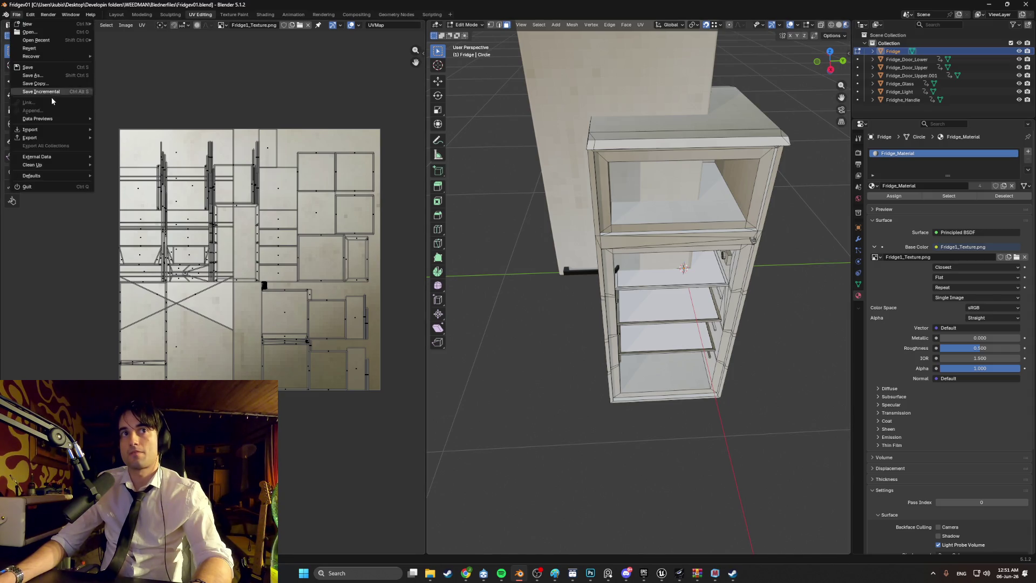
mouse_move(57, 131)
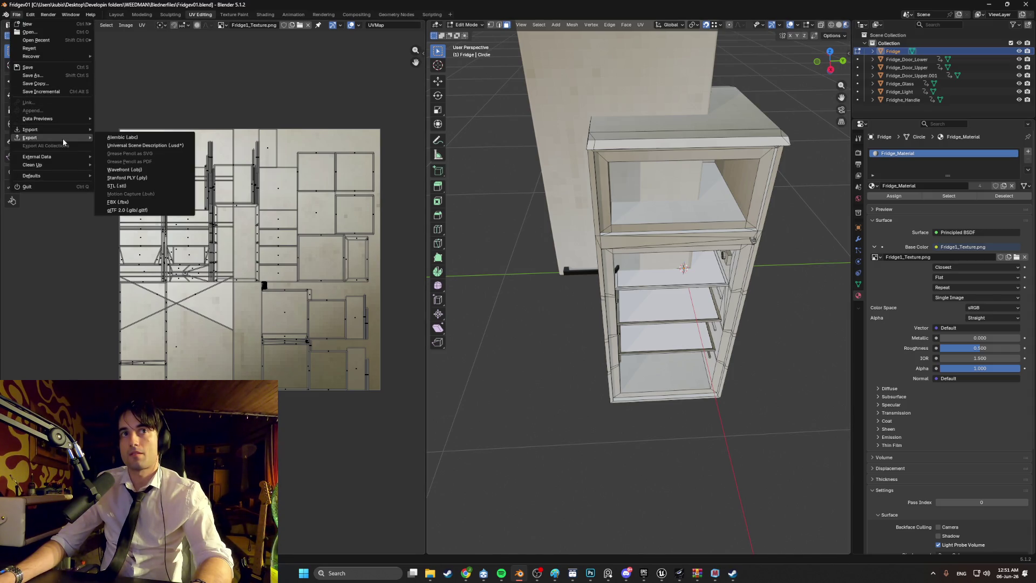
left_click(135, 202)
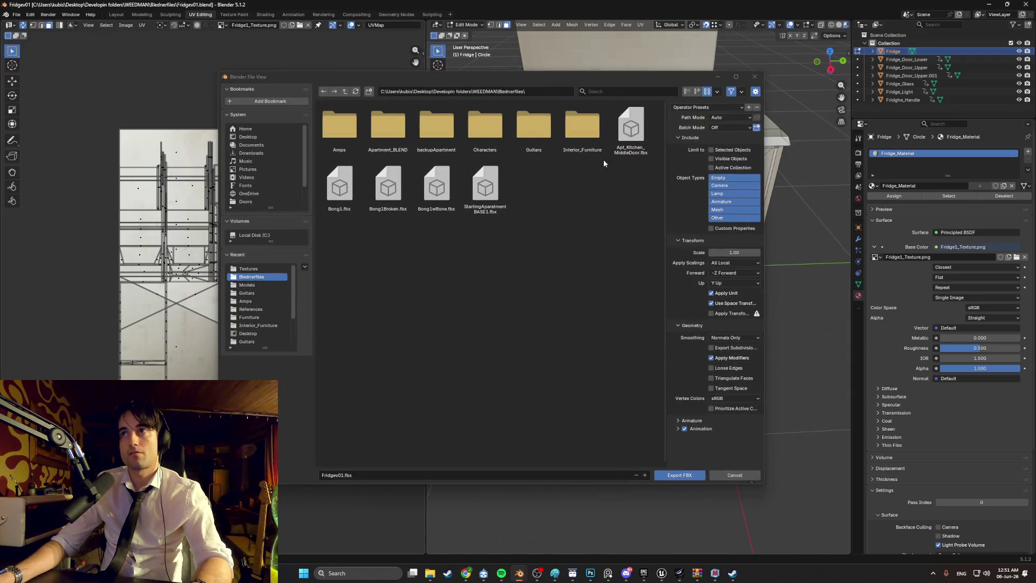
left_click(754, 76)
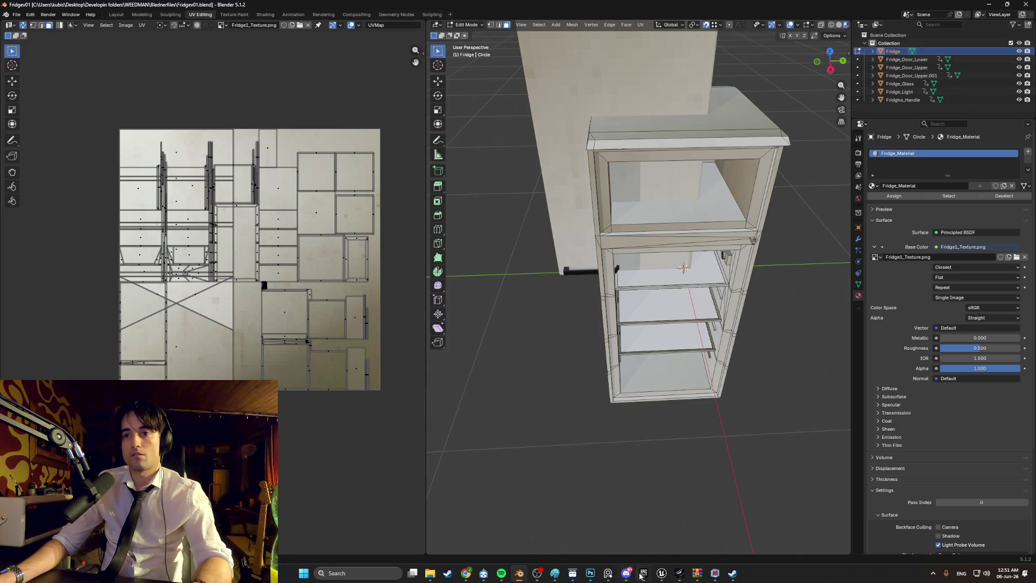
left_click(662, 573)
left_click(731, 540)
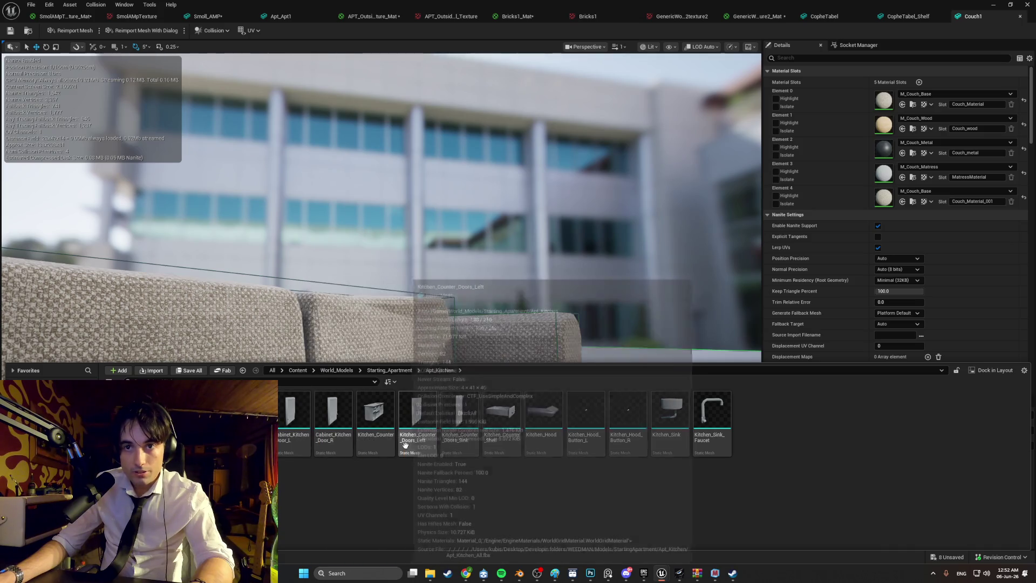
Check the Fridge folder in Unreal's Apt_Kitchen Content Browser, then return to Blender
double_click(237, 420)
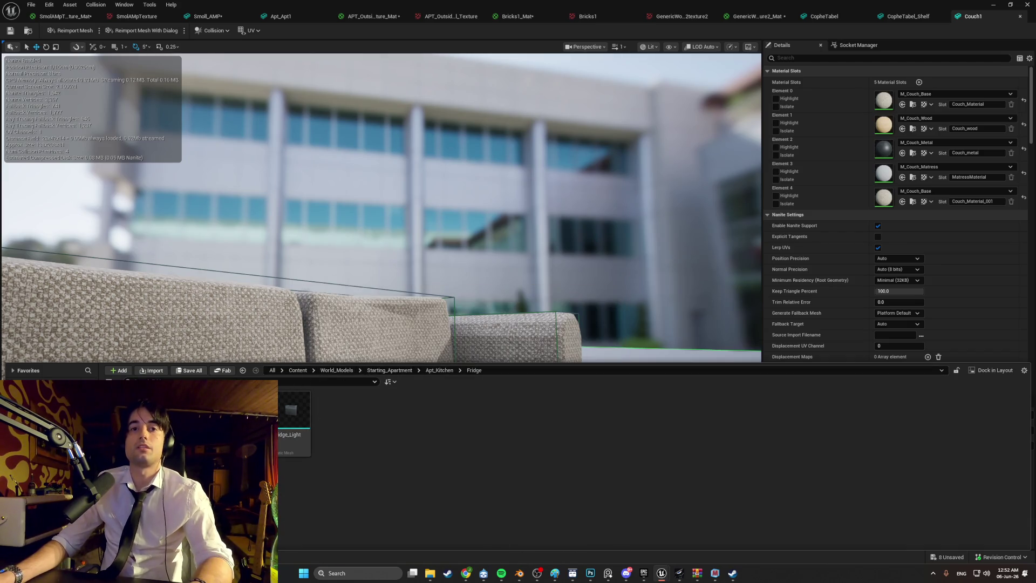
left_click(519, 573)
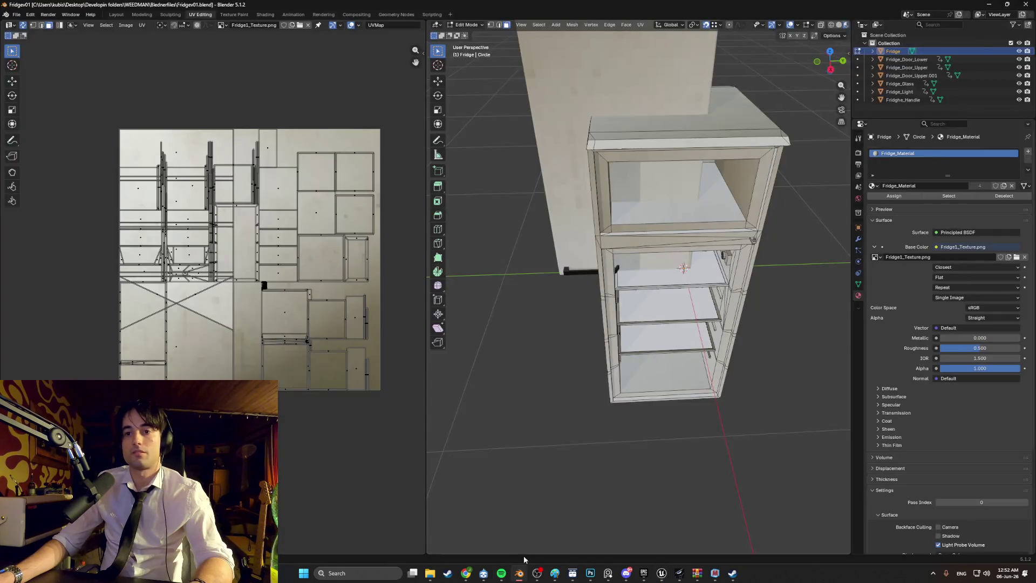
Hide the lower door and join the handle Fridge_Door_Upper.001 into the upper fridge door
left_click(919, 68)
left_click(912, 76)
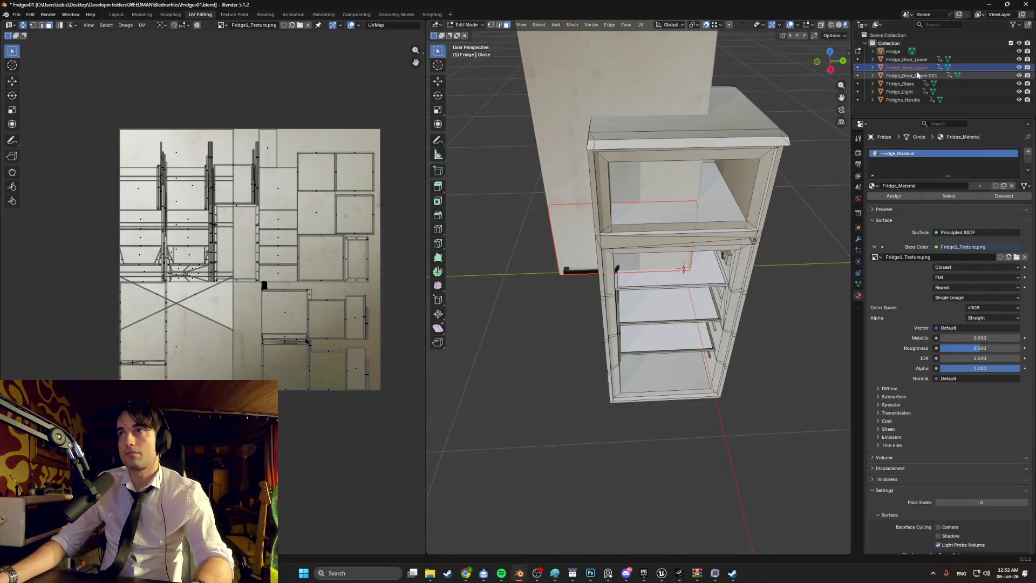
middle_click_drag(644, 157, 677, 116)
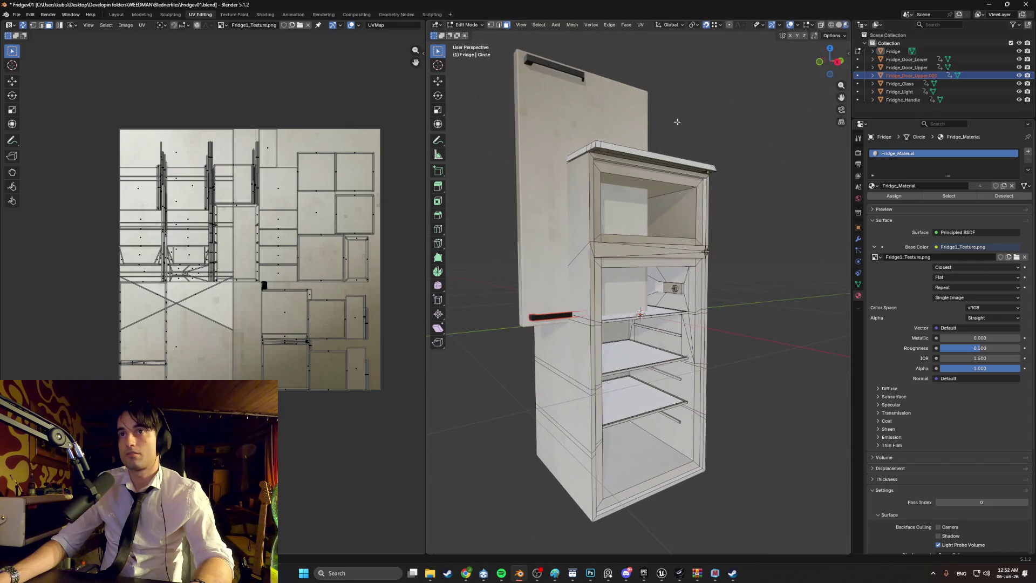
left_click(919, 69, "ctrl")
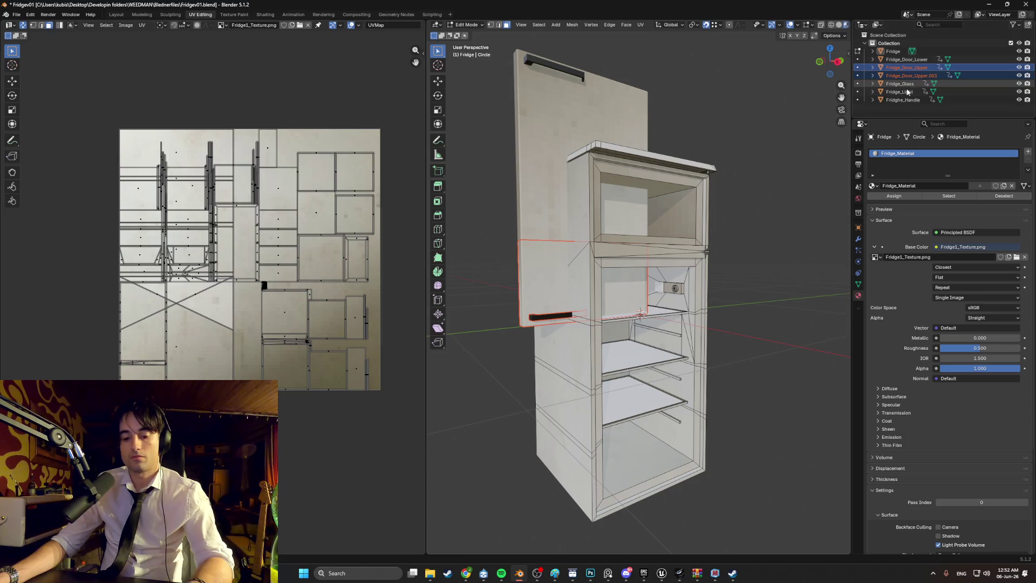
left_click(549, 294)
key("Tab")
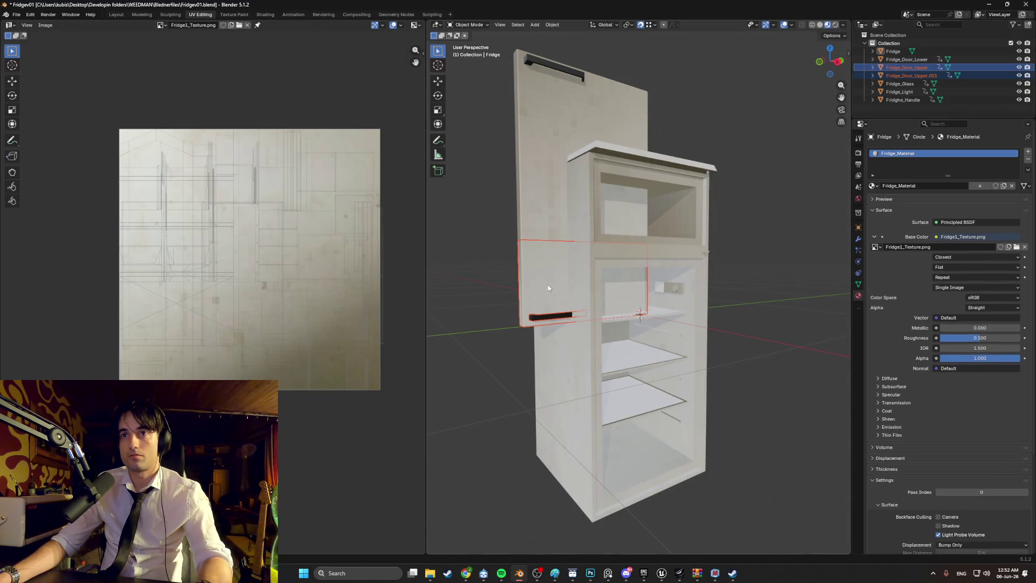
left_click(550, 316)
left_click(545, 318)
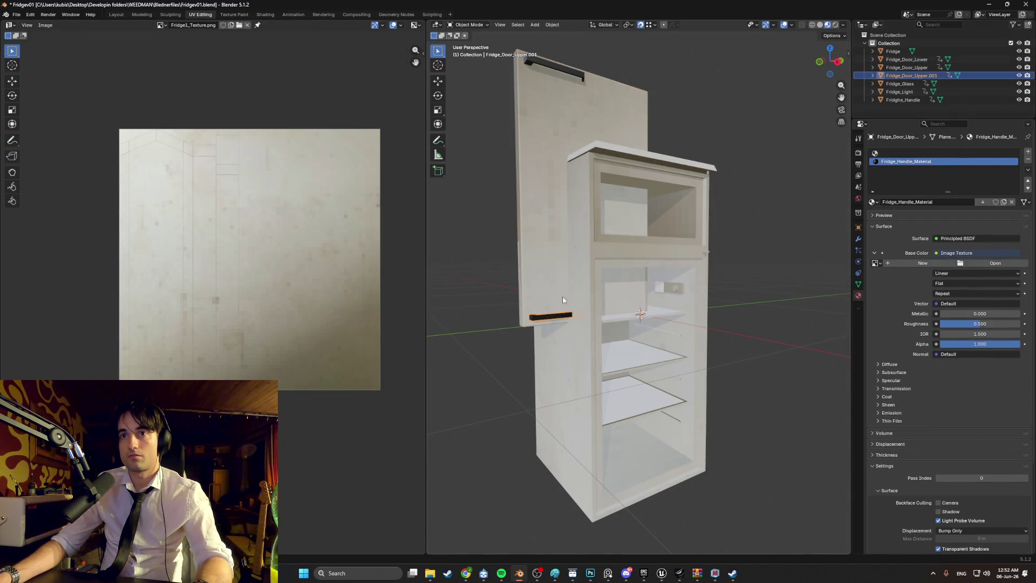
left_click(1019, 60)
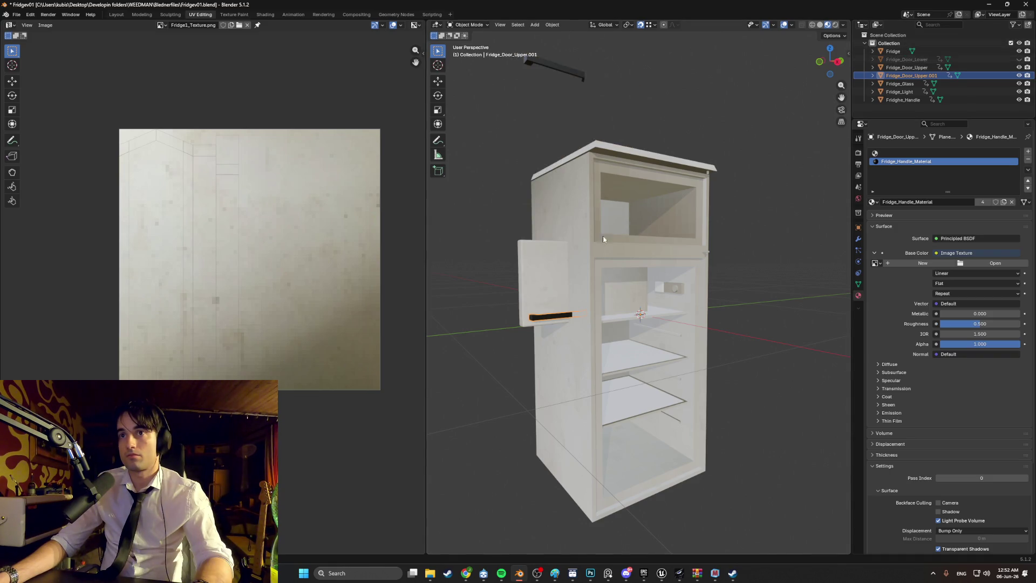
left_click(545, 277, "shift")
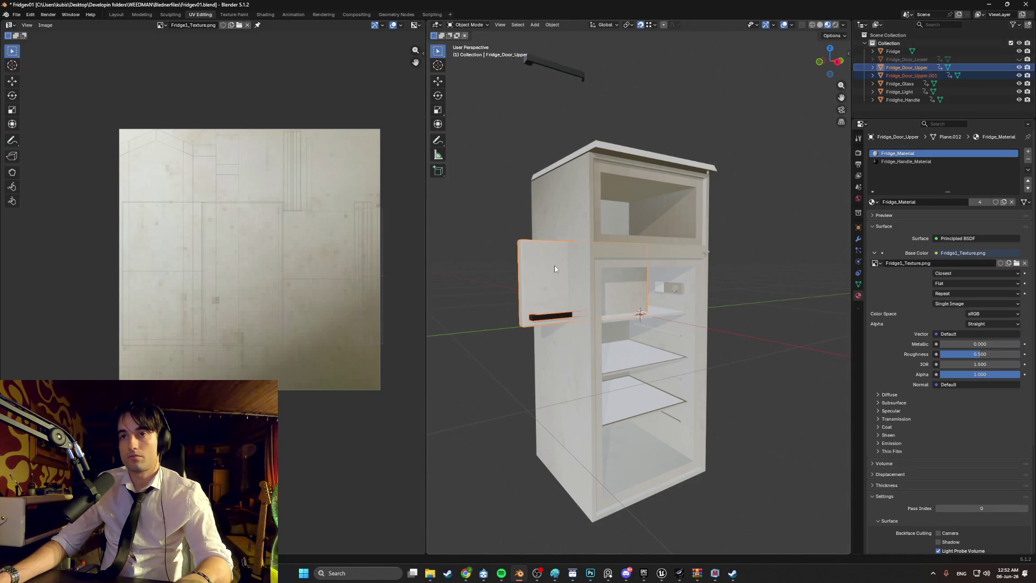
key("ctrl+j")
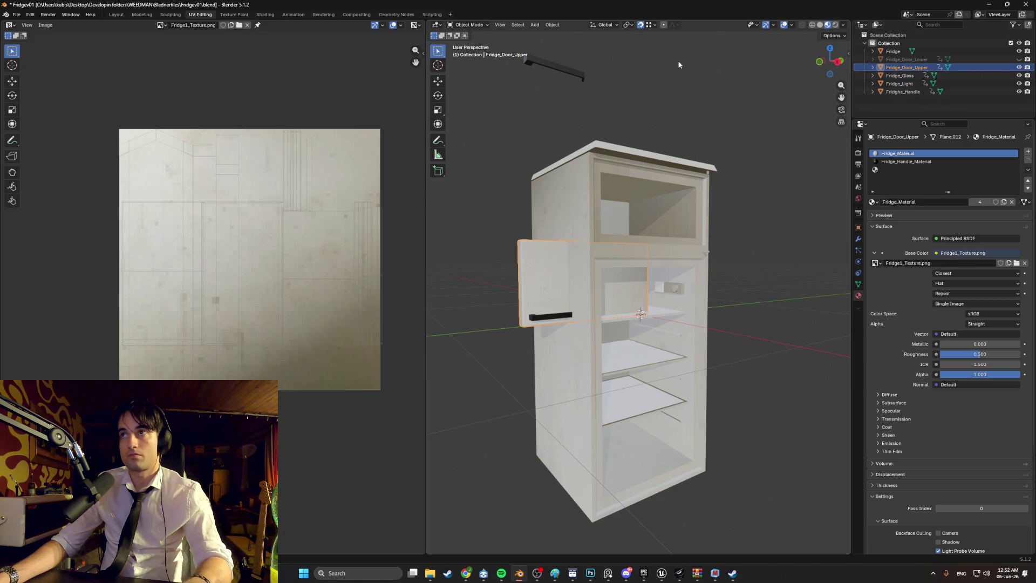
Unhide the lower door and join it into the Fridghe_Handle object
left_click(904, 92)
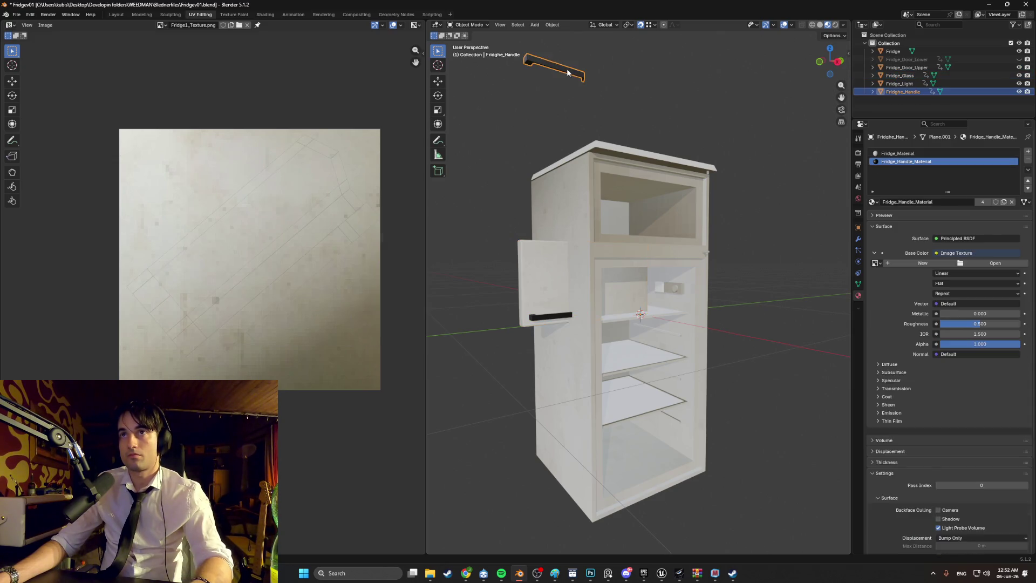
left_click(1019, 60)
left_click(600, 101)
left_click(587, 86, "shift")
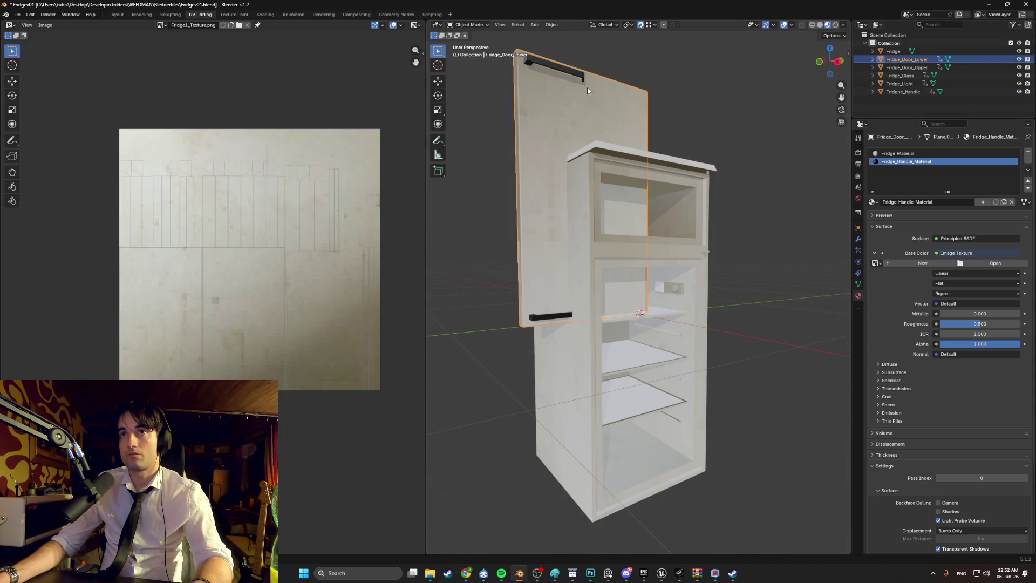
left_click(567, 73)
left_click(591, 86)
left_click(575, 76, "shift")
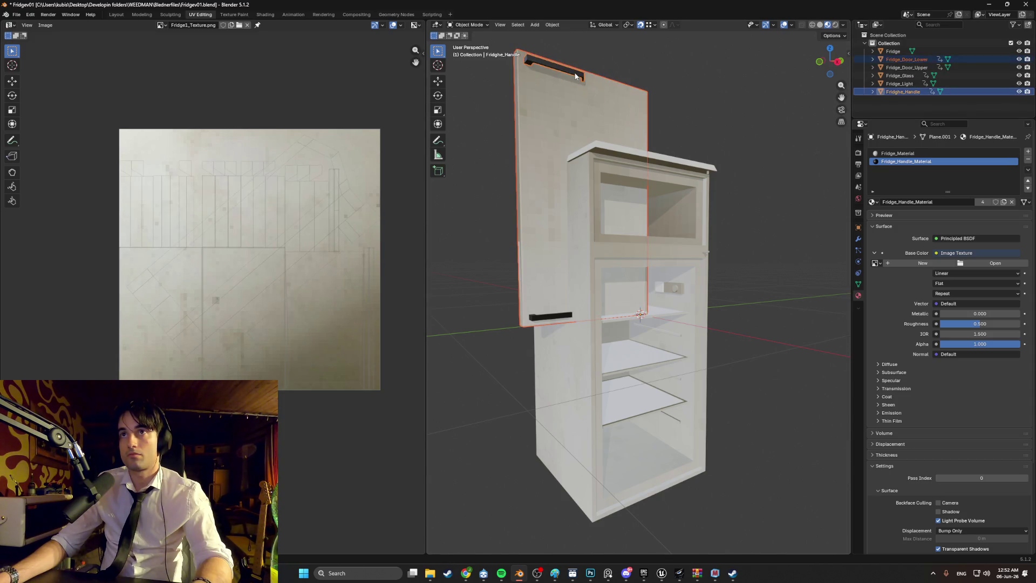
key("ctrl+j")
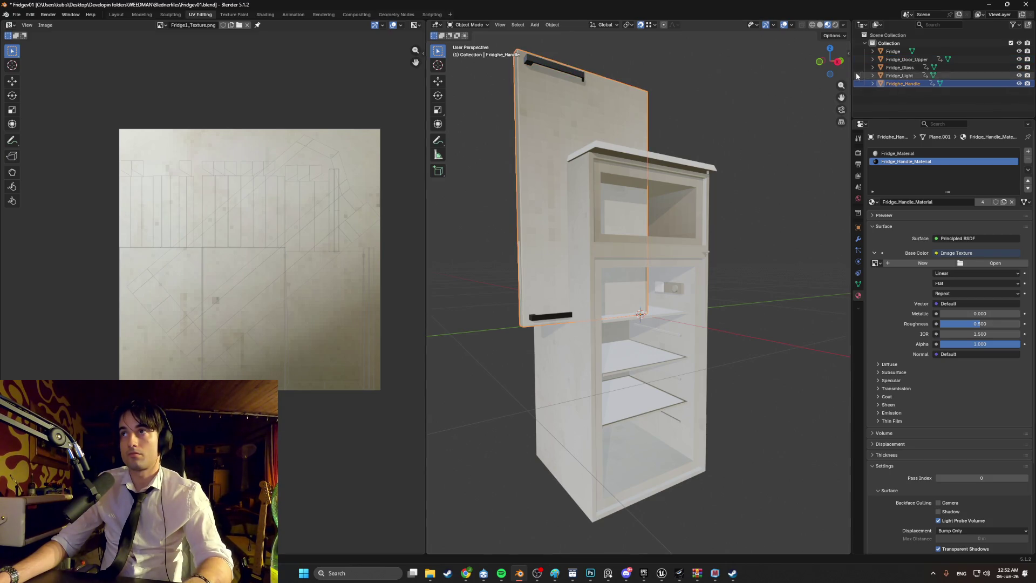
Deselect everything and orbit to a frontal view of the fridge
left_click(737, 102)
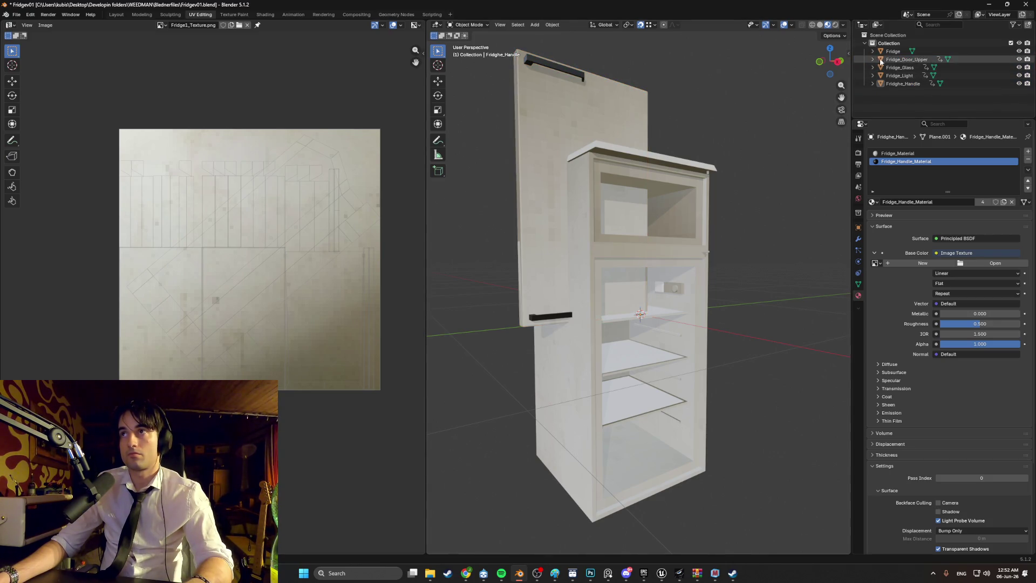
mouse_move(714, 96)
middle_mouse_down()
mouse_move(674, 107)
mouse_move(710, 85)
mouse_move(705, 125)
mouse_move(685, 148)
middle_mouse_up()
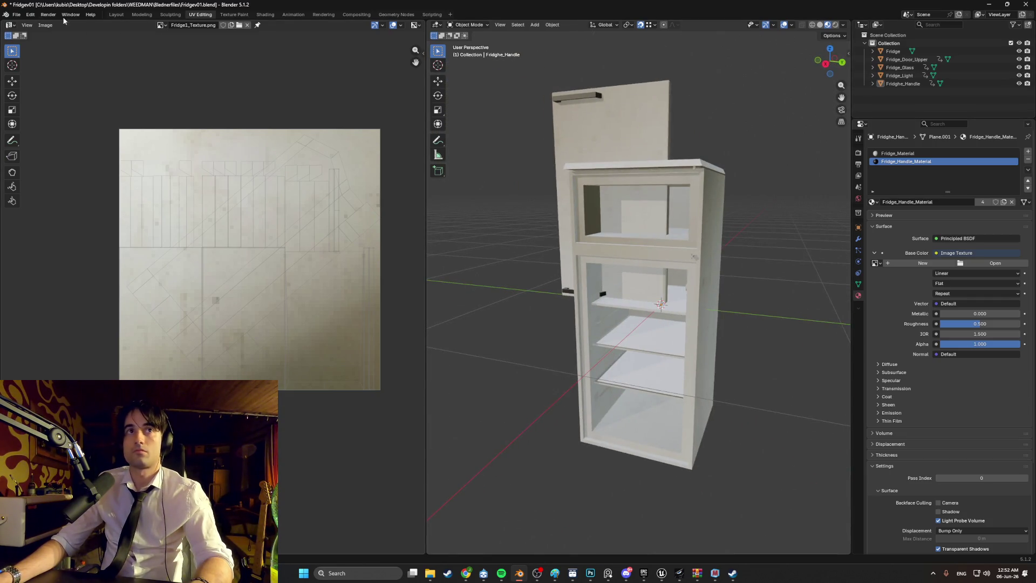
left_click(17, 15)
Start an FBX export targeting Models > StartingApartment > Apt_Kitchen > Fridge, then switch to Unreal
mouse_move(54, 142)
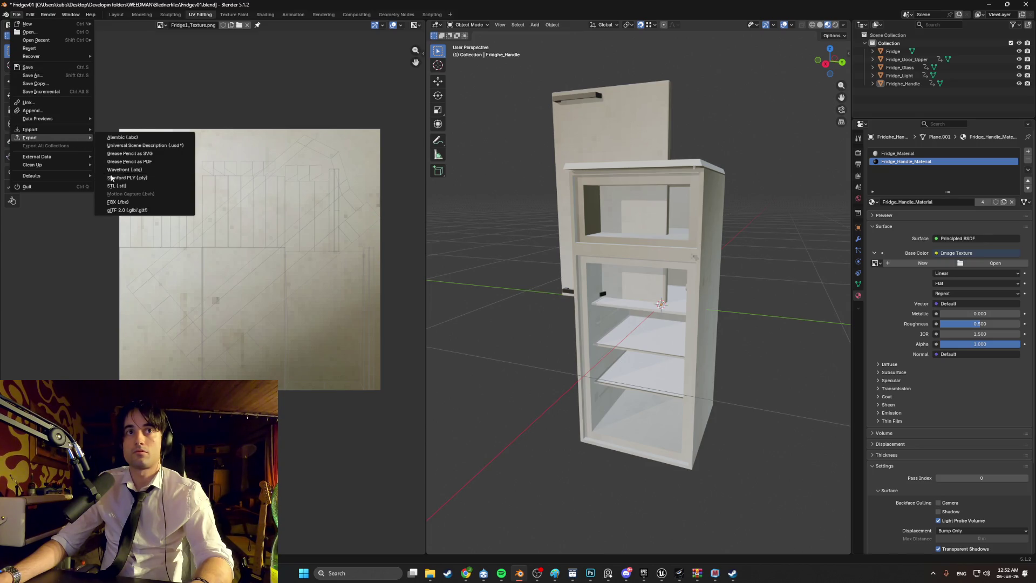
left_click(118, 201)
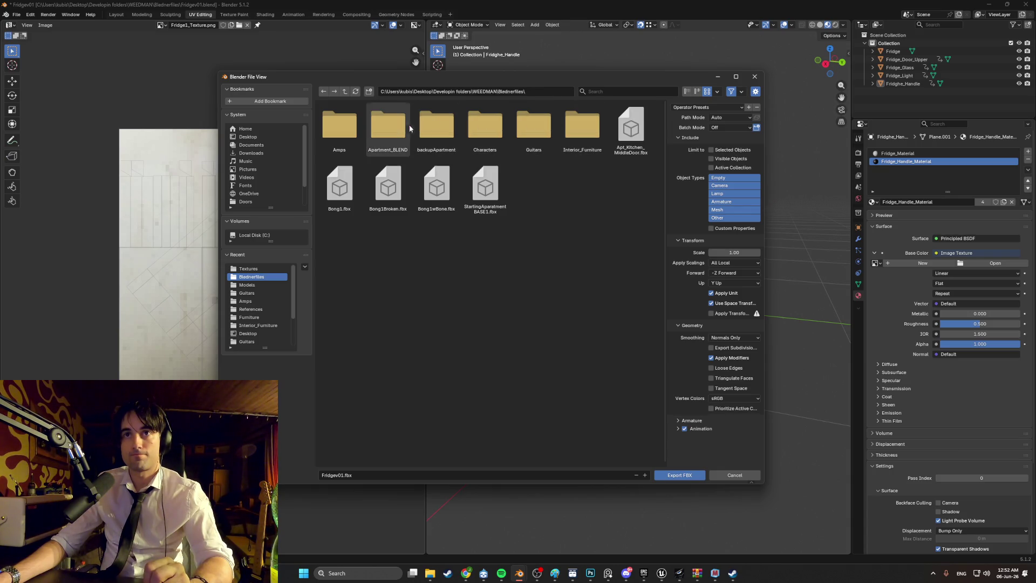
left_click(269, 285)
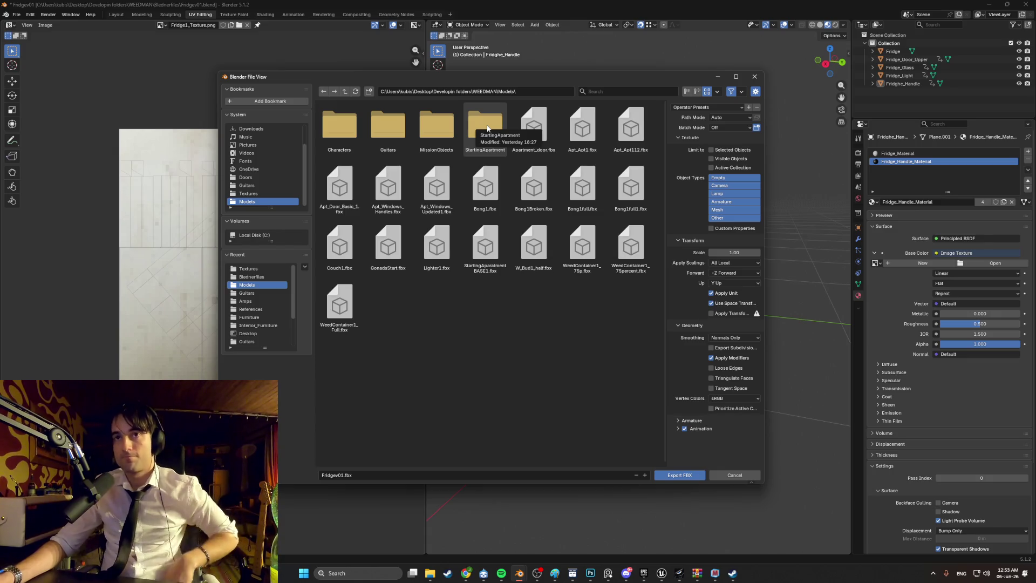
double_click(485, 131)
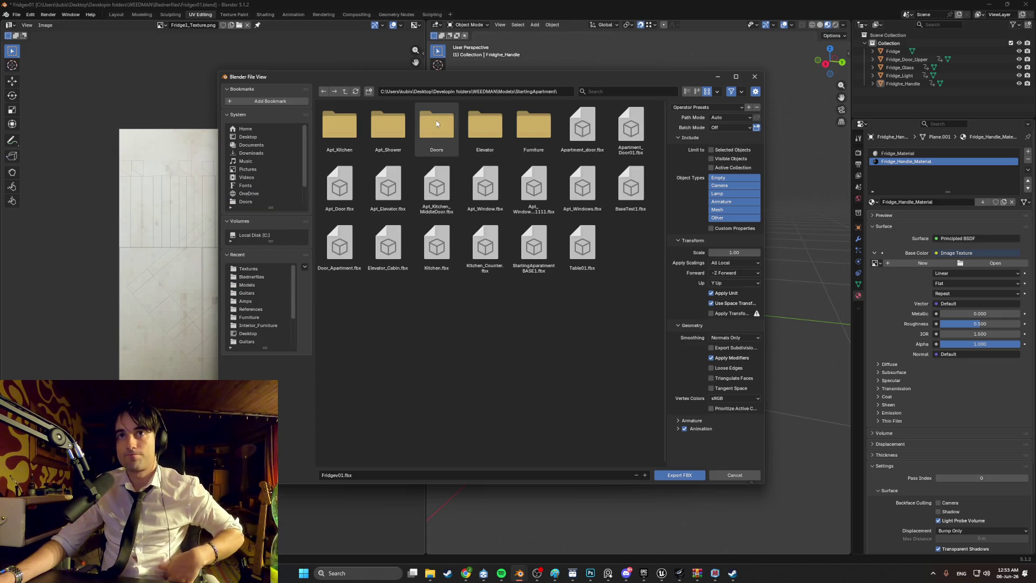
left_click(347, 133)
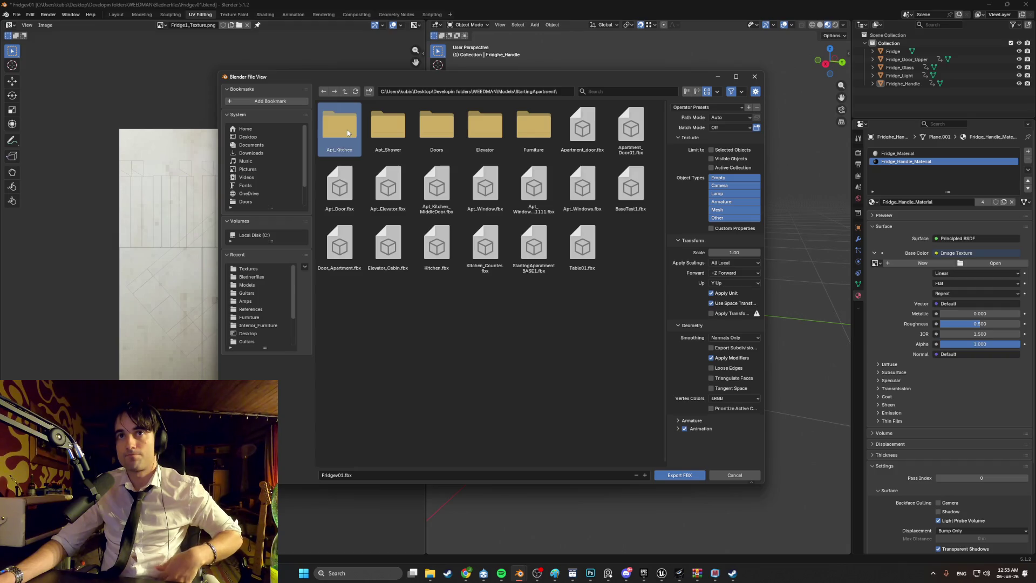
double_click(348, 133)
double_click(345, 130)
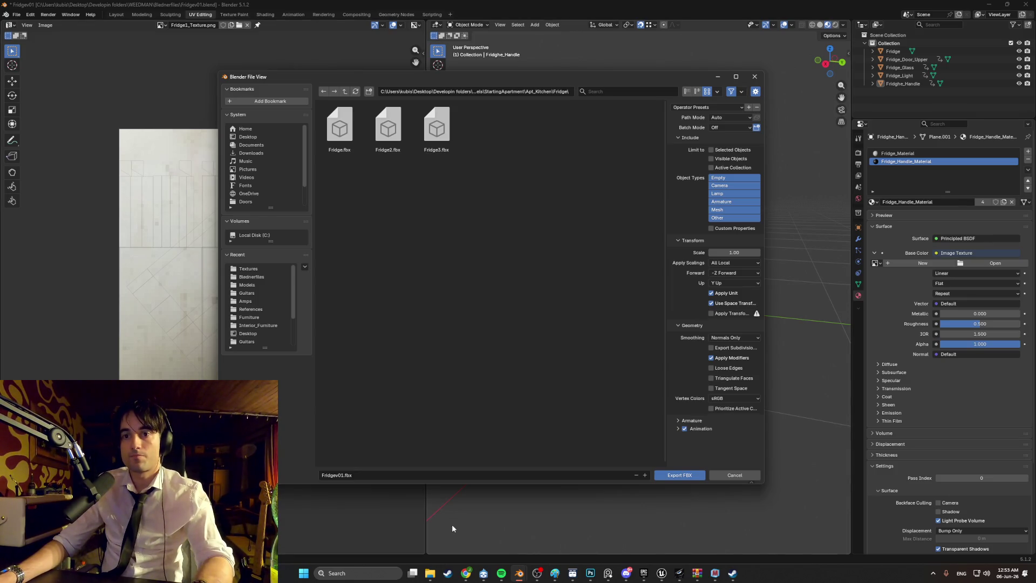
mouse_move(662, 573)
left_click(617, 528)
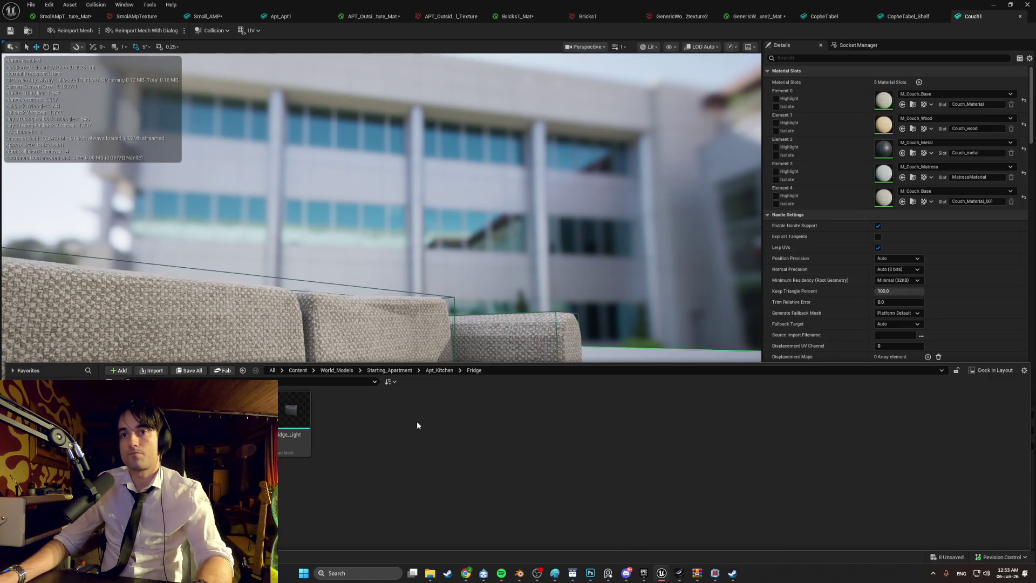
Close all thirteen texture, material and mesh editor tabs and return to the kitchen level viewport
left_click(172, 20)
left_click(179, 17)
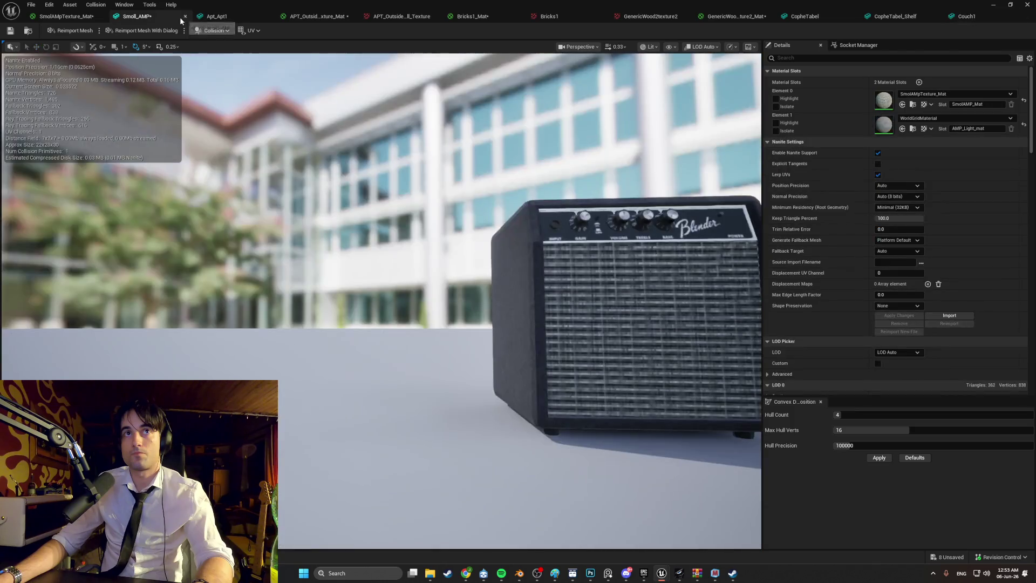
left_click(186, 18)
left_click(189, 17)
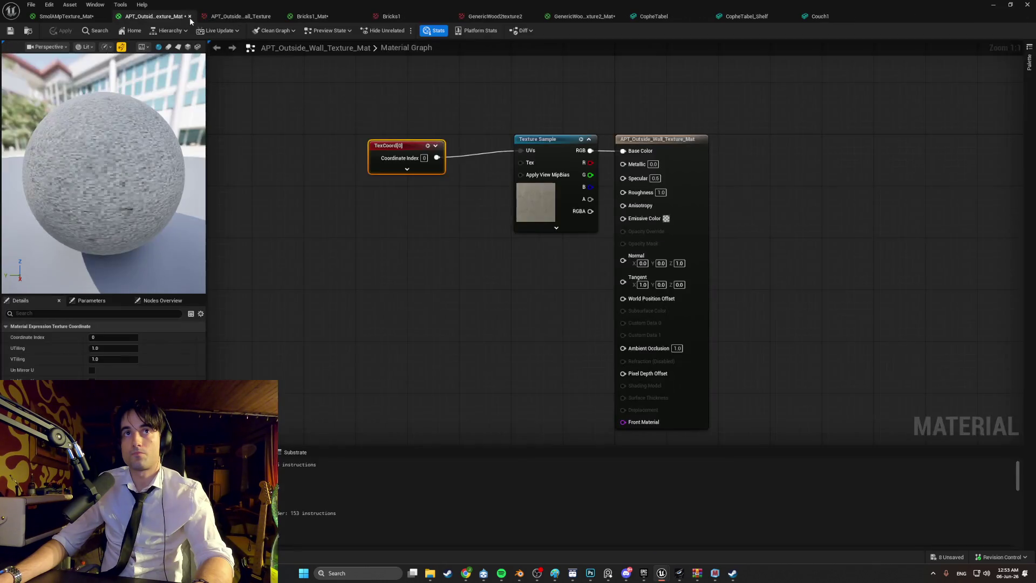
left_click(190, 17)
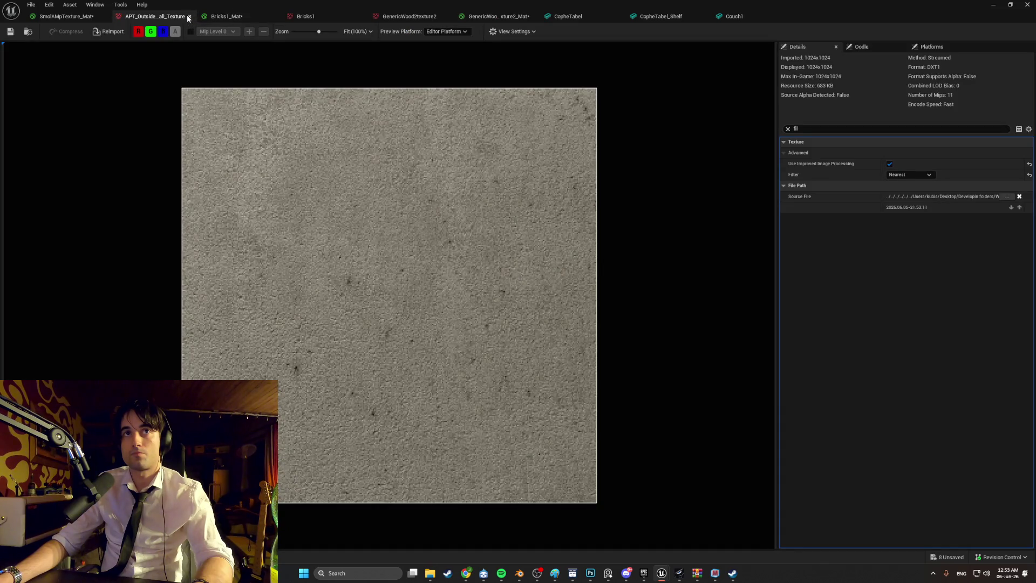
left_click(190, 17)
left_click(190, 16)
left_click(190, 17)
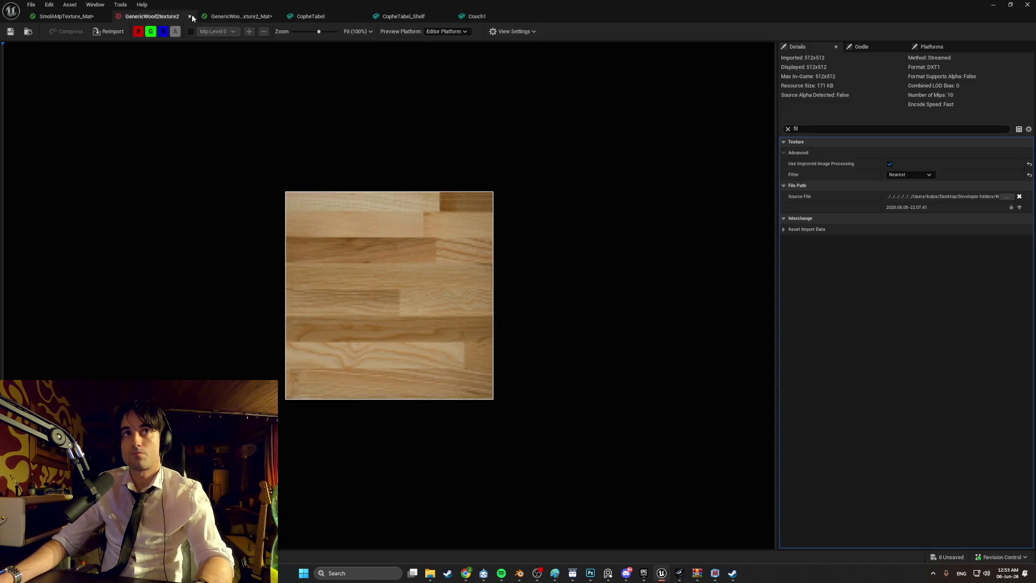
left_click(190, 16)
left_click(191, 16)
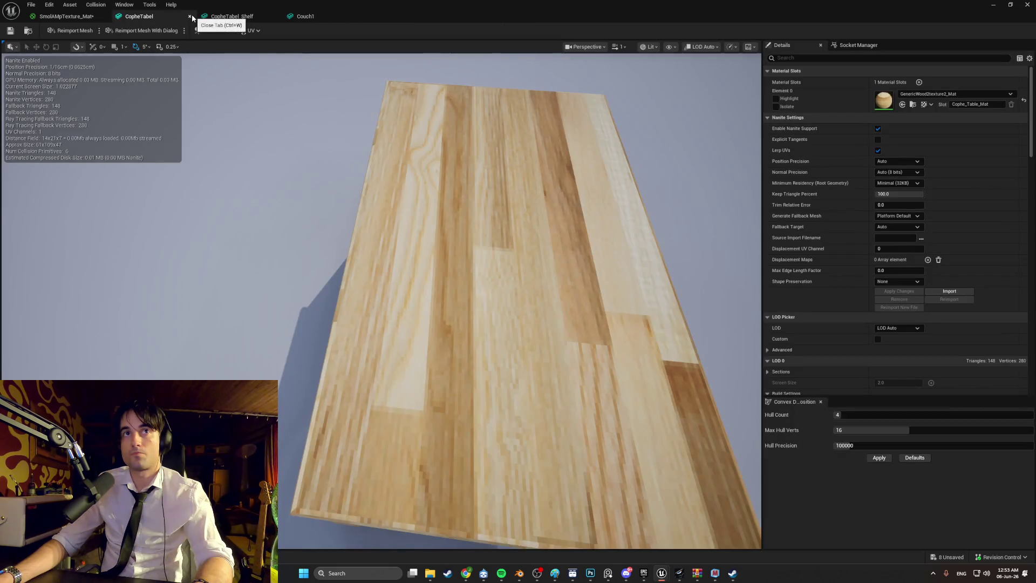
left_click(190, 17)
left_click(190, 17)
left_click(191, 17)
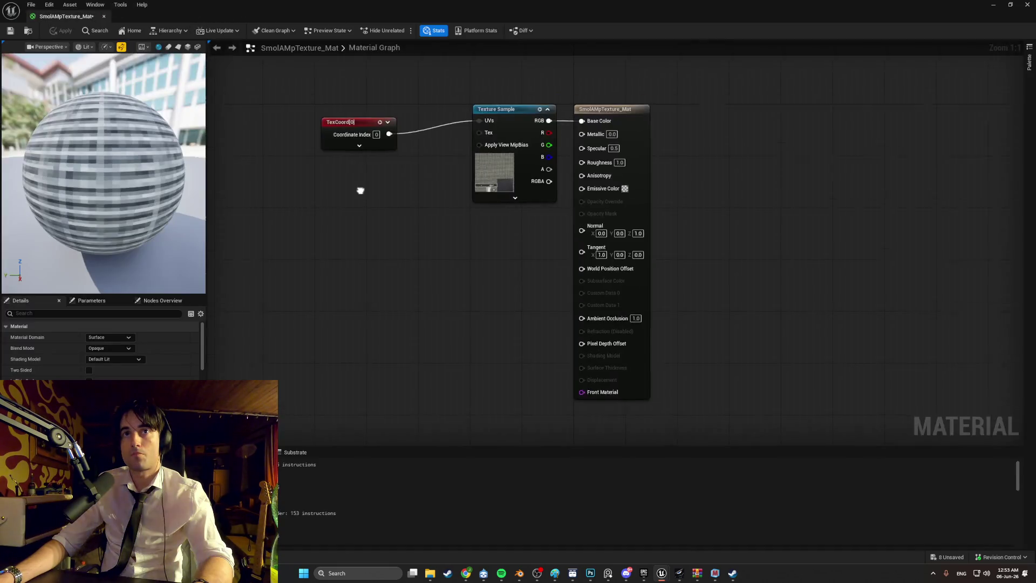
left_click(992, 5)
right_click_drag(467, 159, 467, 158)
Use Browse to Asset on the fridge to show the Apt_Kitchen Fridge folder in the Content Browser
right_click(467, 159)
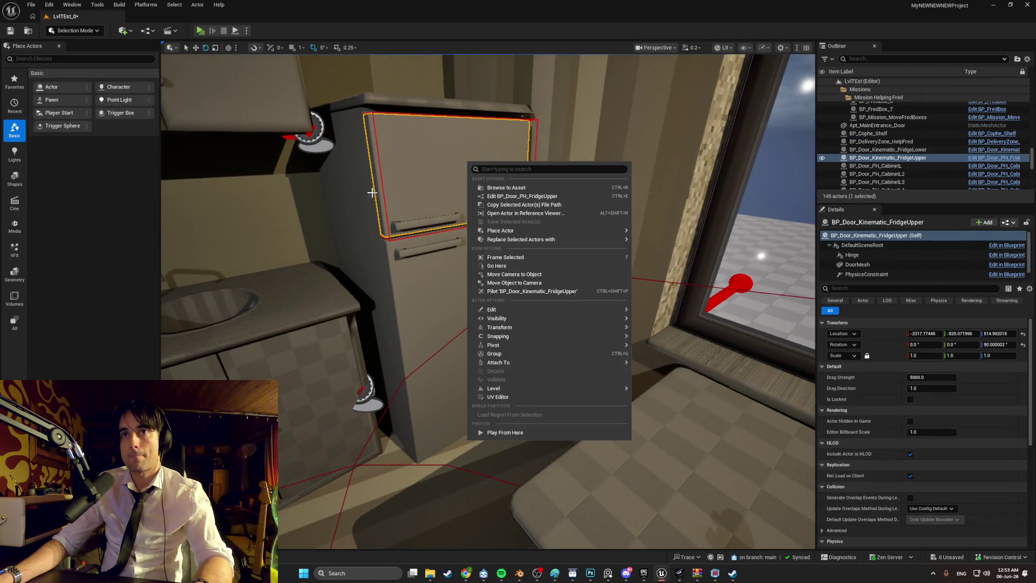
left_click(372, 192)
right_click(367, 193)
left_click(386, 218)
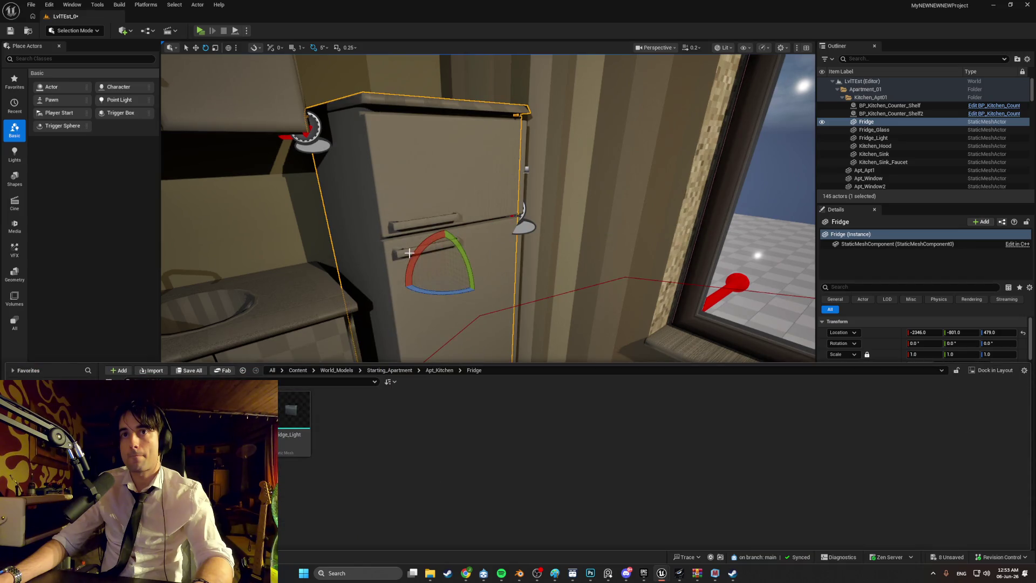
left_click(408, 306)
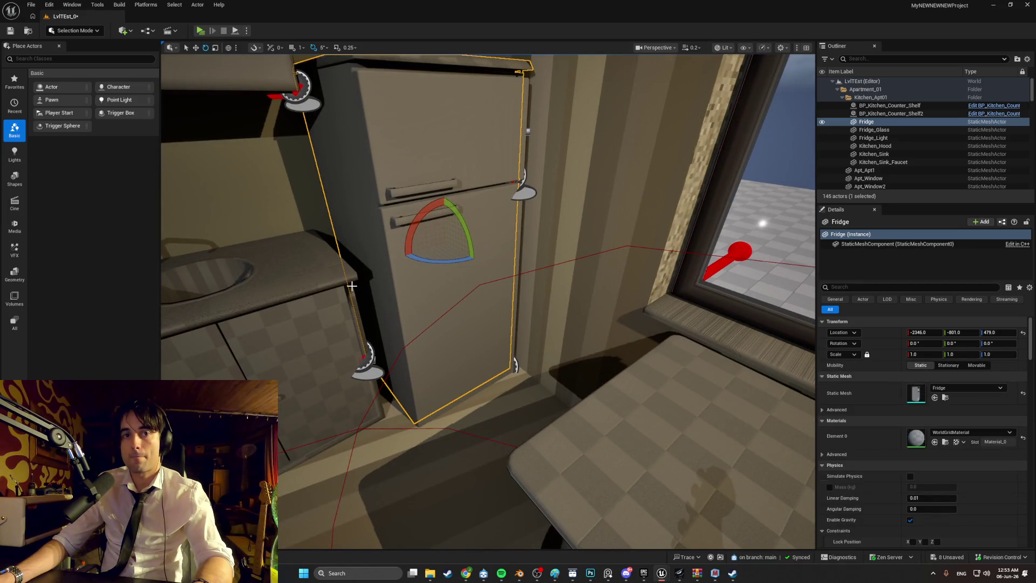
key("ctrl+space")
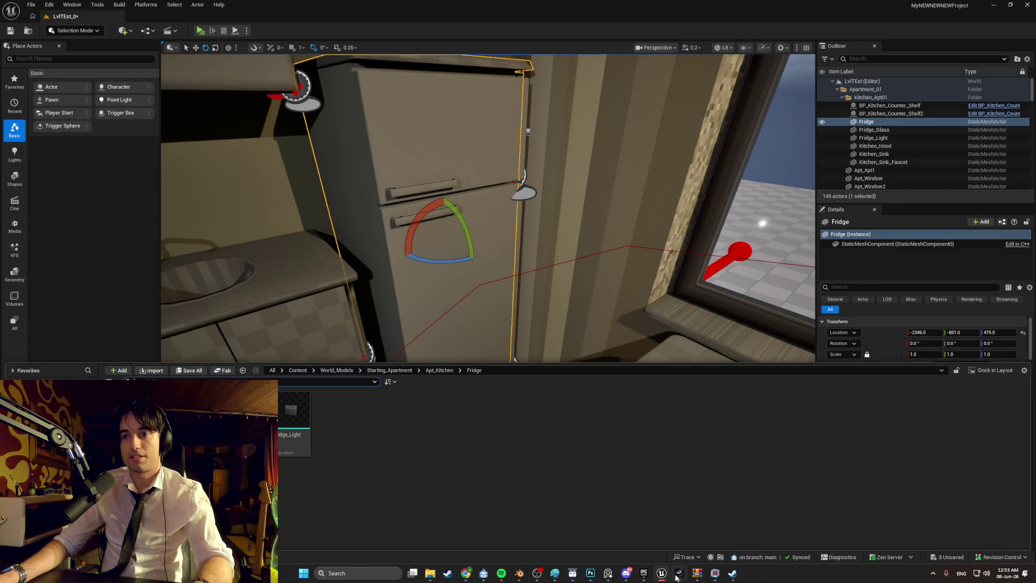
mouse_move(659, 578)
mouse_move(688, 543)
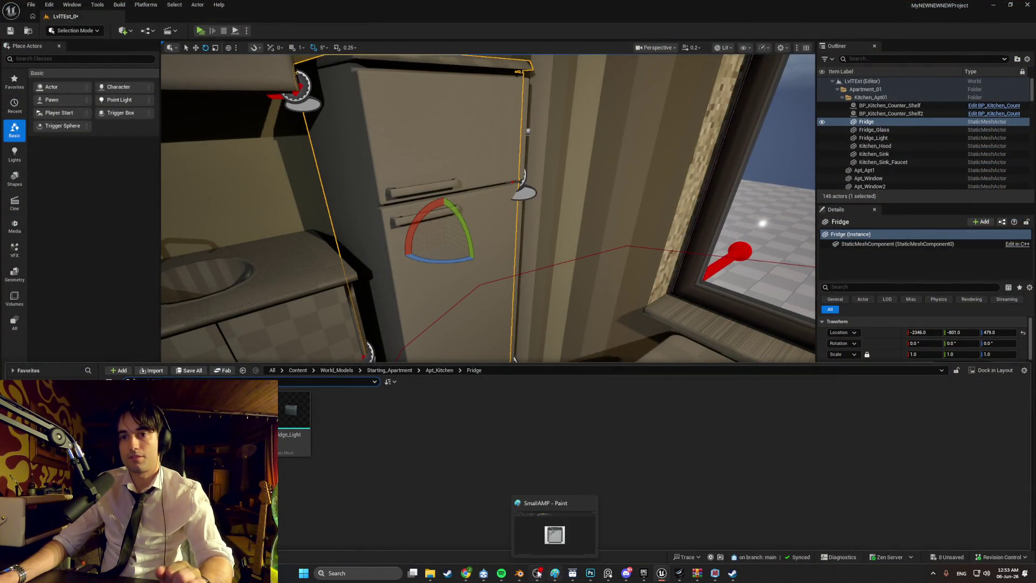
Name the Blender export file Fridge.fbx
mouse_move(525, 576)
left_click(512, 533)
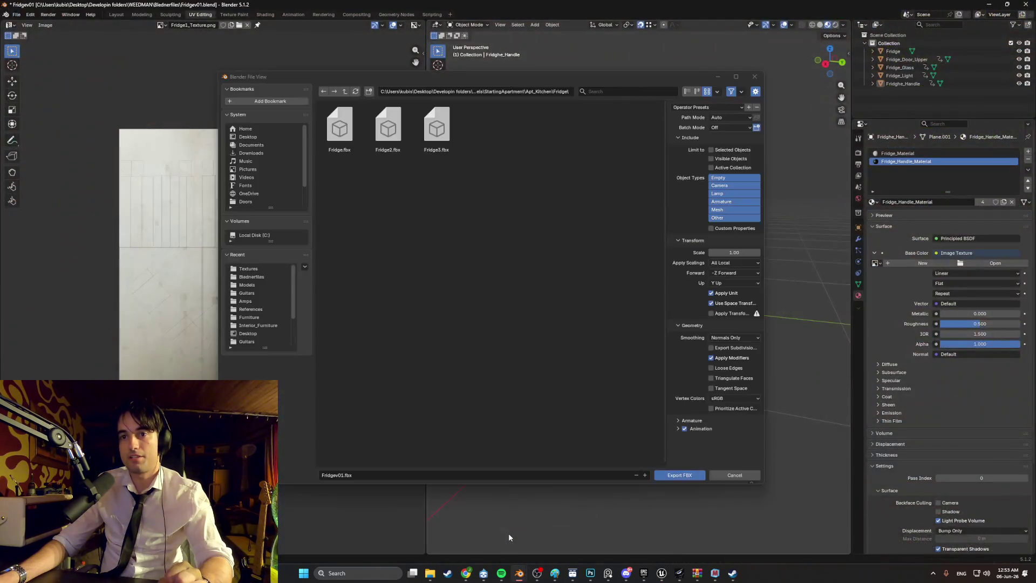
left_click(352, 475)
key("Left")
key("Left")
key("Left")
key("ctrl+BackSpace")
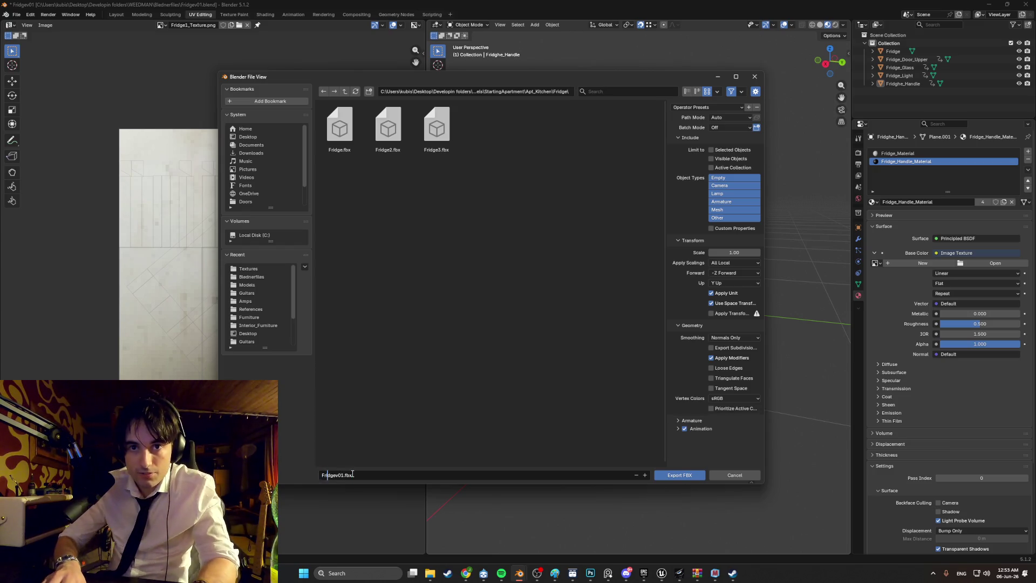
type("Fridgev01")
key("BackSpace")
key("BackSpace")
key("BackSpace")
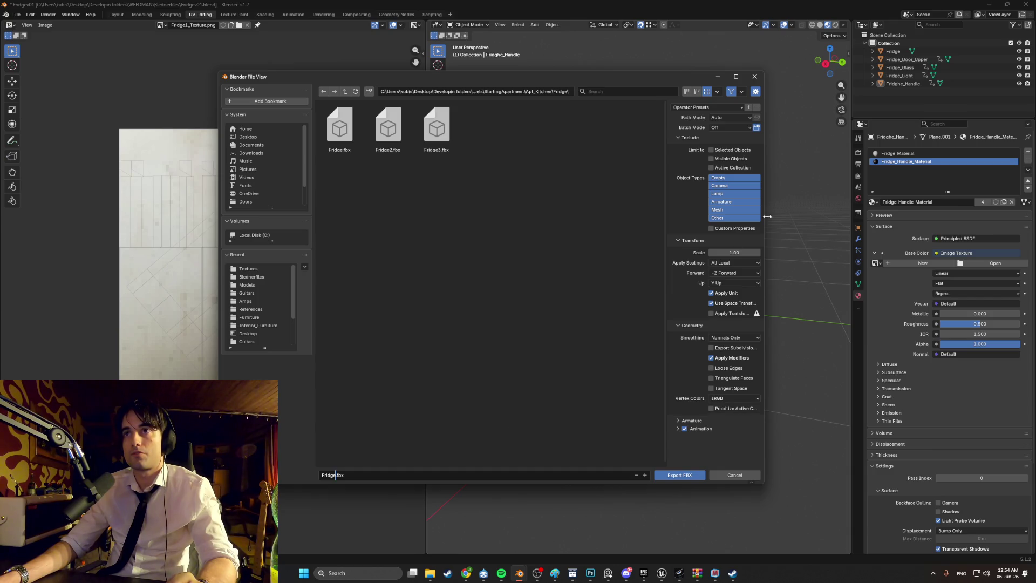
Export the five selected fridge objects with Face smoothing, overwriting Fridge.fbx
left_click(893, 52)
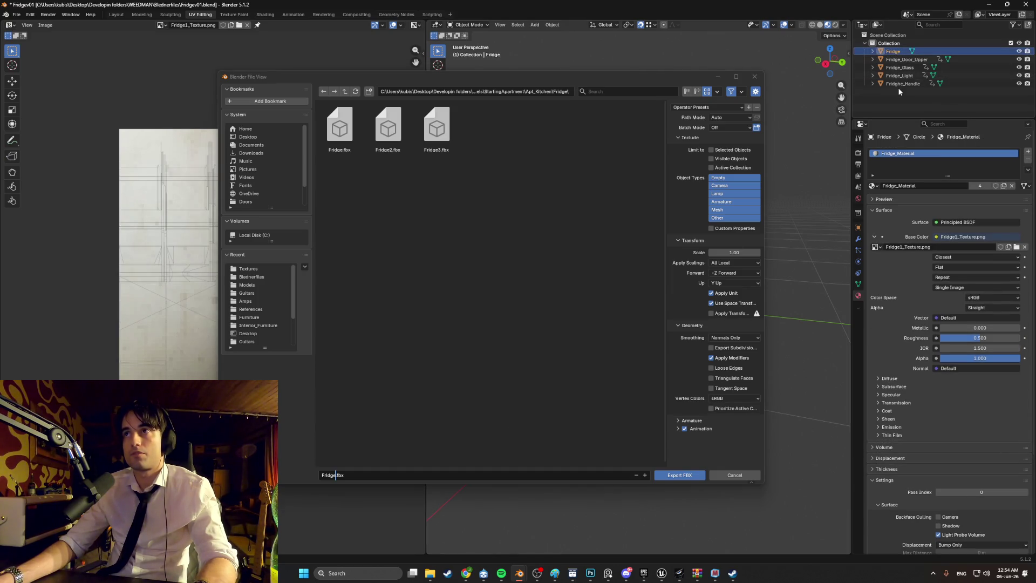
left_click(899, 85, "shift")
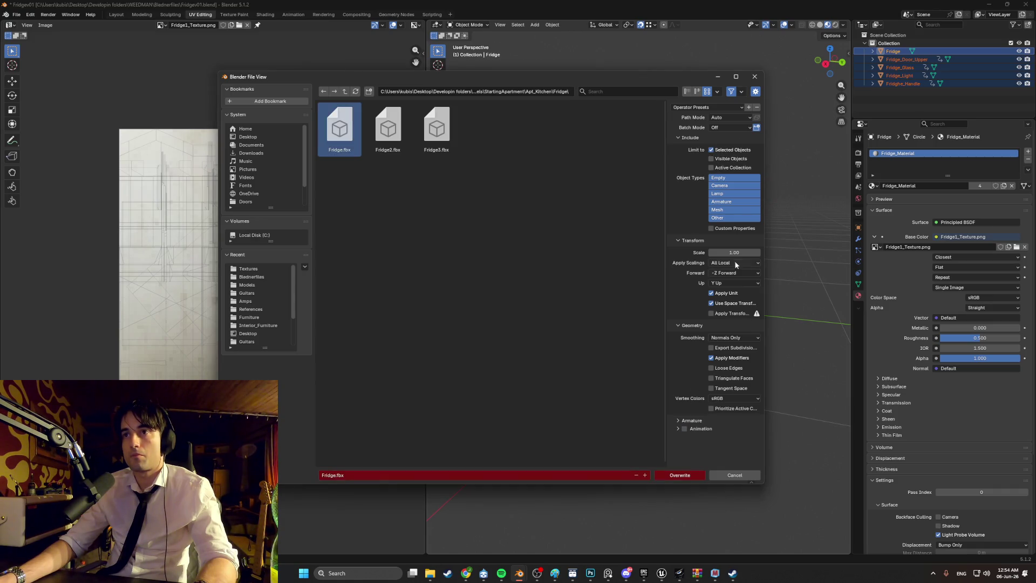
left_click(737, 339)
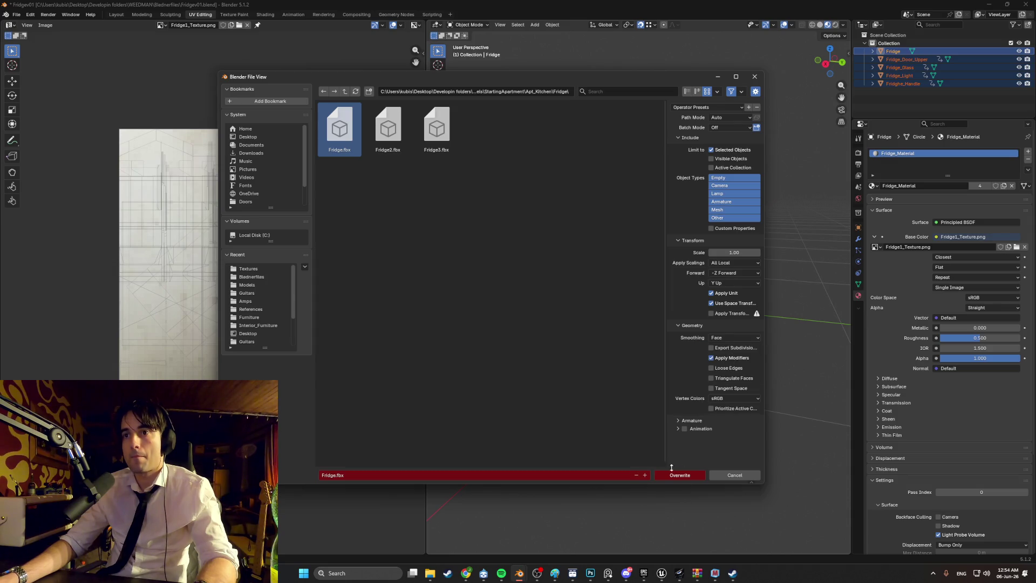
left_click(642, 454)
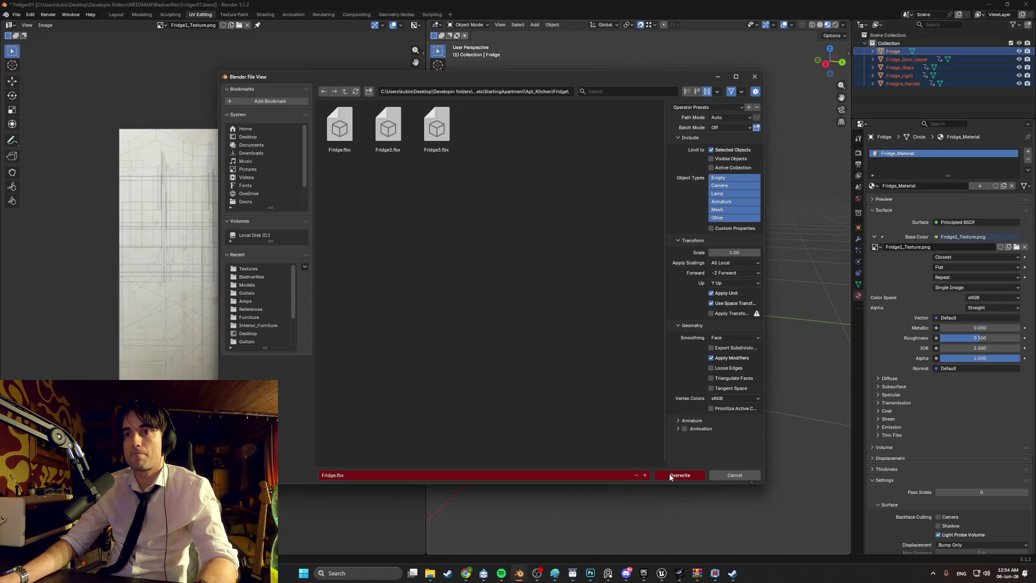
left_click(671, 475)
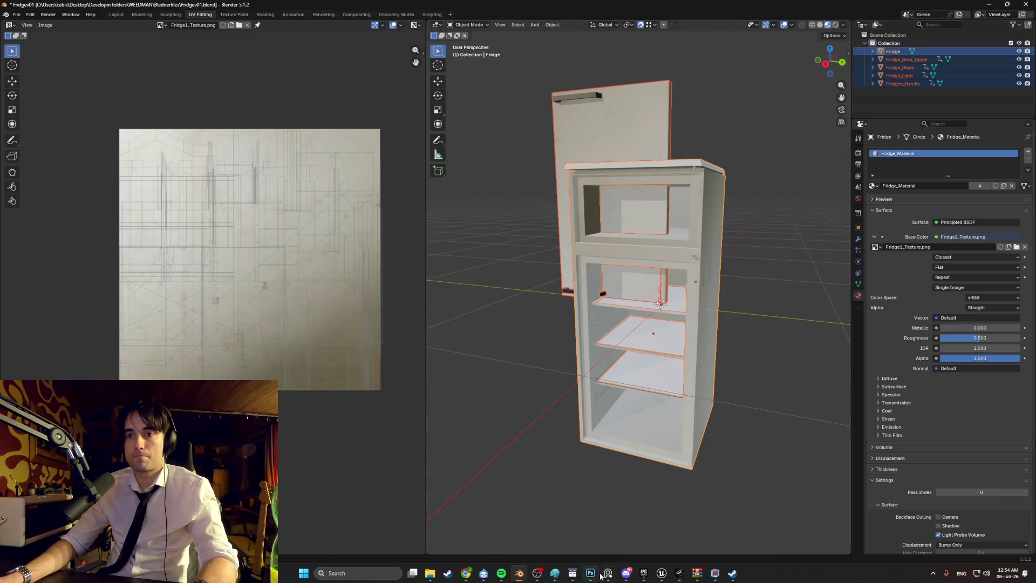
Browse to the fridge mesh asset from the level and reimport it from its source file
left_click(620, 517)
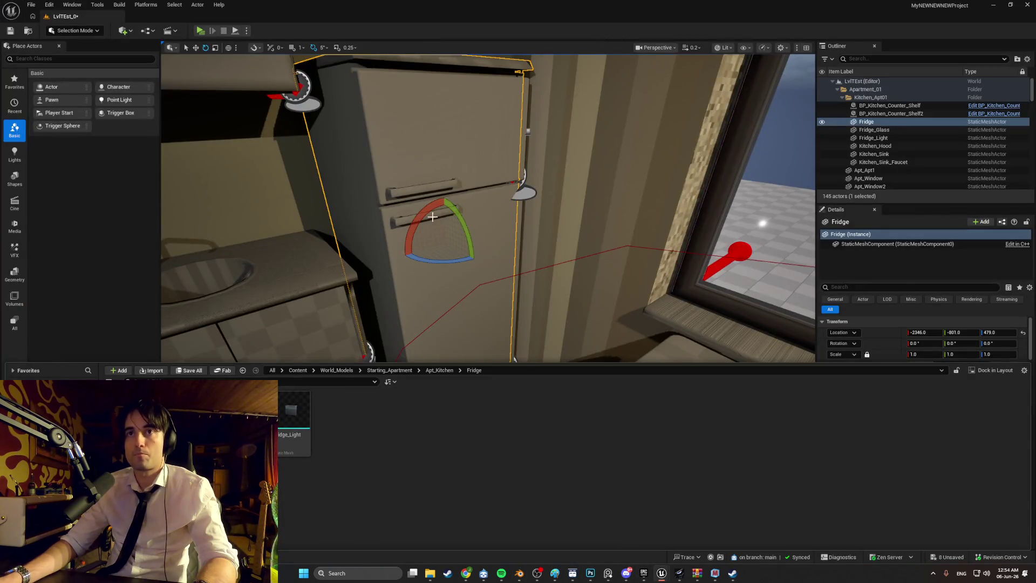
right_click(364, 178)
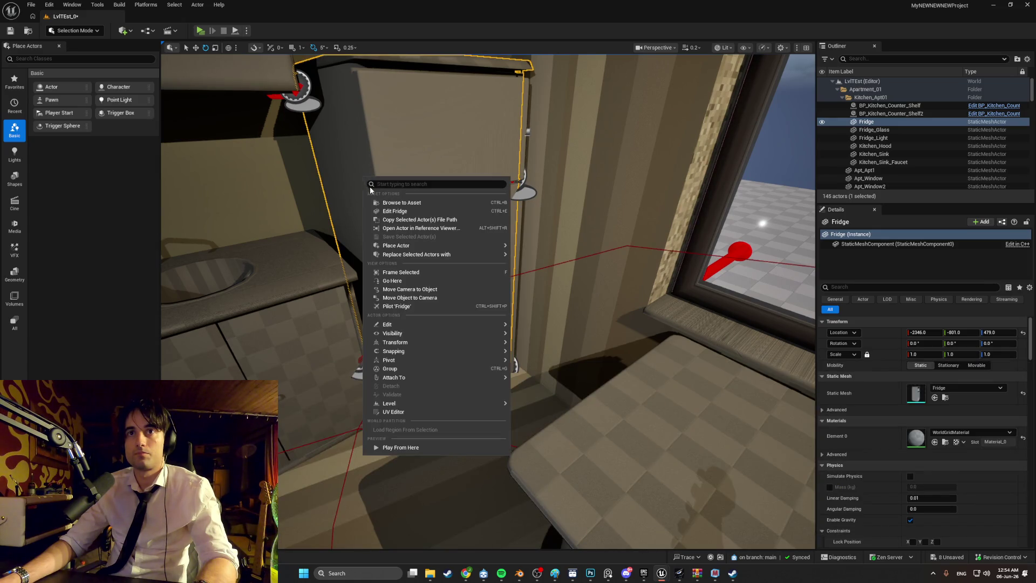
left_click(394, 202)
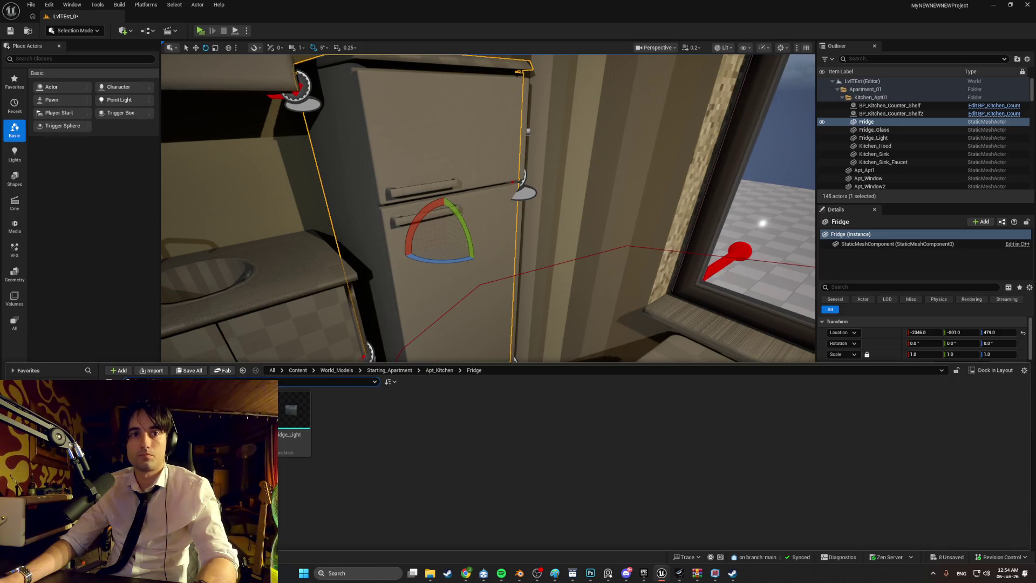
right_click(125, 72)
left_click(177, 158)
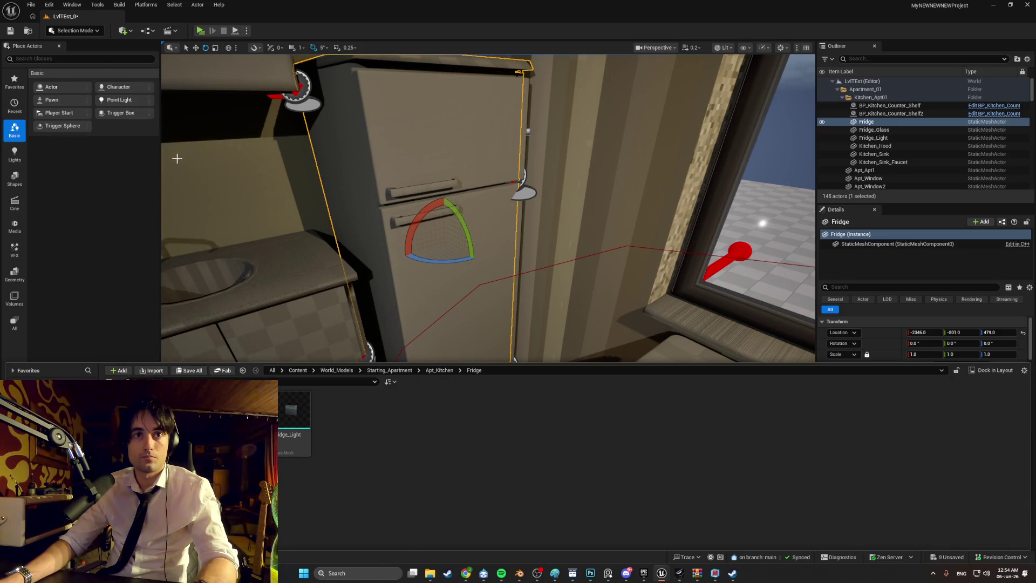
right_click(168, 415)
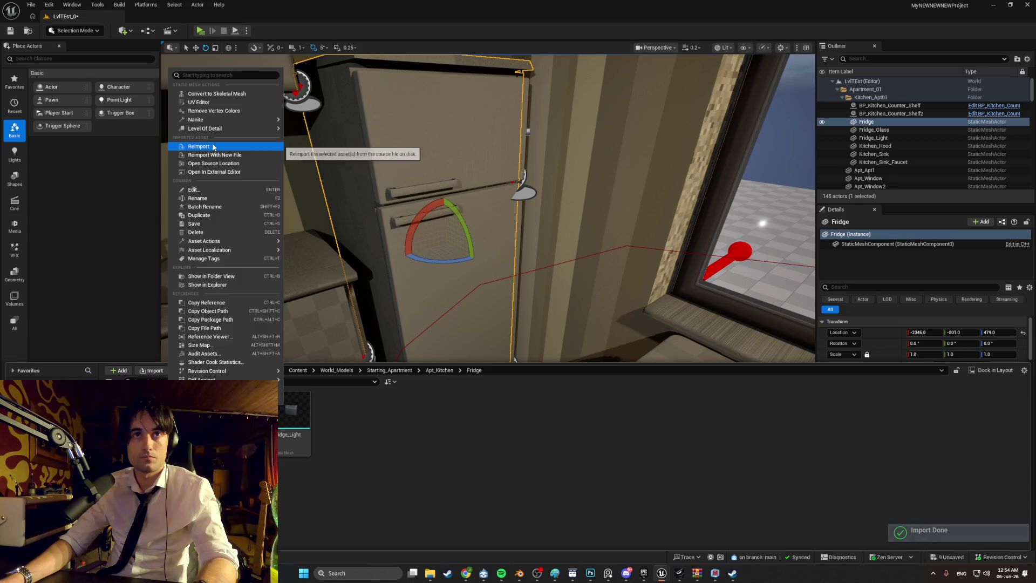
left_click(213, 146)
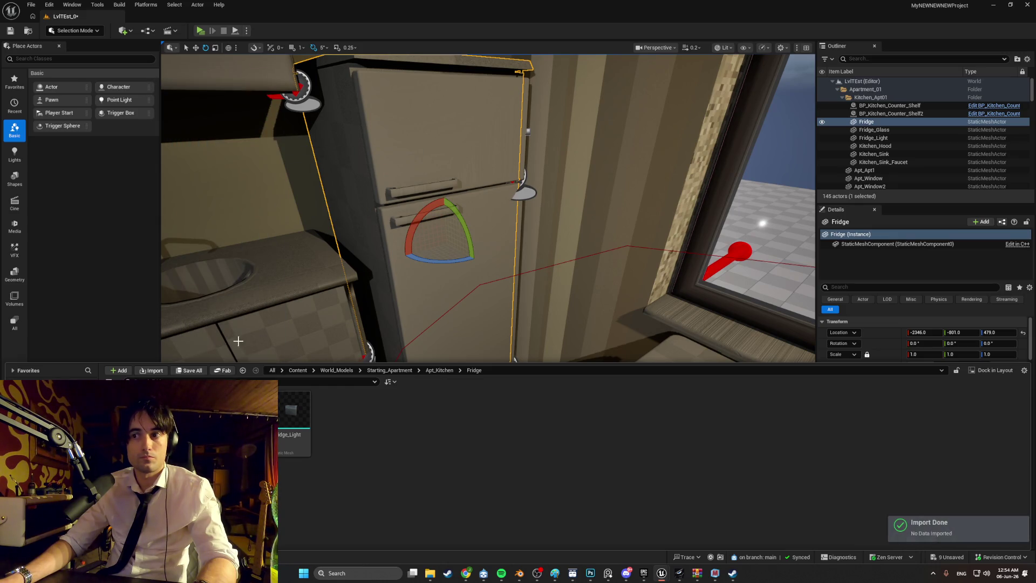
Reimport the fridge mesh with a new file and frame the updated fridge in the viewport
right_click(221, 75)
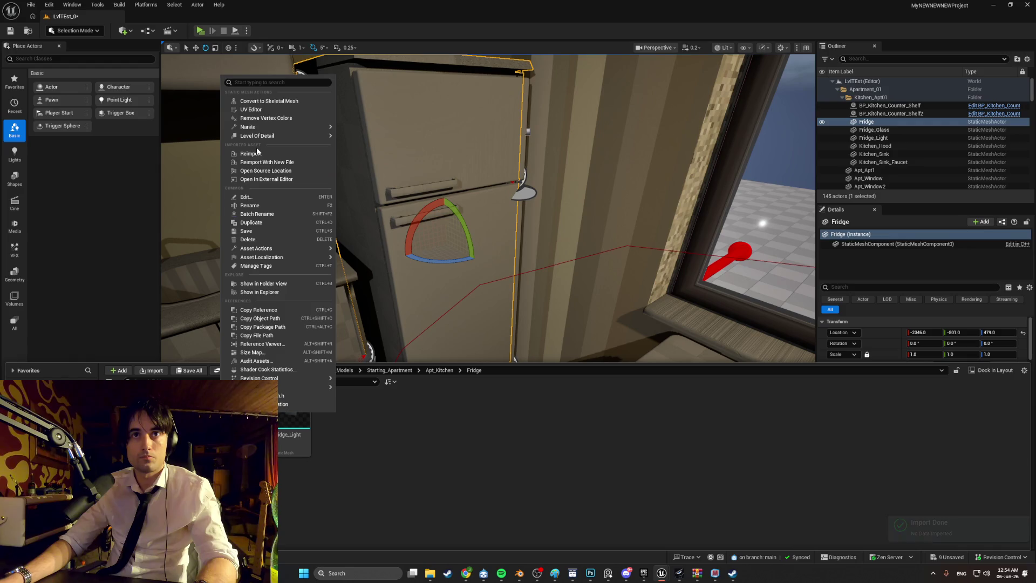
left_click(256, 155)
mouse_move(306, 421)
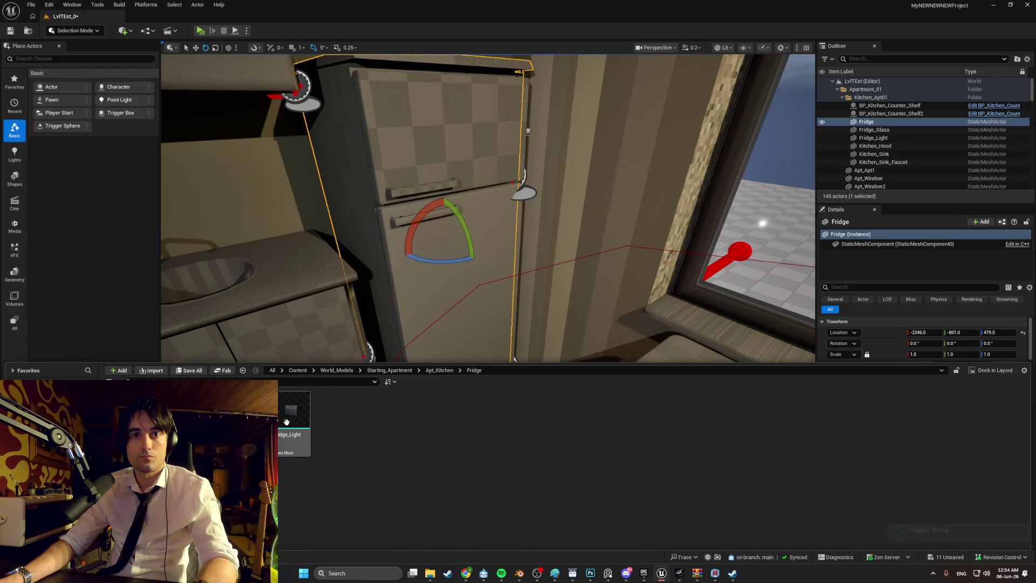
right_click(181, 391)
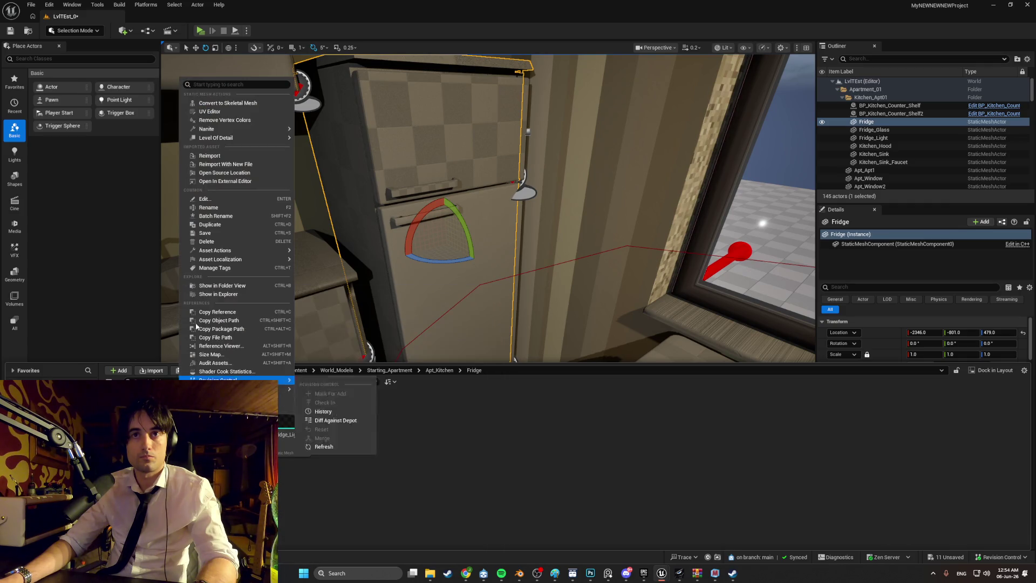
left_click(215, 156)
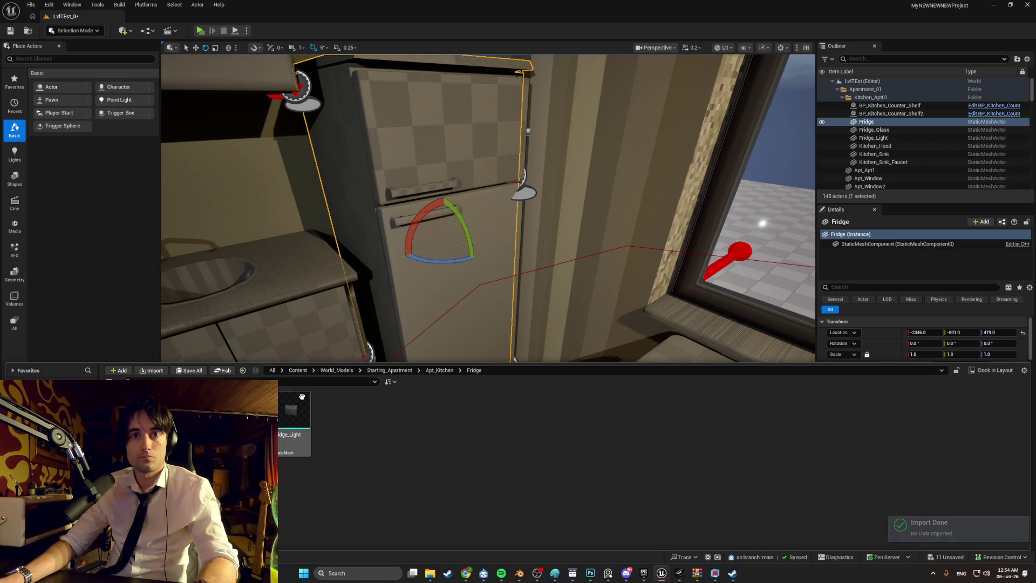
mouse_move(447, 248)
left_mouse_down()
mouse_move(458, 269)
mouse_move(467, 237)
mouse_move(475, 260)
left_mouse_up()
mouse_move(475, 260)
right_mouse_down()
mouse_move(464, 281)
mouse_move(467, 251)
mouse_move(478, 248)
right_mouse_up()
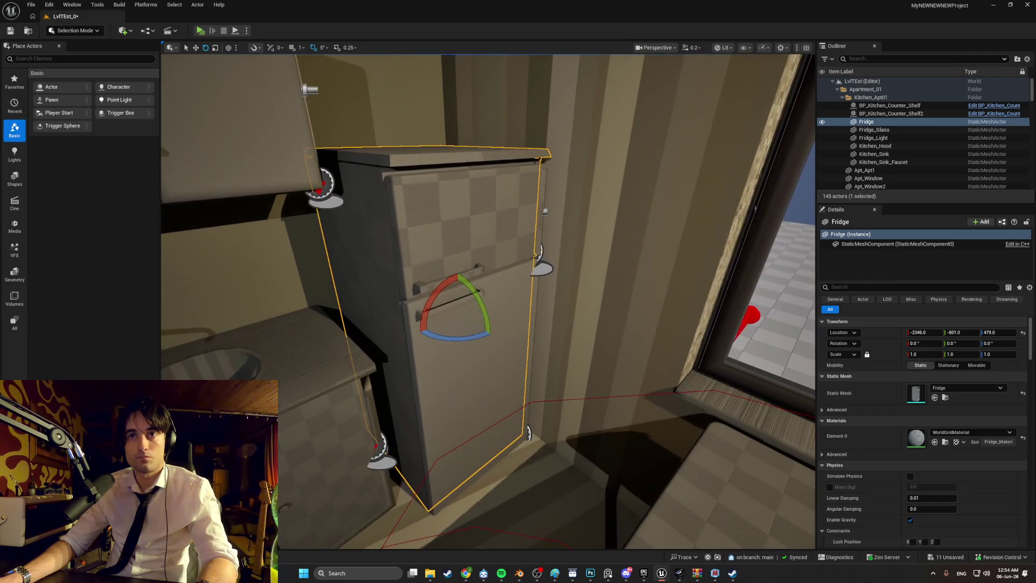
key("ctrl+space")
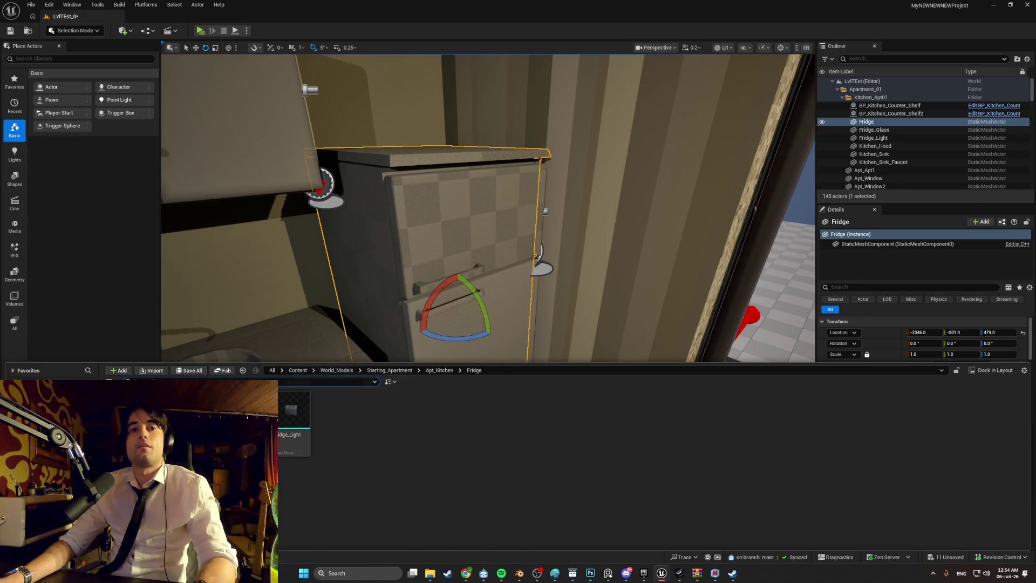
left_click(154, 371)
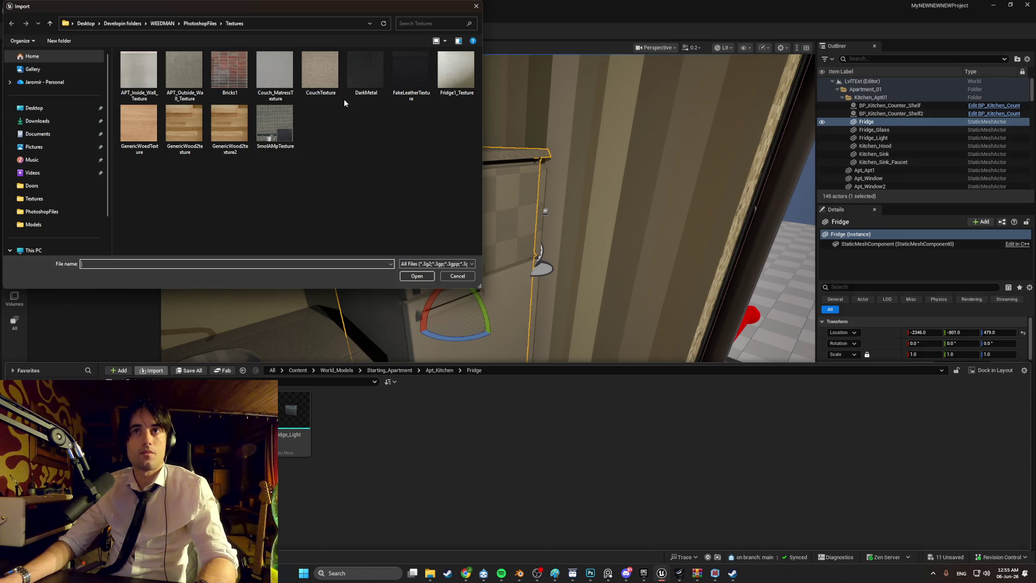
Import Fridge1_Texture and wire a TexCoord node into the texture sample UVs of Fridge1_Texture_Mat
double_click(442, 77)
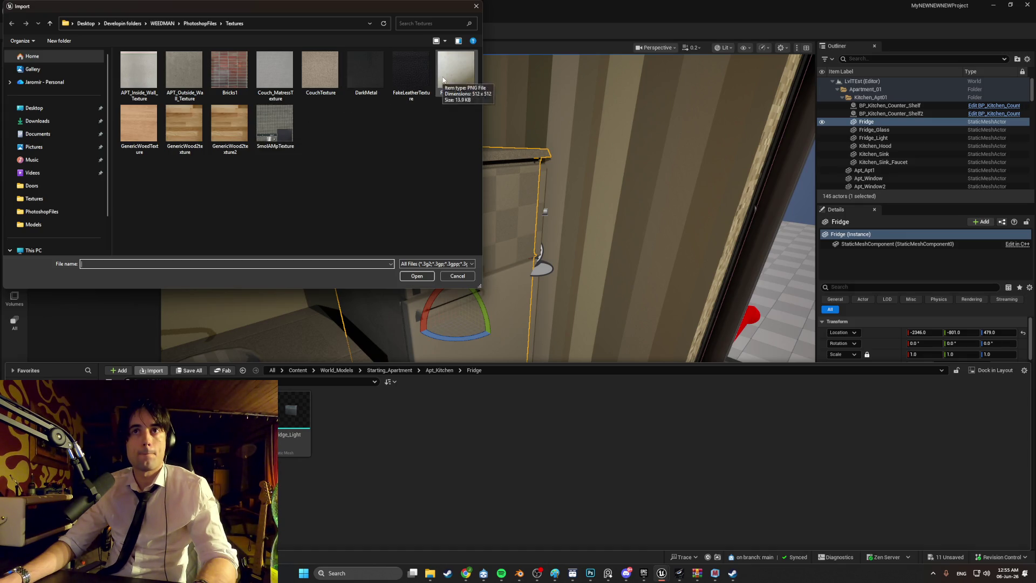
right_click(170, 64)
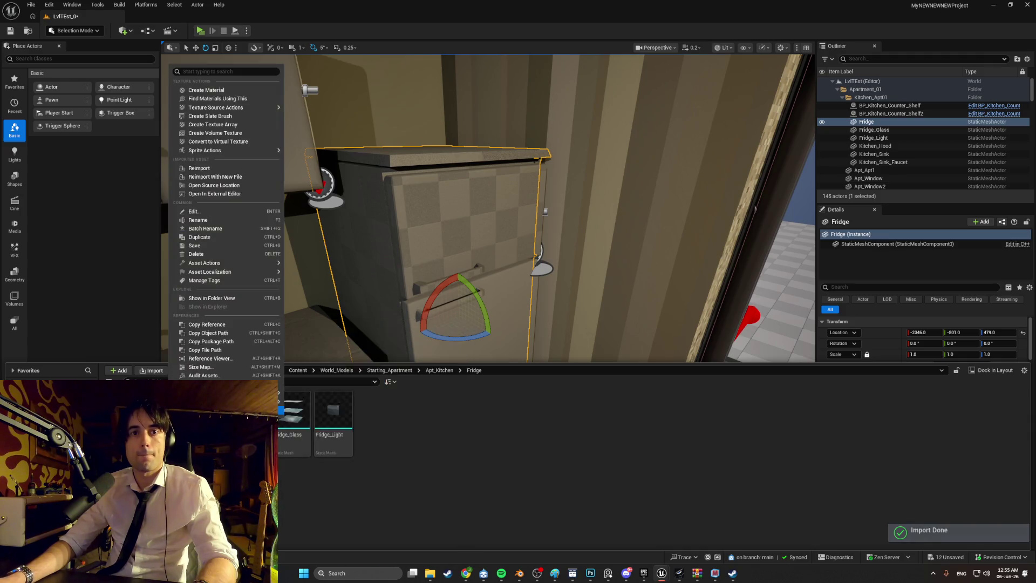
left_click(227, 110)
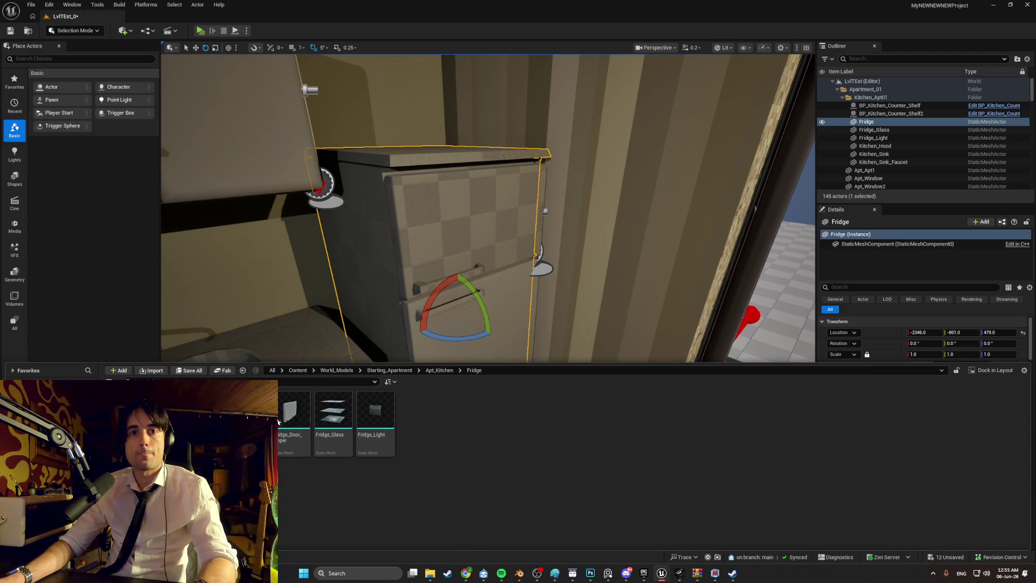
double_click(278, 422)
right_click(379, 153)
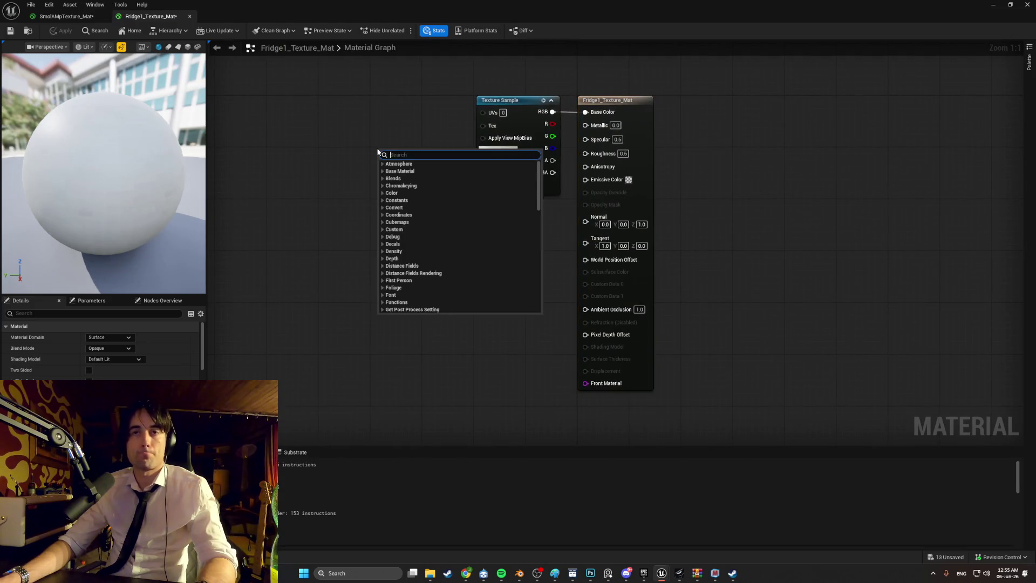
type("texcor")
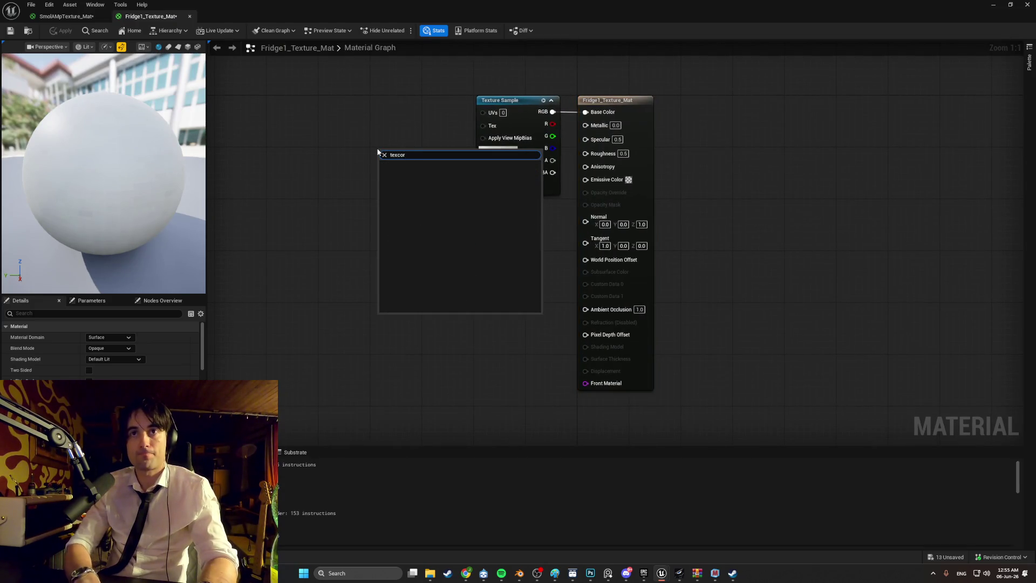
key("Down")
key("Return")
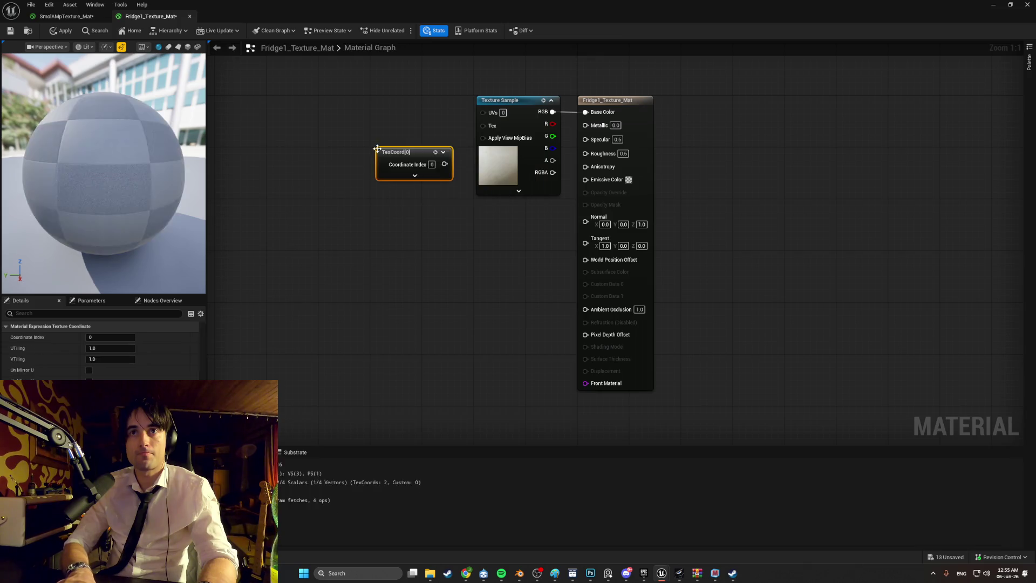
left_click_drag(468, 117, 481, 111)
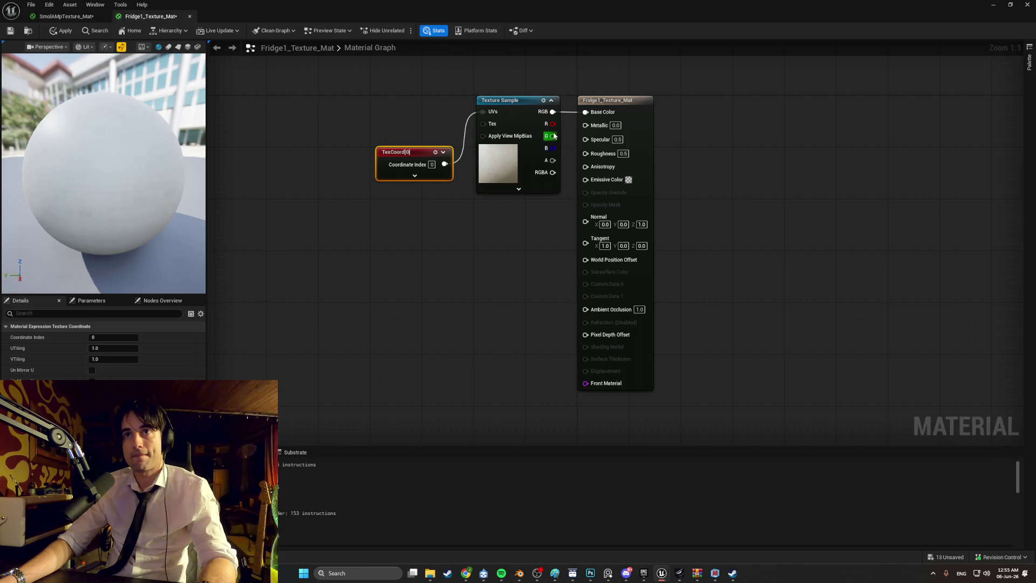
left_click(10, 31)
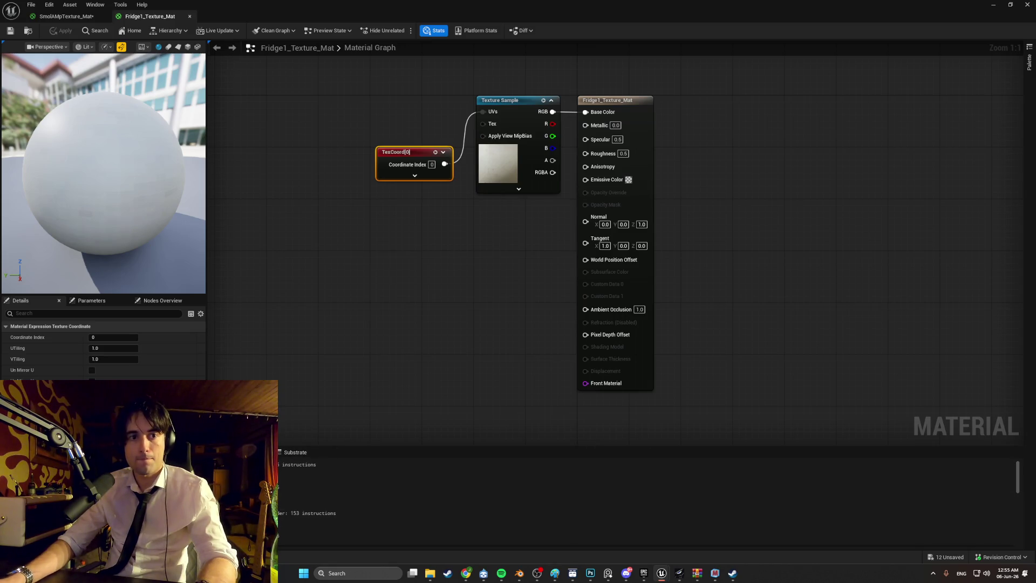
Set Fridge1_Texture's Filter to Nearest and save the texture
key("ctrl+space")
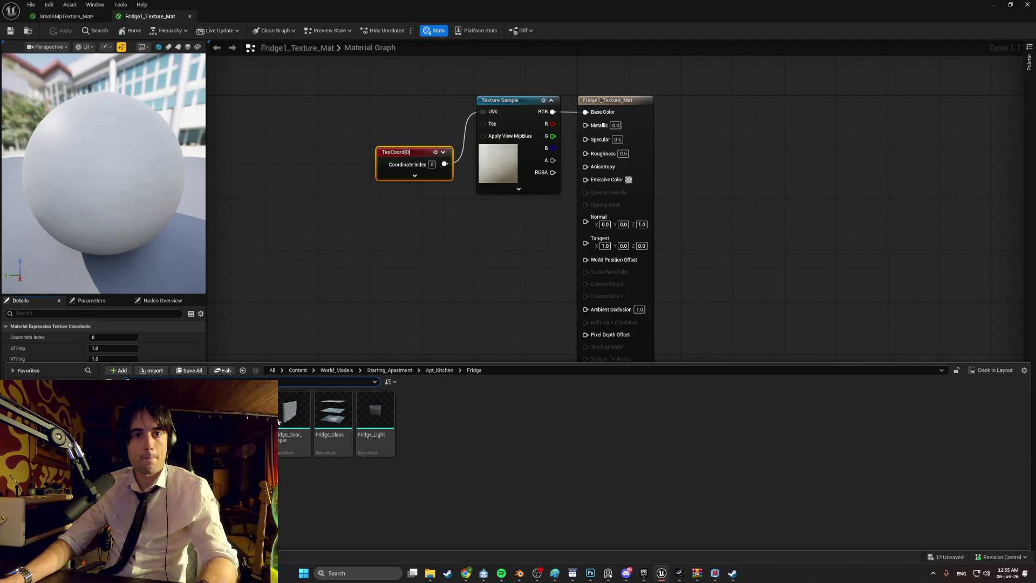
double_click(249, 413)
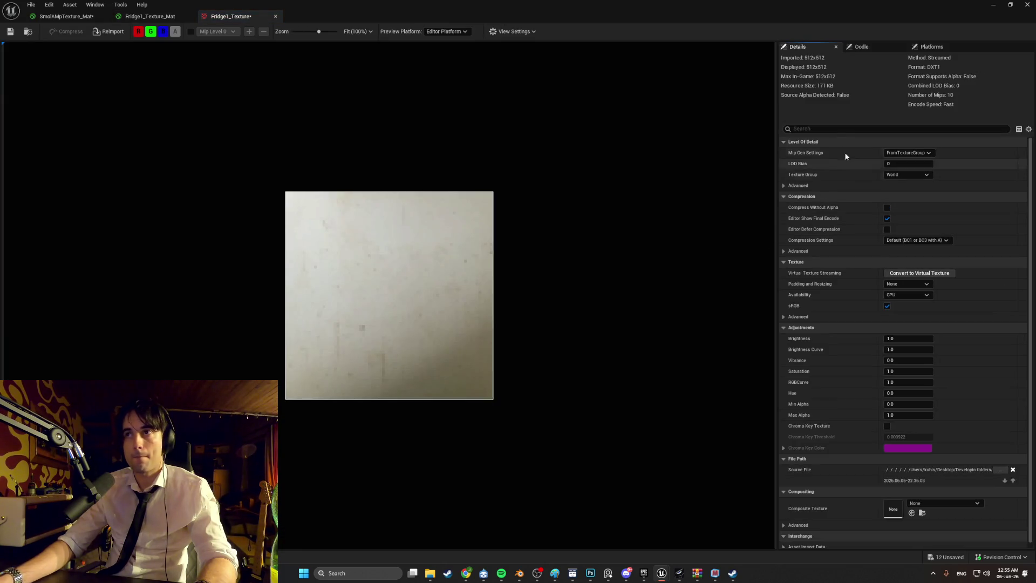
type("fil")
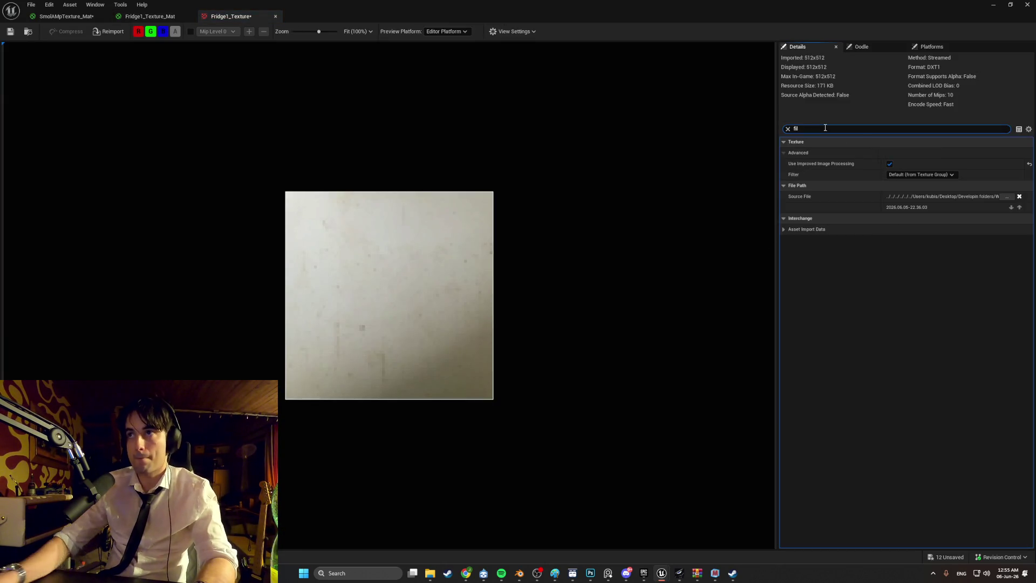
left_click(934, 174)
left_click(917, 189)
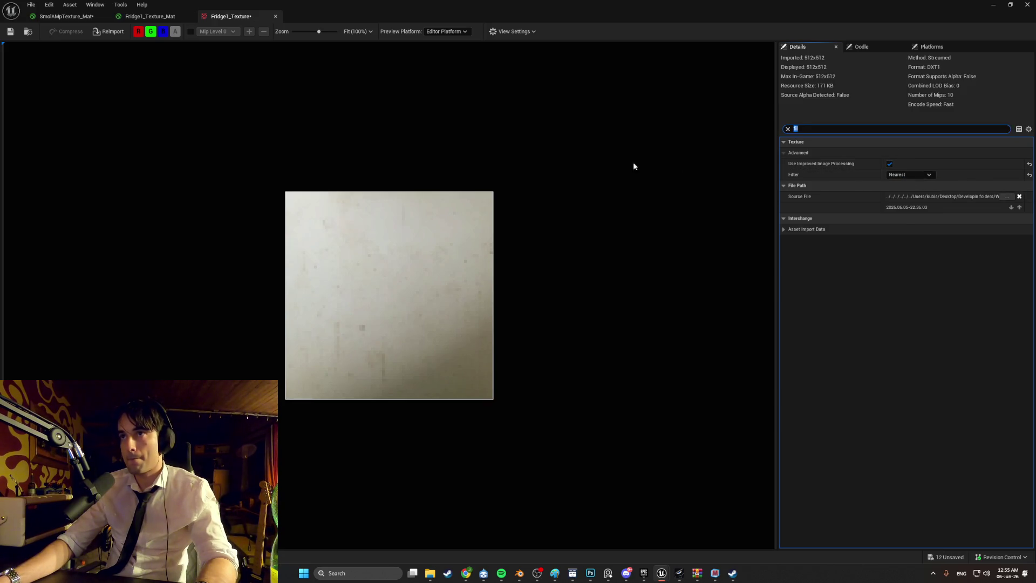
left_click(18, 33)
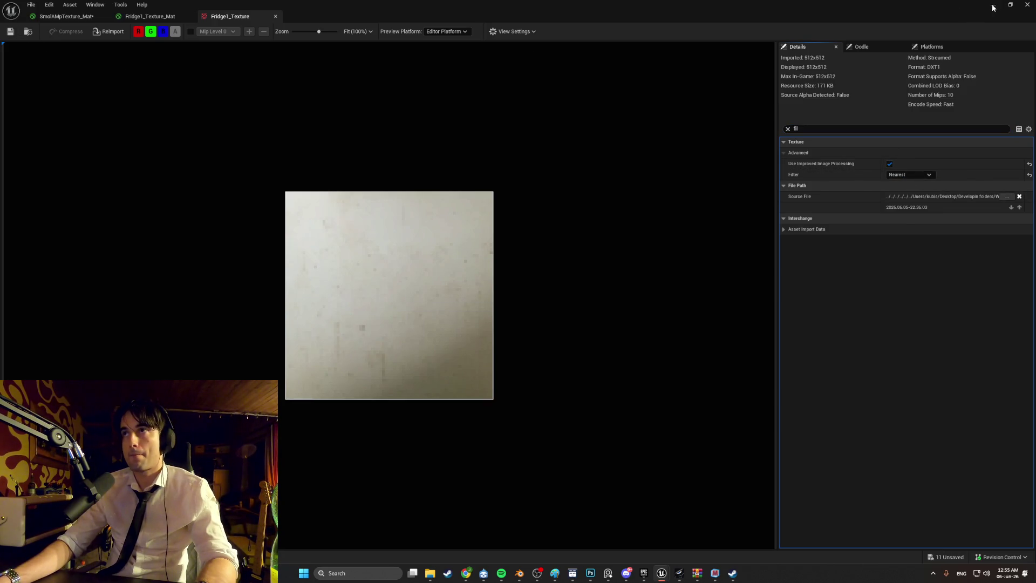
left_click(993, 8)
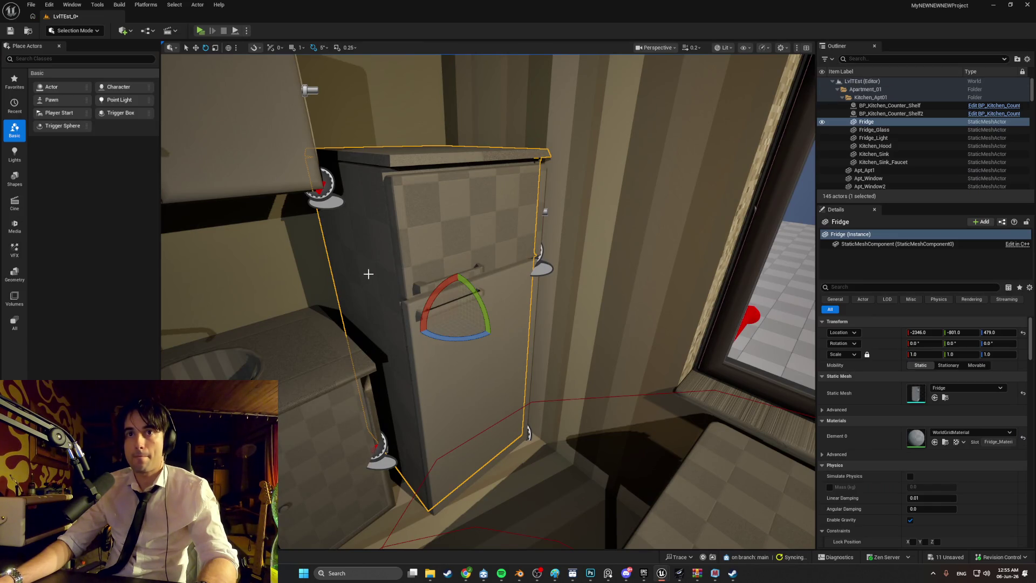
Assign Fridge1_Texture_Mat to the Fridge static mesh and zoom in on the textured body
key("ctrl+space")
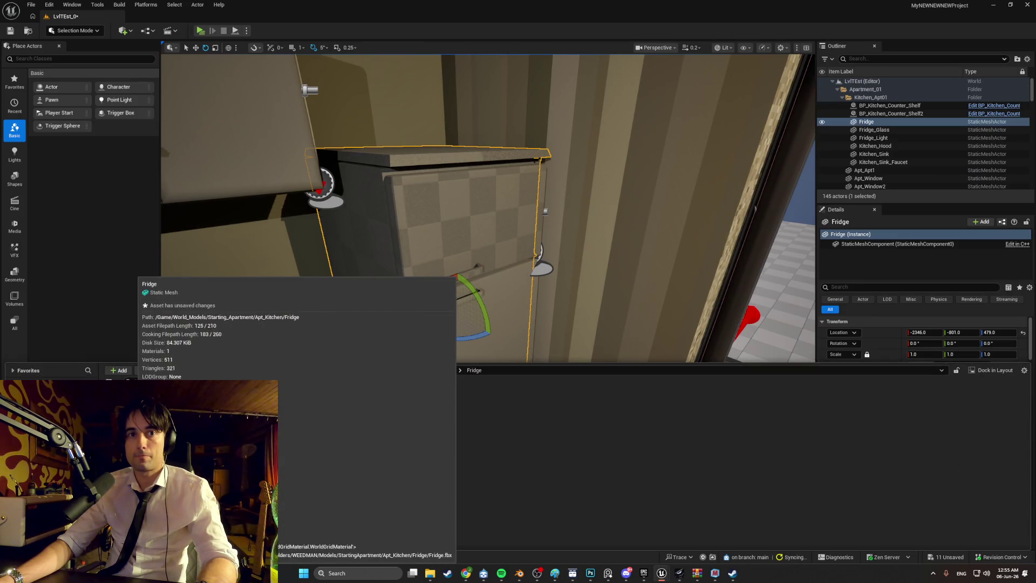
double_click(278, 422)
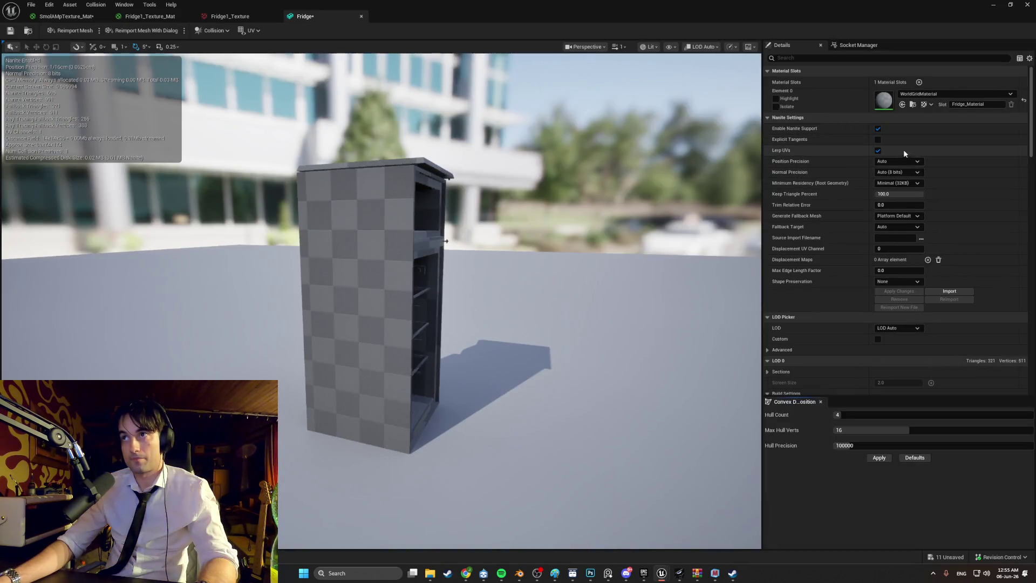
left_click(932, 95)
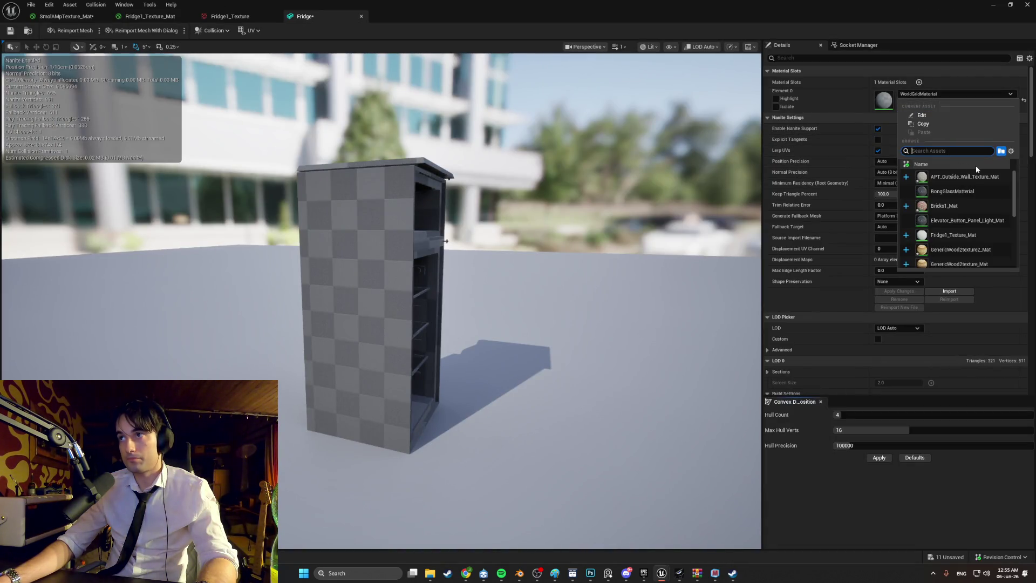
left_click(983, 233)
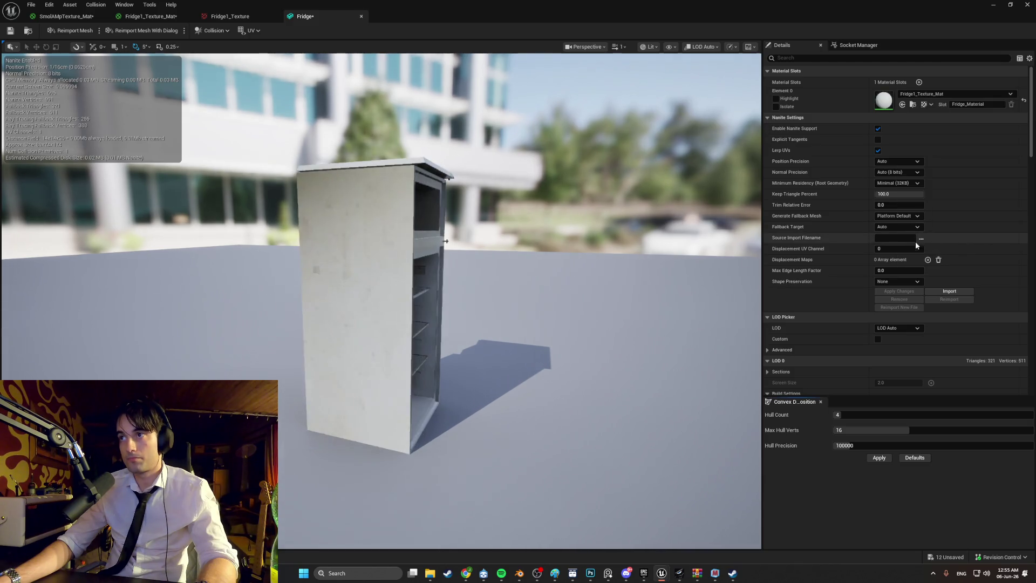
left_click_drag(594, 247, 615, 248)
mouse_move(545, 249)
left_mouse_down()
mouse_move(538, 162)
mouse_move(528, 195)
mouse_move(545, 178)
mouse_move(532, 227)
mouse_move(539, 194)
mouse_move(523, 210)
mouse_move(536, 194)
mouse_move(536, 264)
left_mouse_up()
scroll(627, 306, "up", 5)
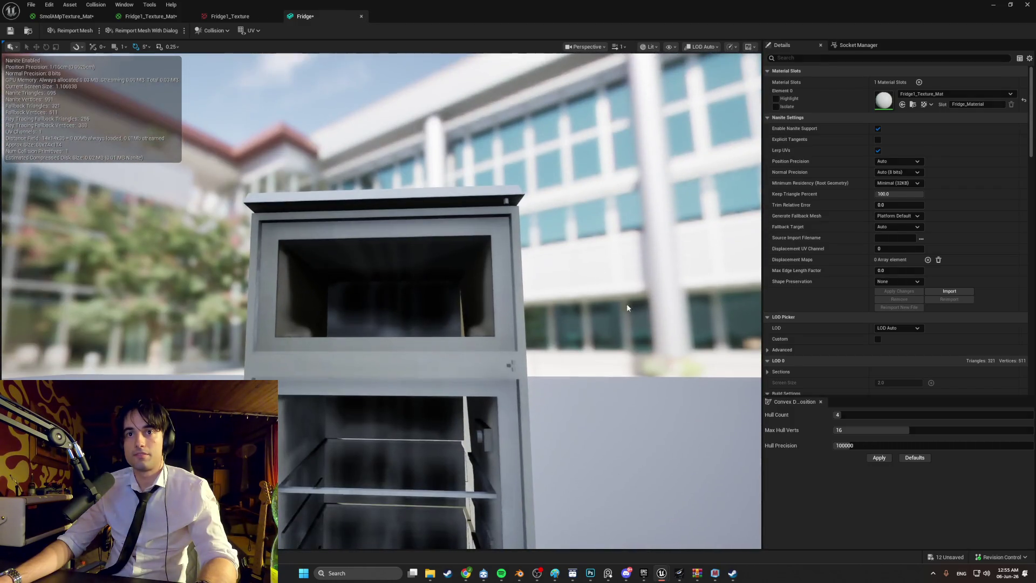
left_click(517, 573)
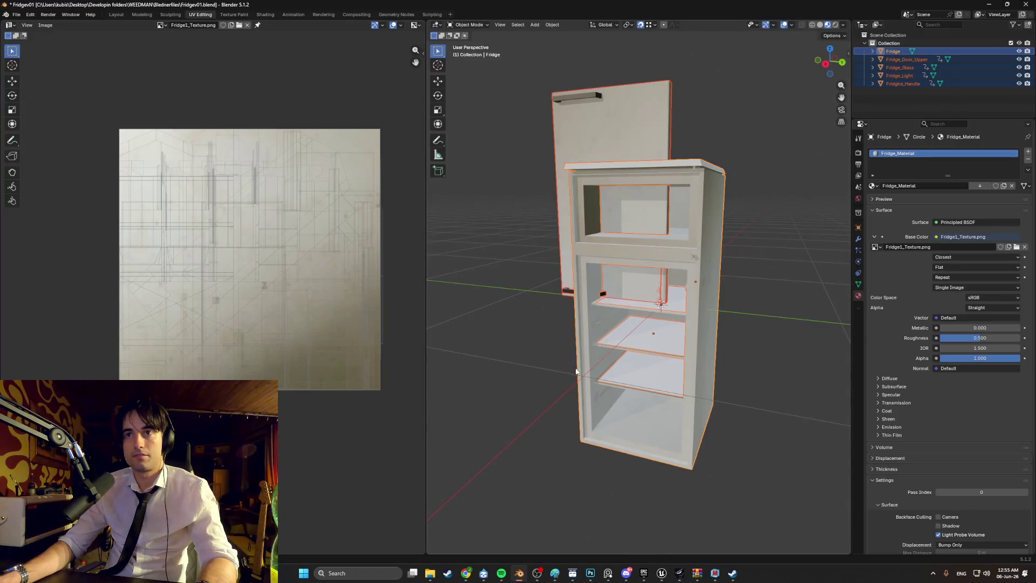
Zoom and orbit around the fridge model in Blender, then go back to the Unreal fridge mesh editor
scroll(575, 371, "up", 5)
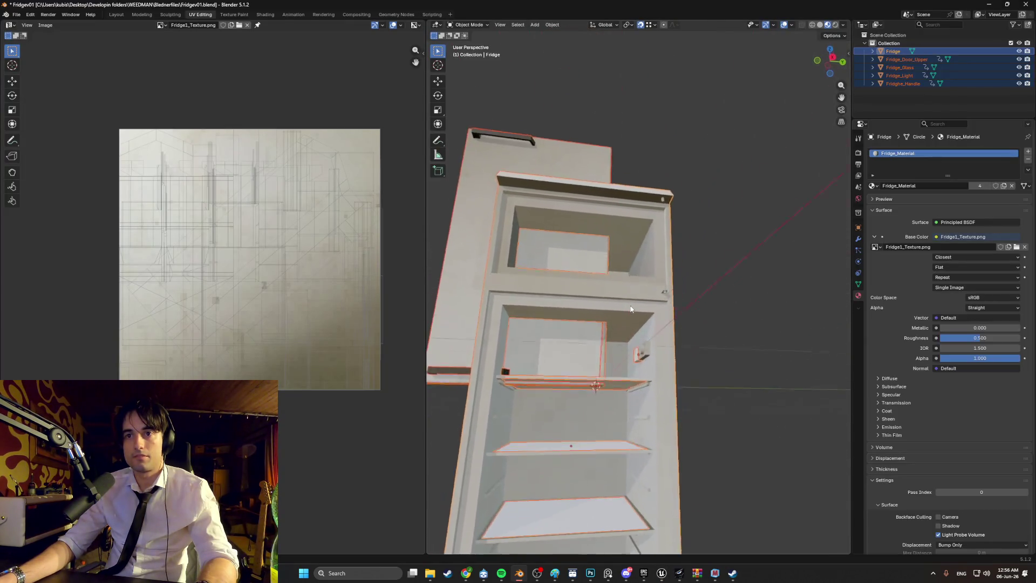
middle_click_drag(630, 309, 594, 332)
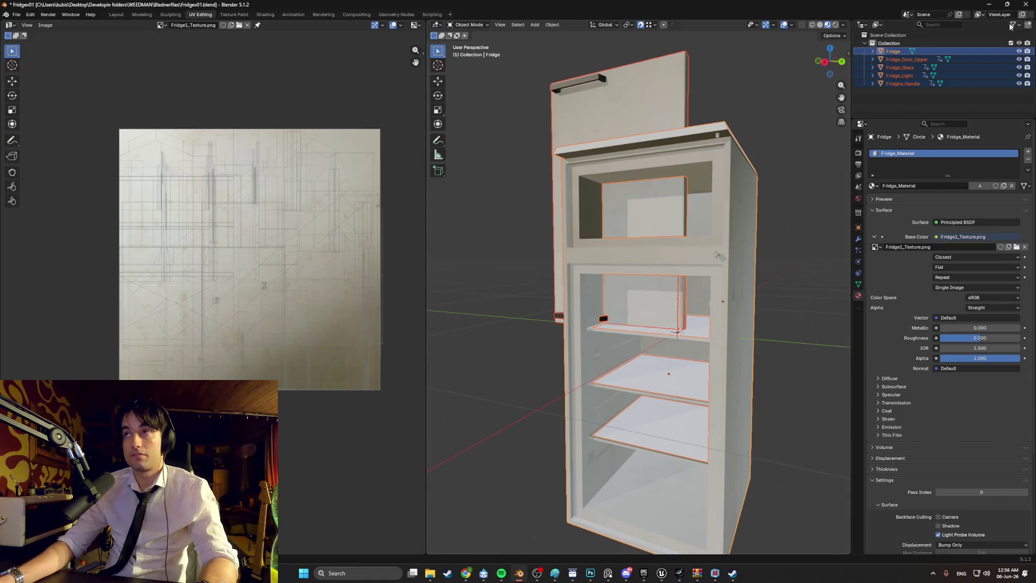
left_click(989, 5)
right_click_drag(378, 296, 378, 297)
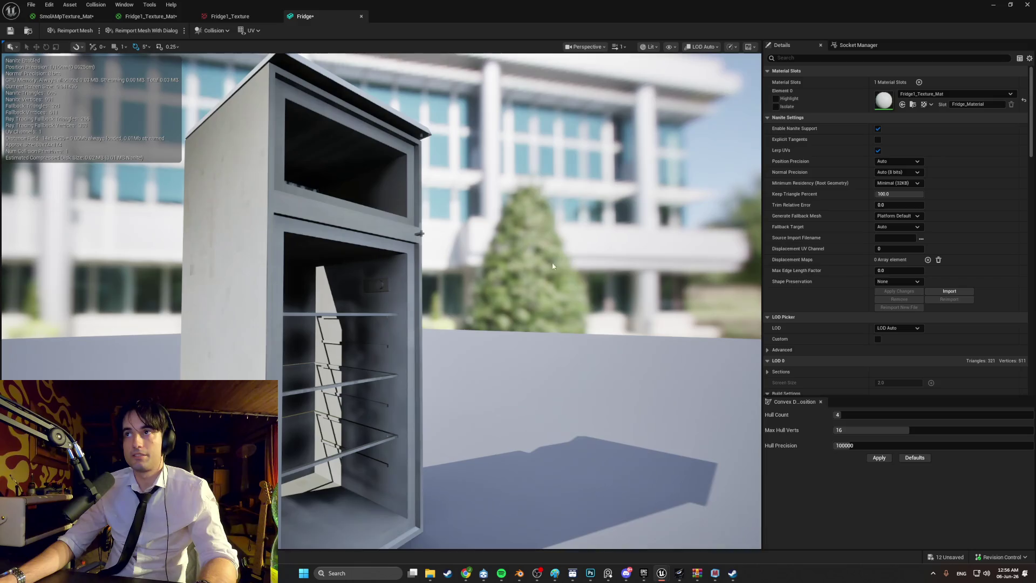
Assign Fridge1_Texture_Mat to the Fridge_Door_Lower mesh
right_click_drag(437, 337, 437, 337)
key("ctrl+space")
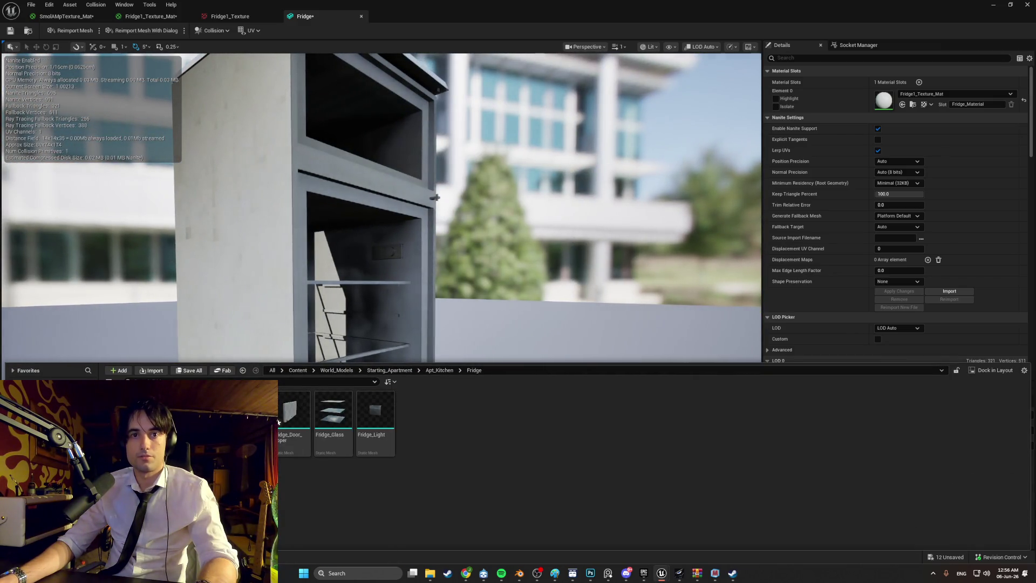
double_click(281, 420)
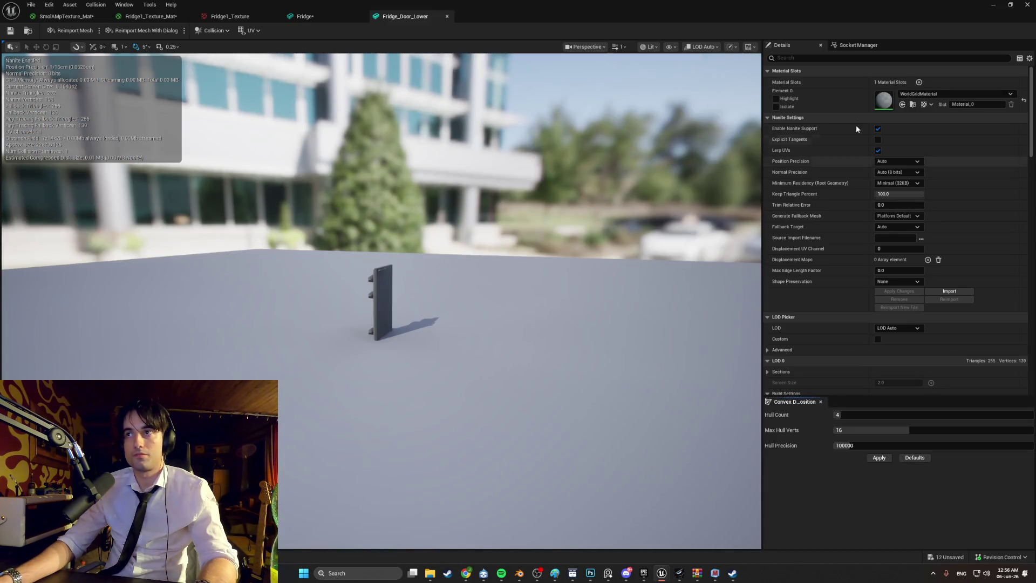
left_click(930, 95)
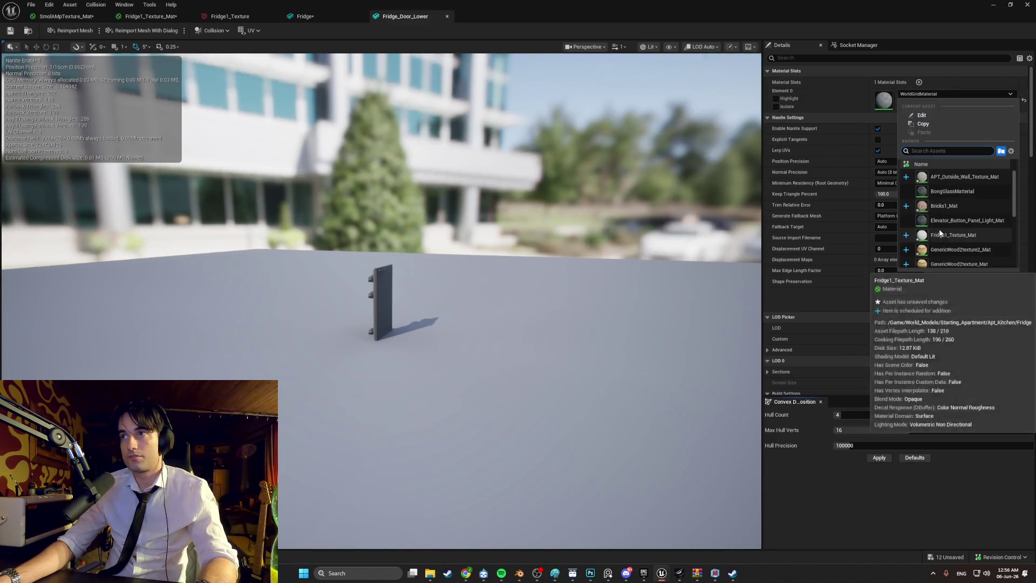
left_click(960, 227)
scroll(688, 284, "up", 5)
Give Fridge_Door_Upper Fridge1_Texture_Mat on its body slot and M_Couch_Metal on its handle slot
key("ctrl+space")
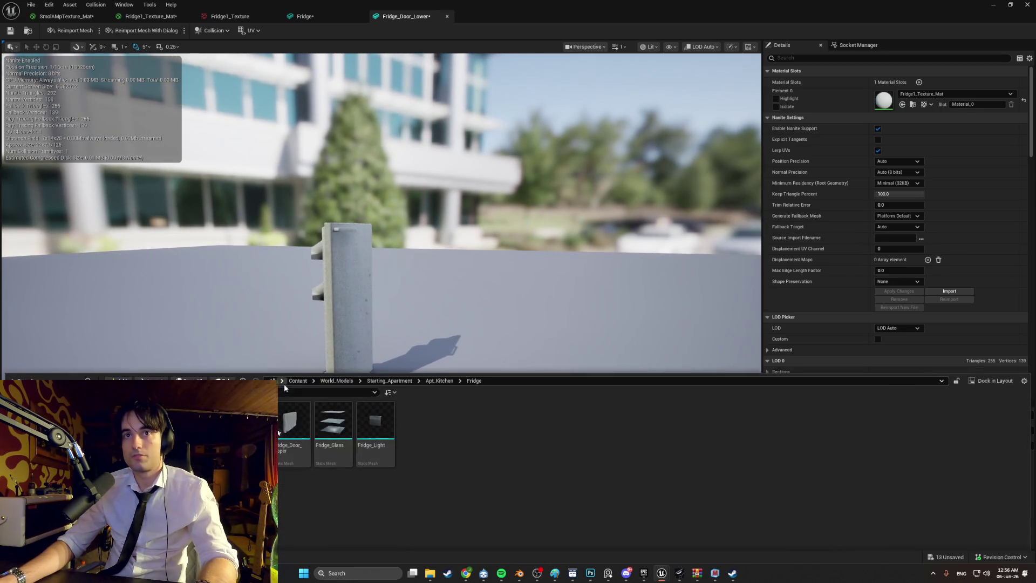
double_click(301, 412)
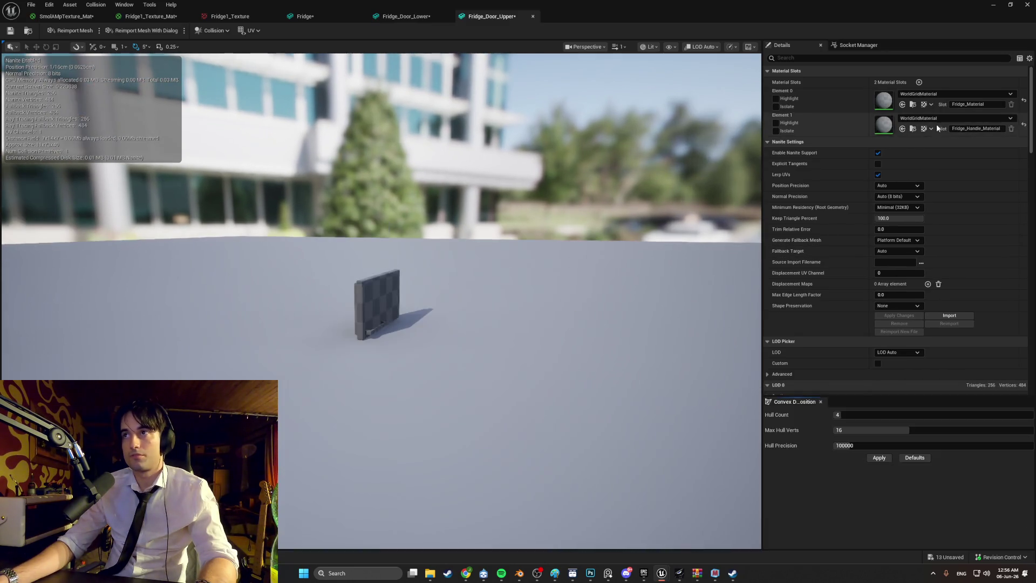
left_click(937, 94)
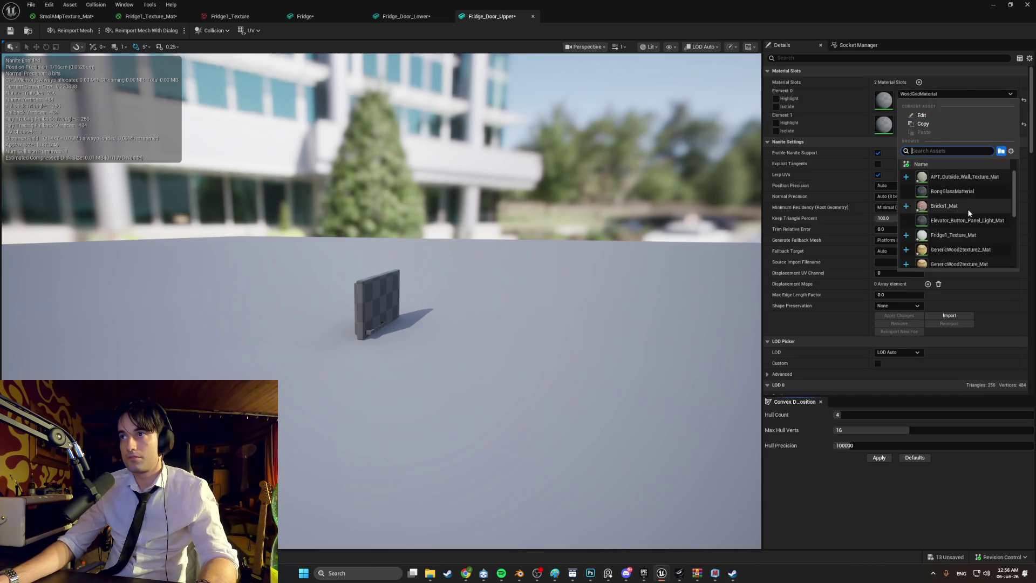
left_click(976, 234)
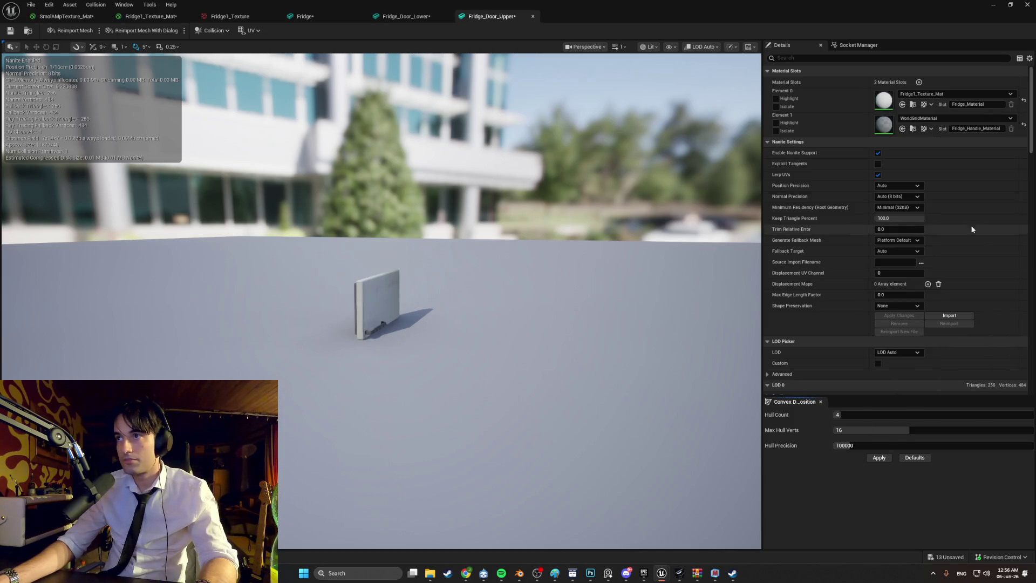
left_click(939, 119)
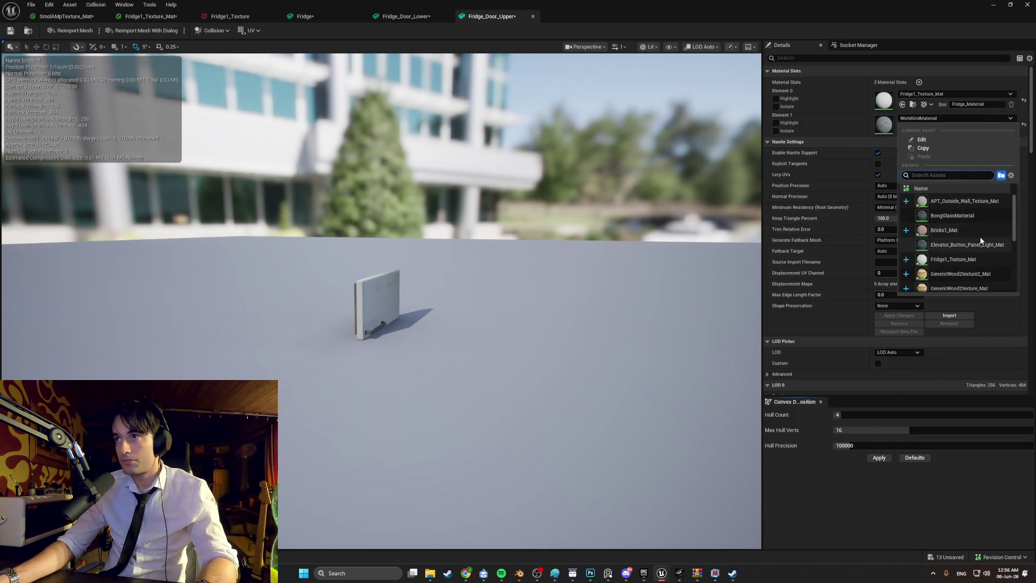
scroll(975, 219, "down", 4)
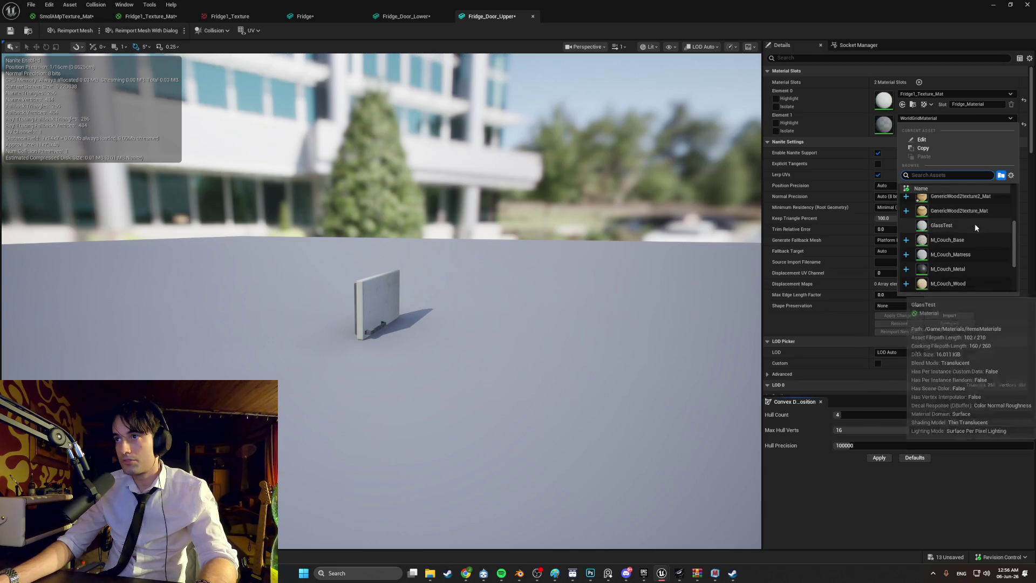
left_click(975, 273)
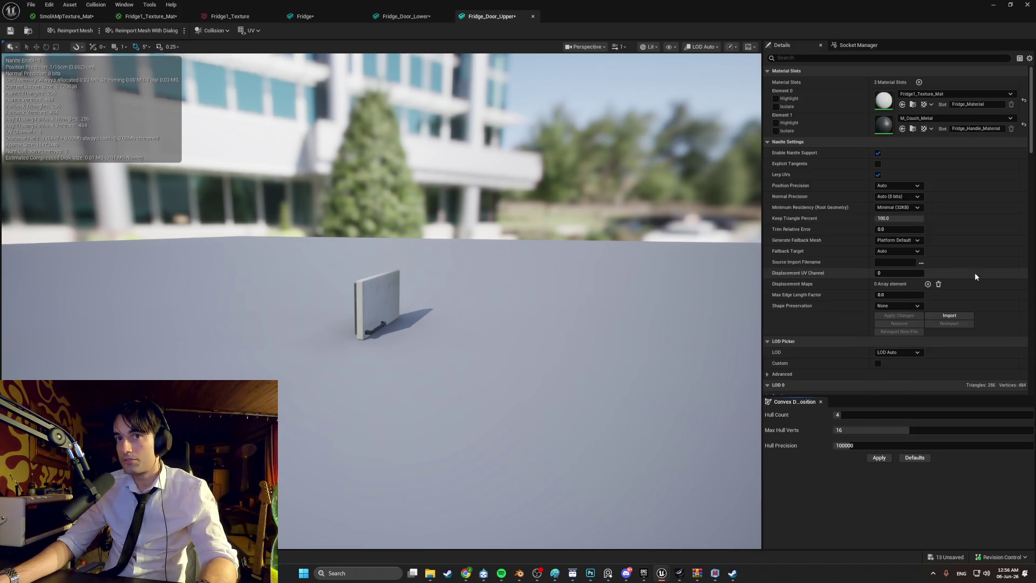
key("ctrl+space")
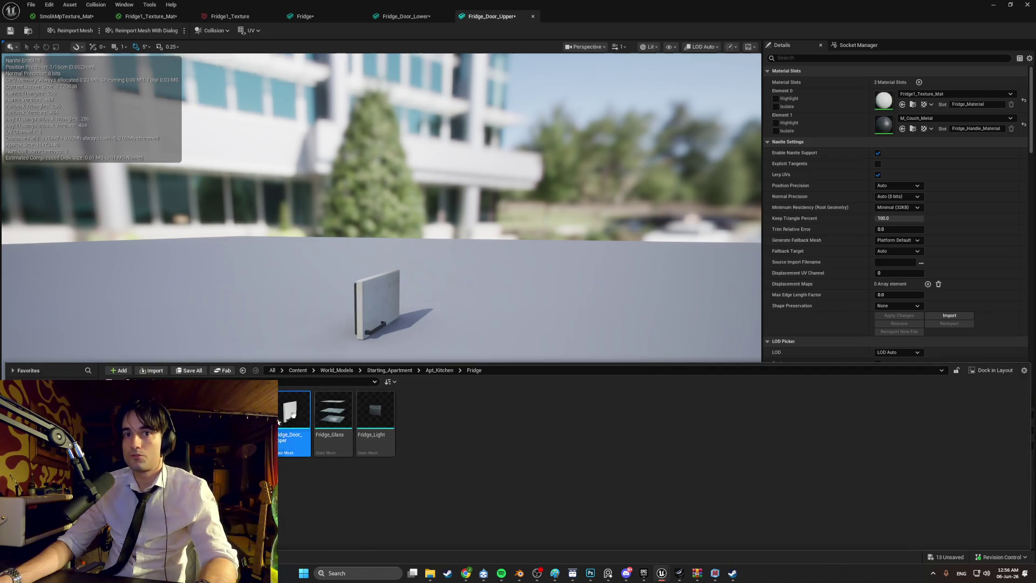
Inspect the textured Fridge_Door_Lower up close in Unreal, then switch back to Blender
double_click(249, 421)
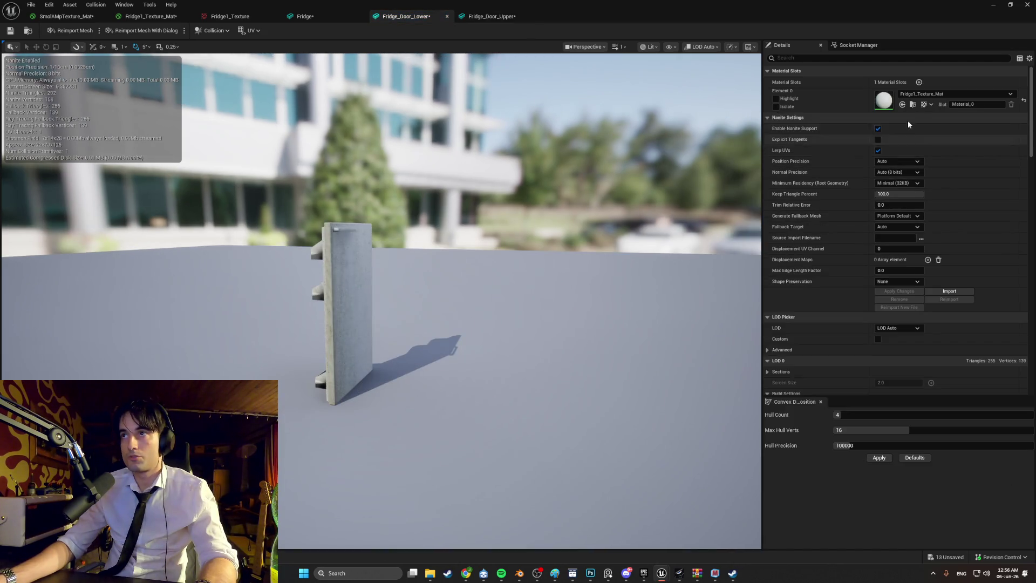
mouse_move(432, 324)
left_mouse_down()
mouse_move(415, 227)
mouse_move(372, 228)
left_mouse_up()
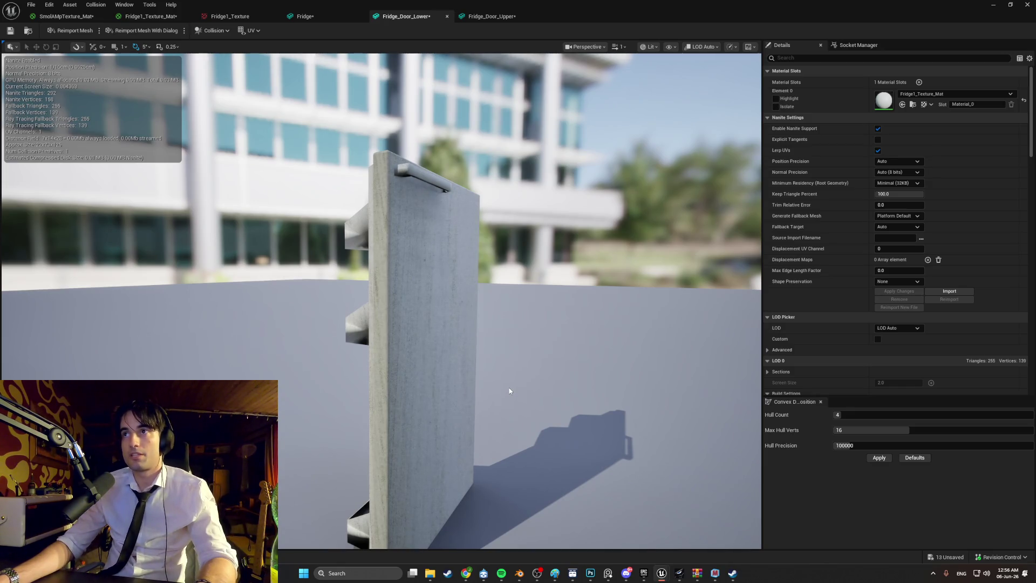
key("ctrl+space")
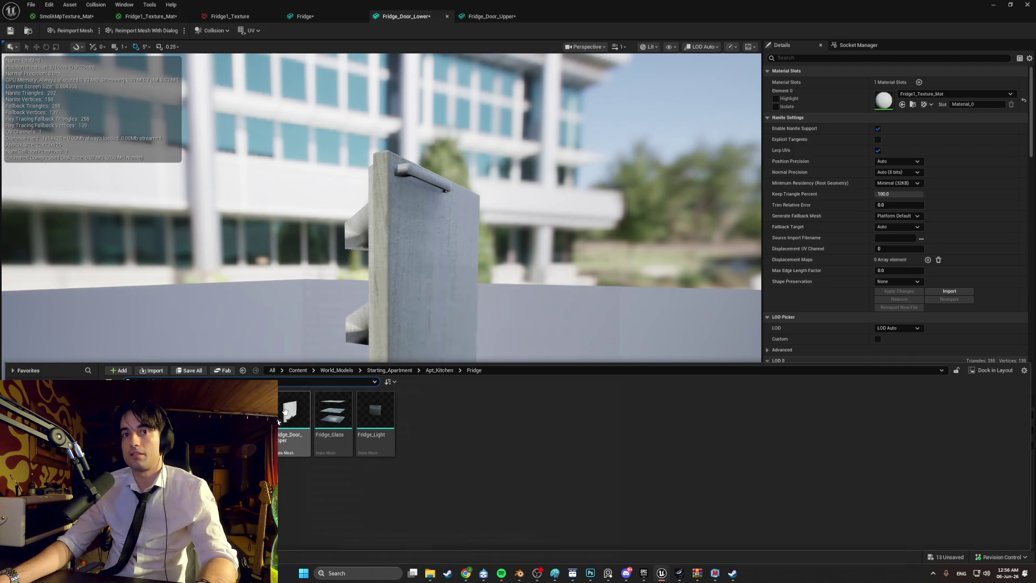
mouse_move(299, 411)
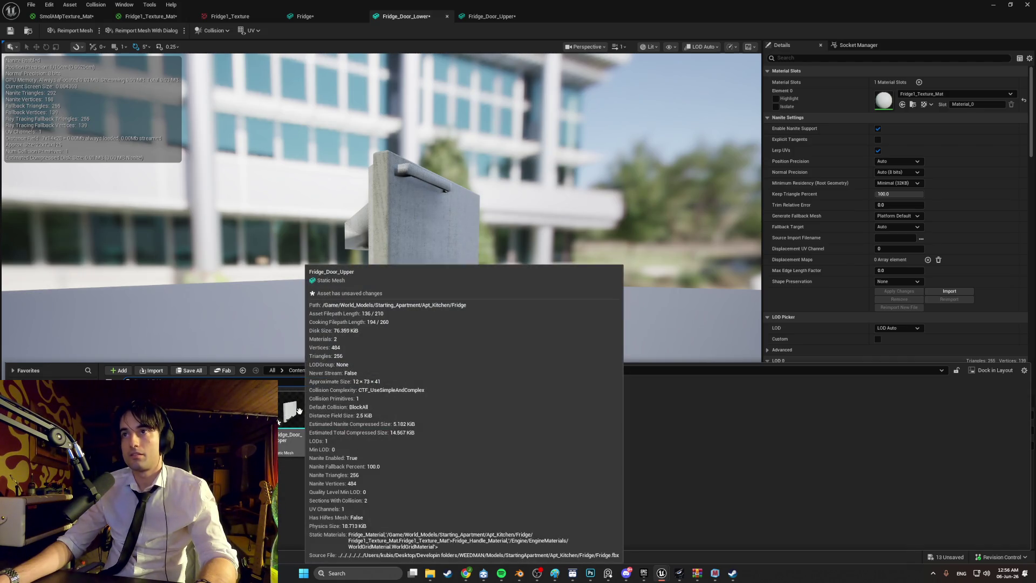
left_click(519, 574)
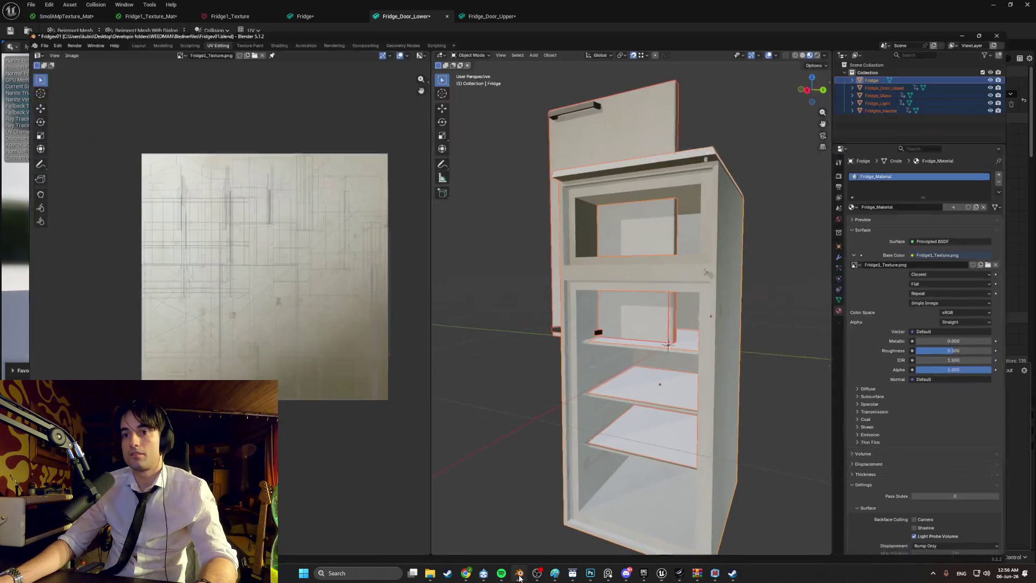
Orbit to a frontal view and select the Fridghe_Handle object to see its materials
right_click(504, 170)
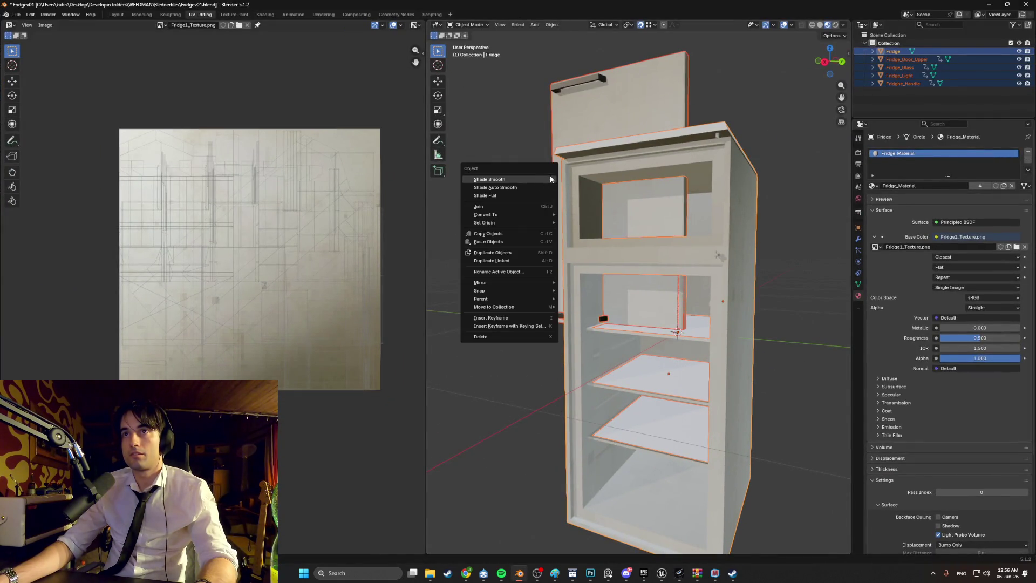
mouse_move(500, 144)
middle_mouse_down()
mouse_move(540, 153)
mouse_move(532, 134)
middle_mouse_up()
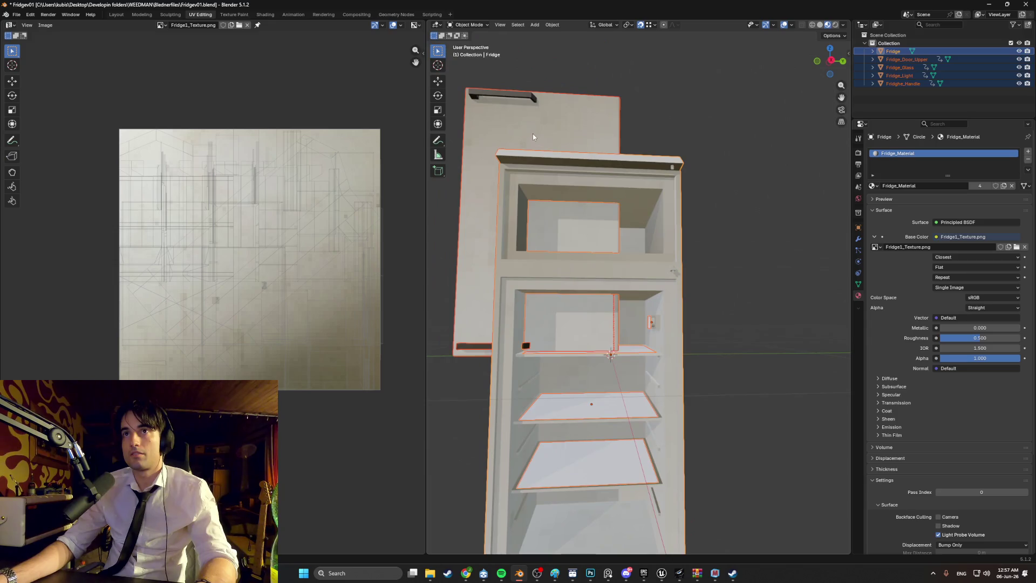
left_click(530, 134)
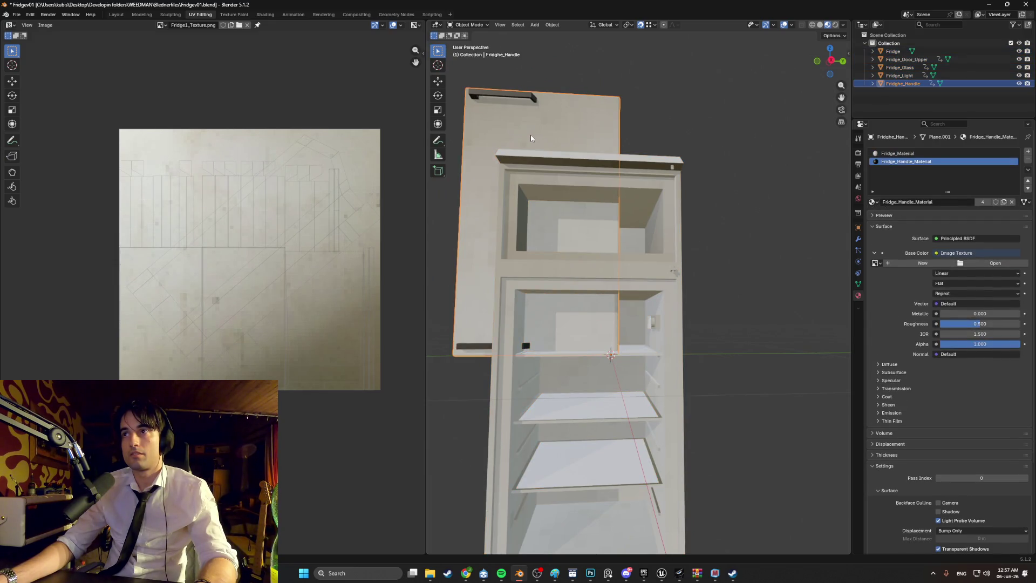
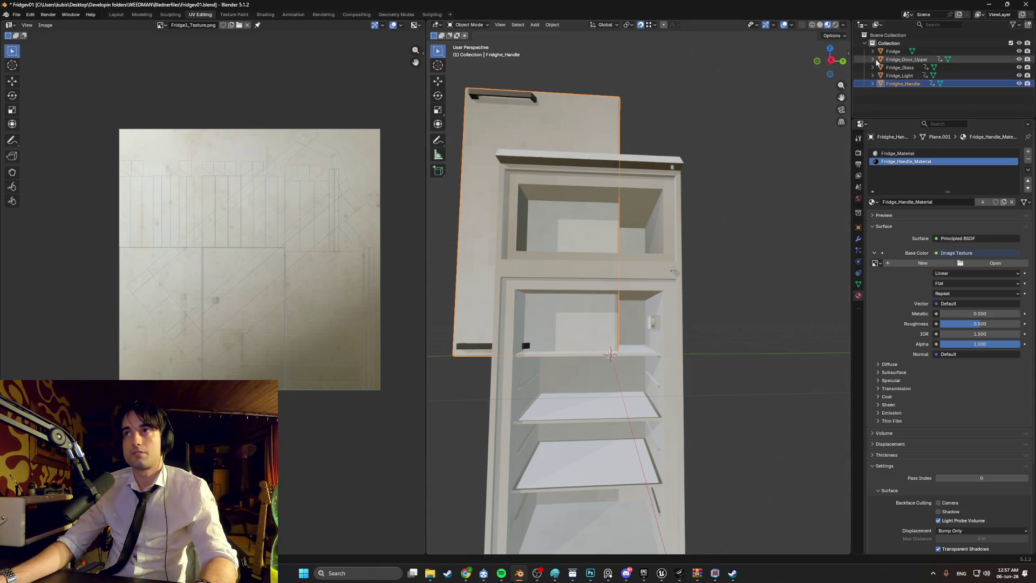
Select all the fridge objects and export them as FBX, overwriting Fridge.fbx
left_click(623, 151)
key("a")
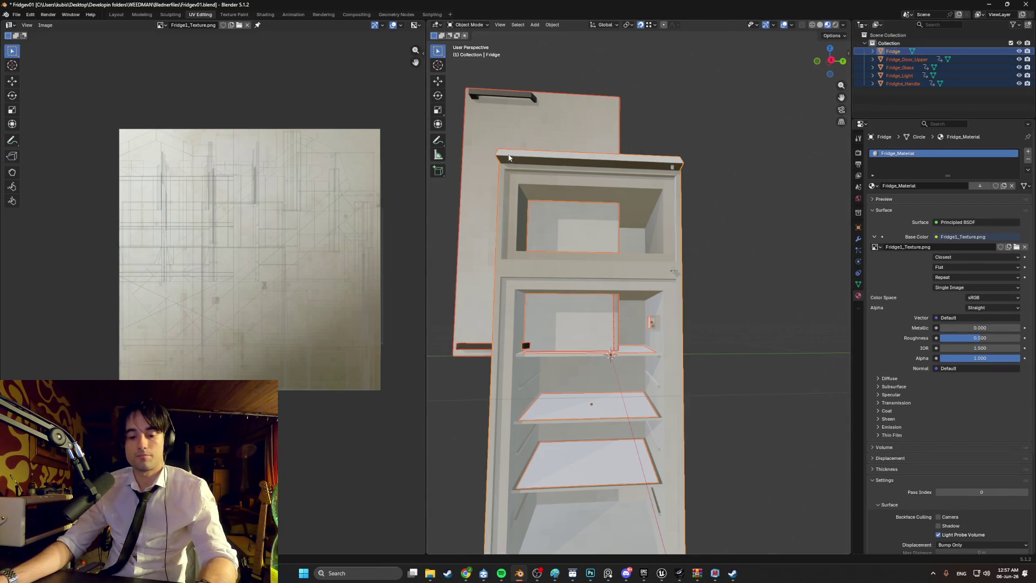
left_click(16, 14)
mouse_move(76, 139)
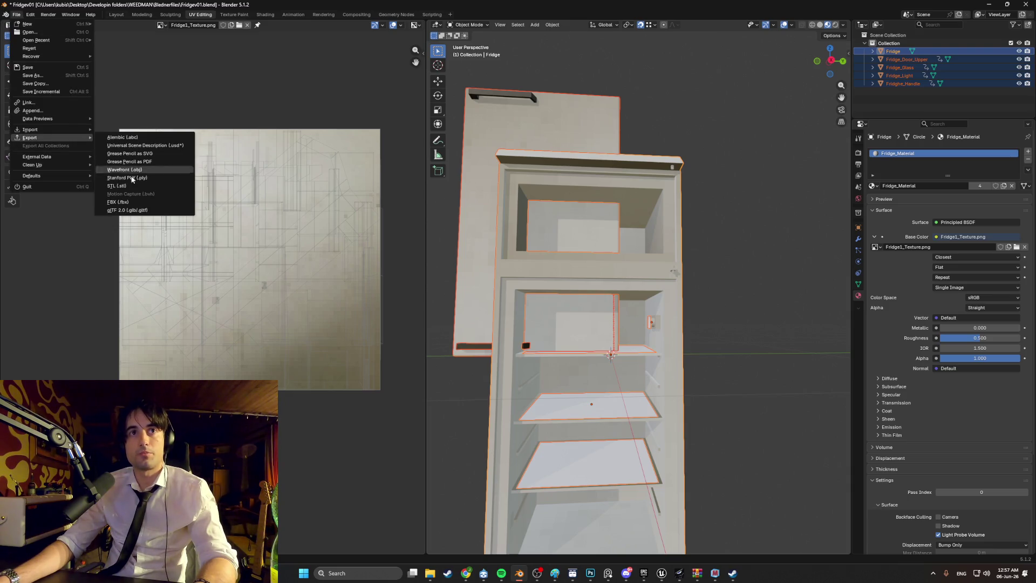
left_click(139, 202)
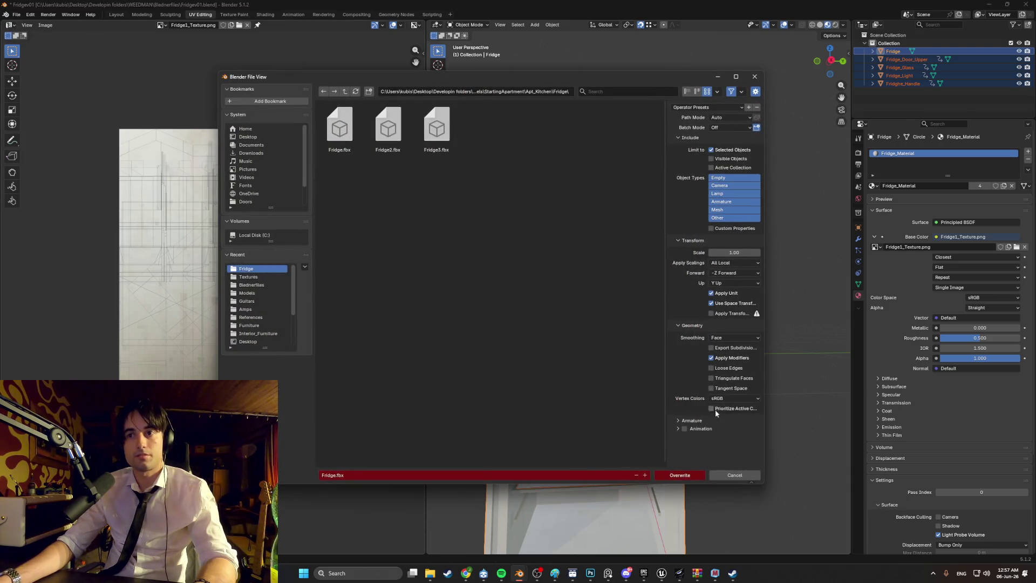
left_click(687, 474)
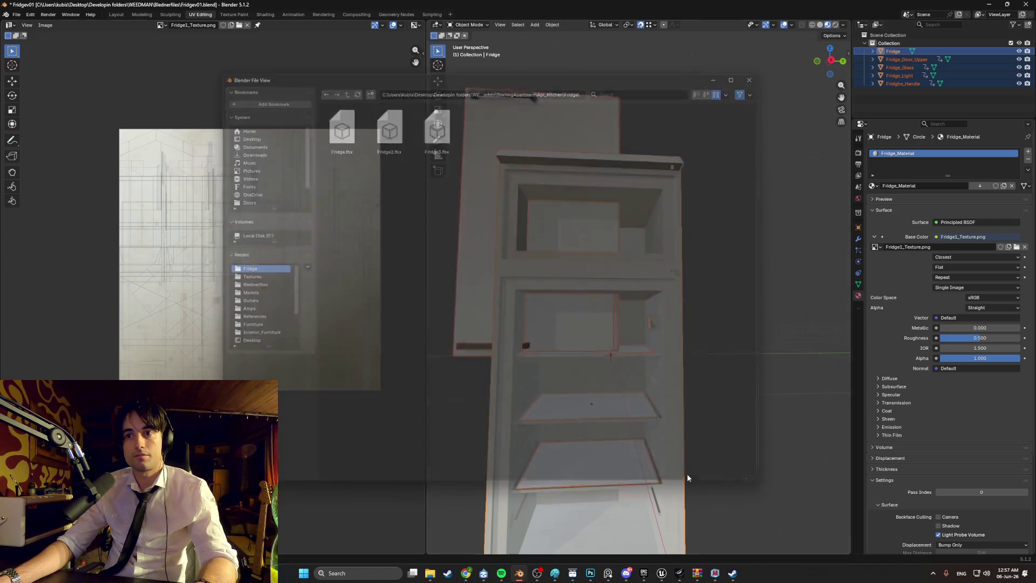
mouse_move(661, 573)
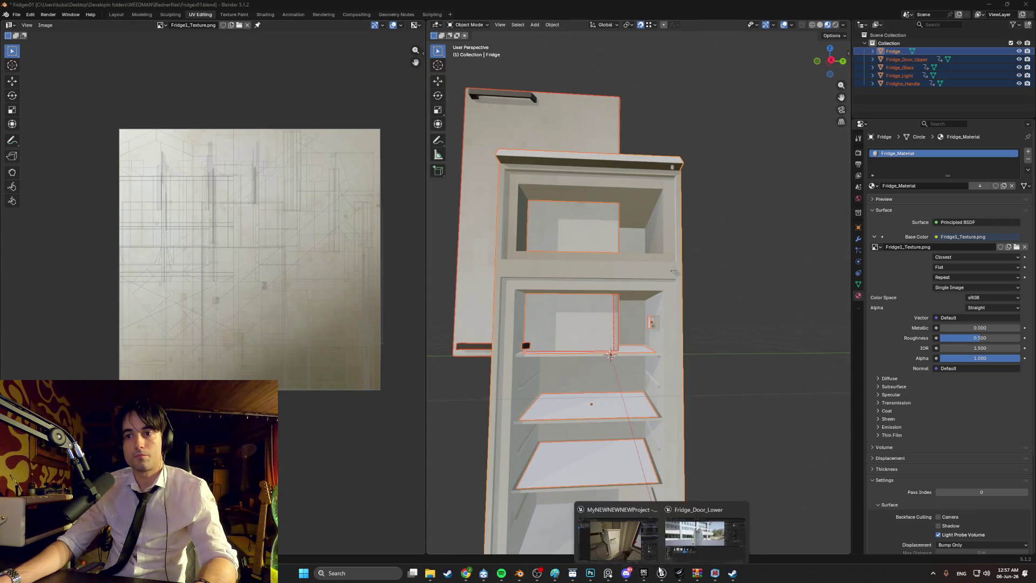
left_click(608, 542)
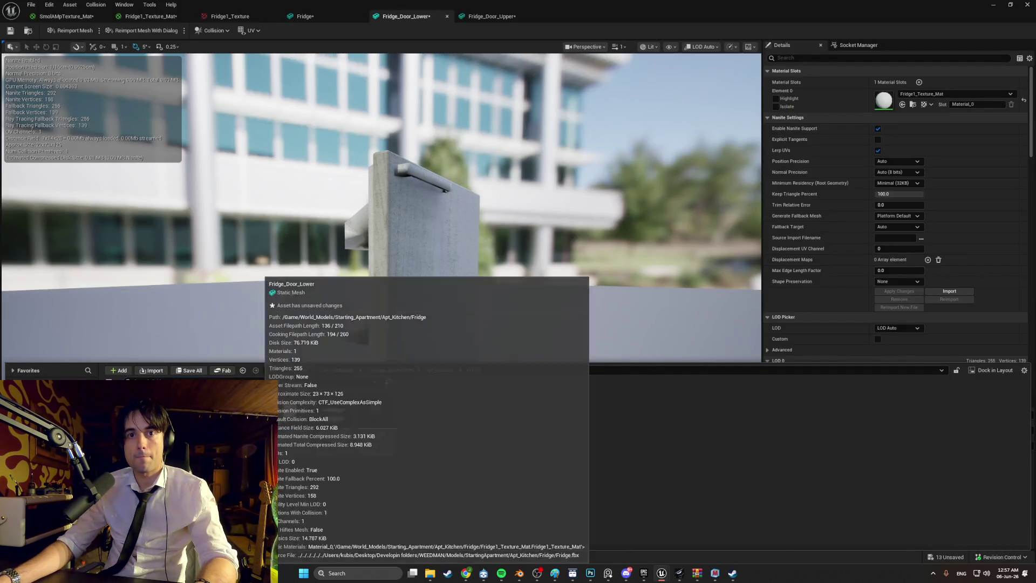
Reimport the fridge door mesh asset and save it
right_click(284, 418)
left_click(307, 165)
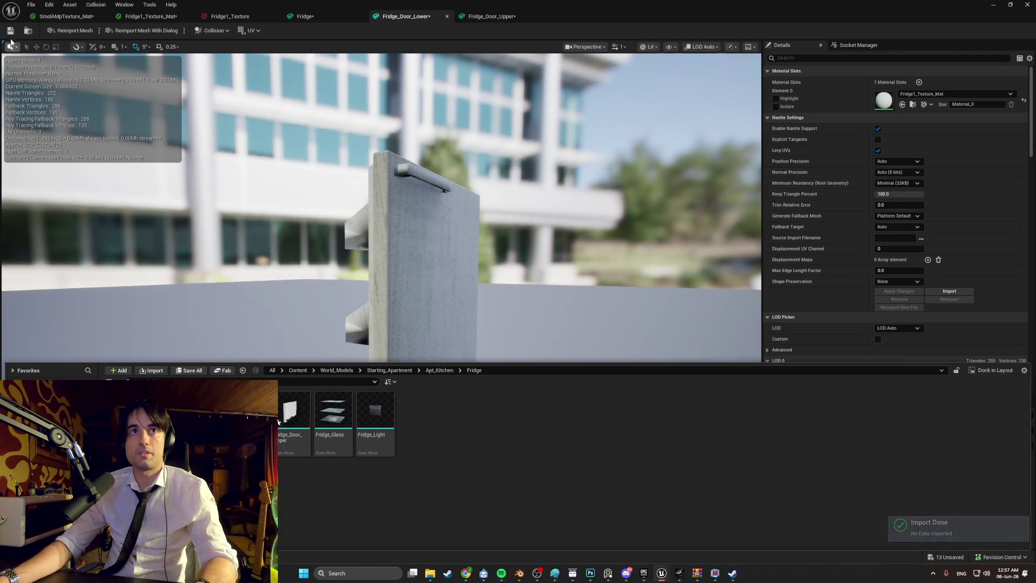
key("ctrl+s")
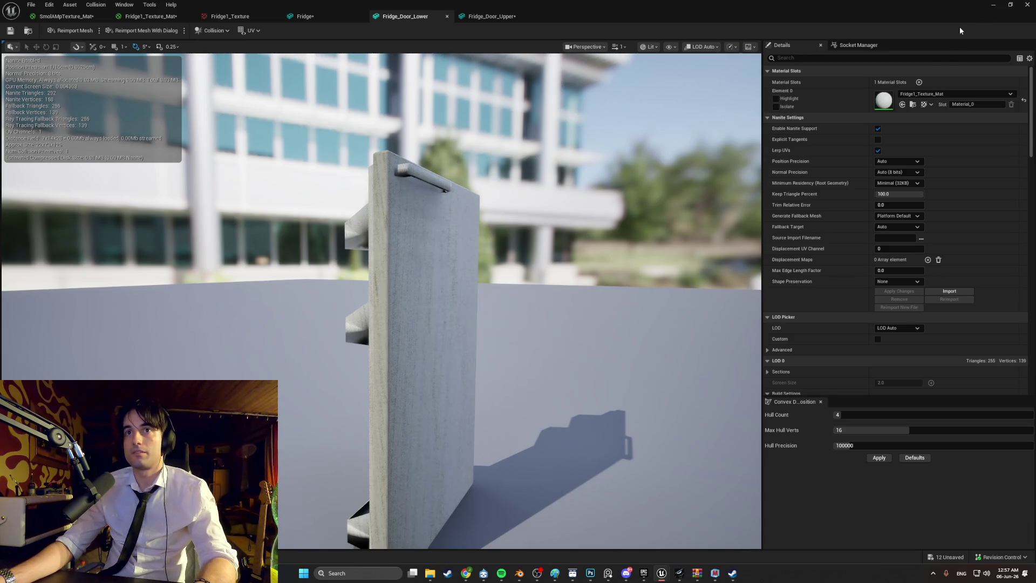
Select the lower fridge door in the level and reimport its asset from the Content Drawer
left_click(992, 6)
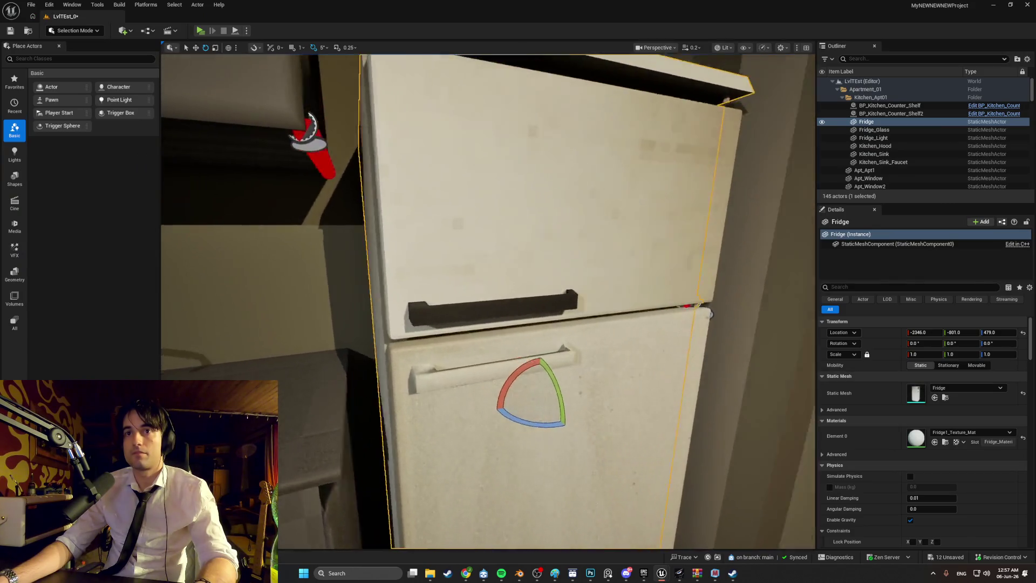
mouse_move(486, 297)
right_mouse_down()
mouse_move(459, 294)
mouse_move(483, 291)
right_mouse_up()
right_click(502, 302)
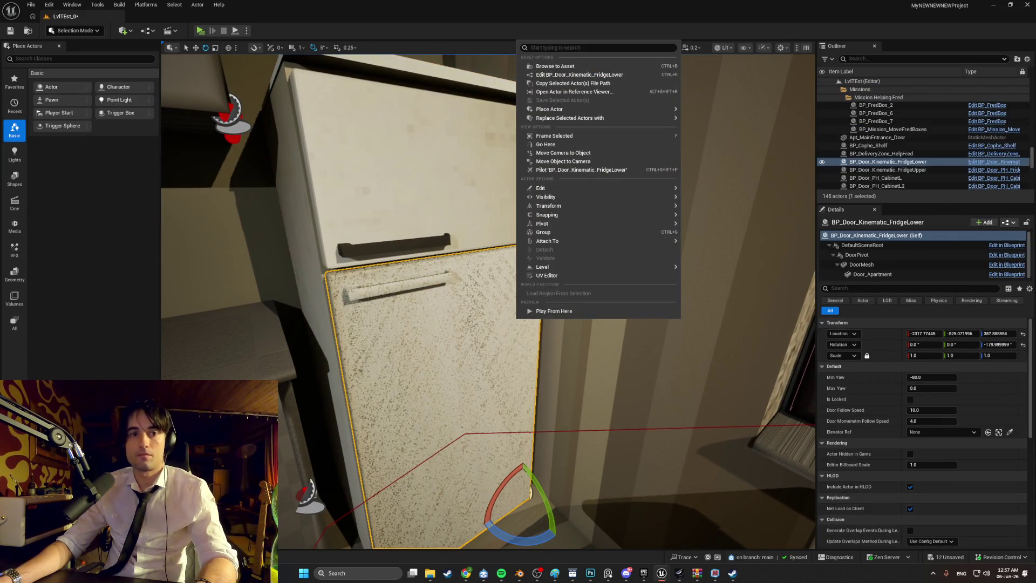
key("ctrl+space")
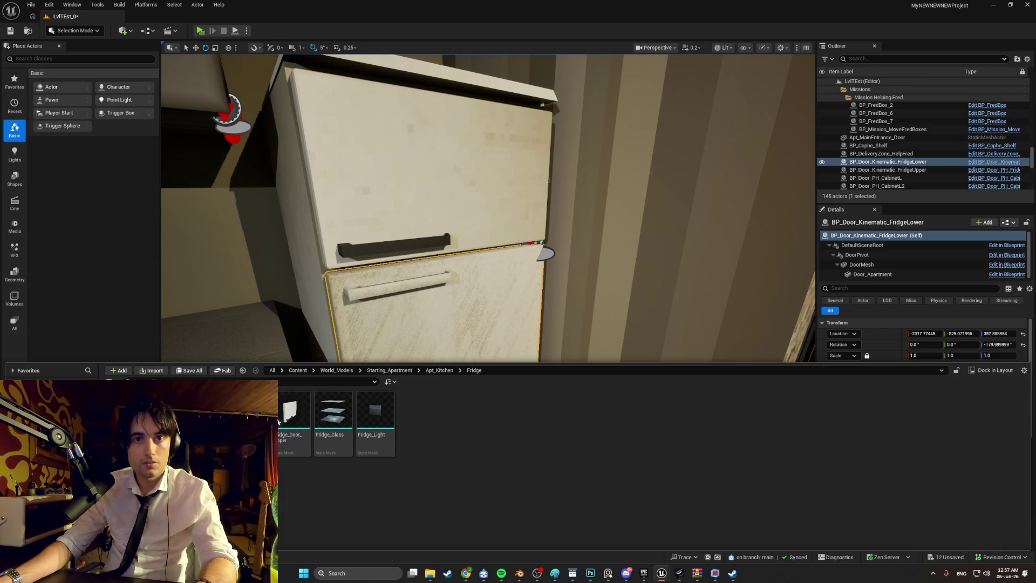
right_click(308, 424)
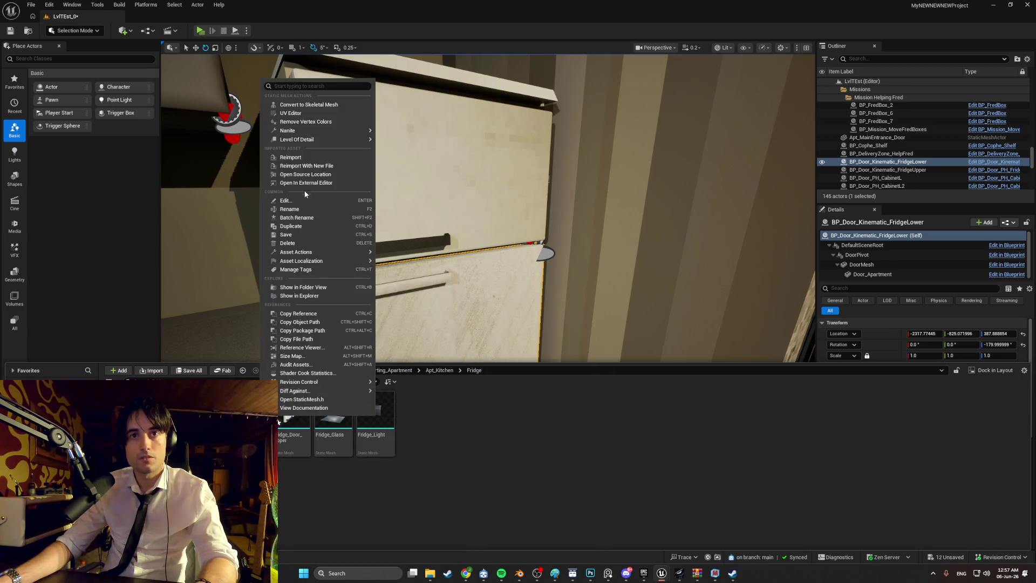
left_click(307, 160)
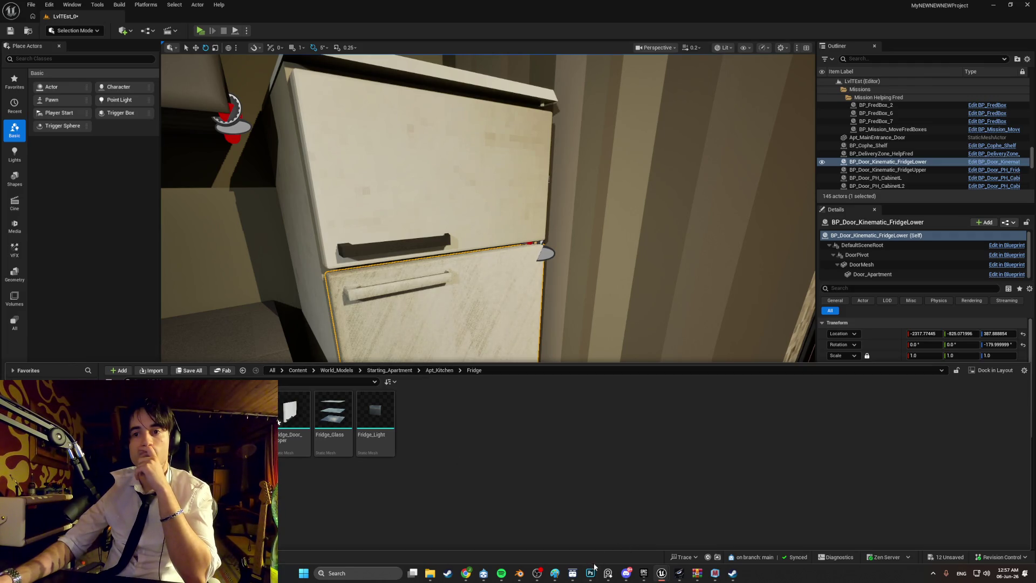
left_click(521, 573)
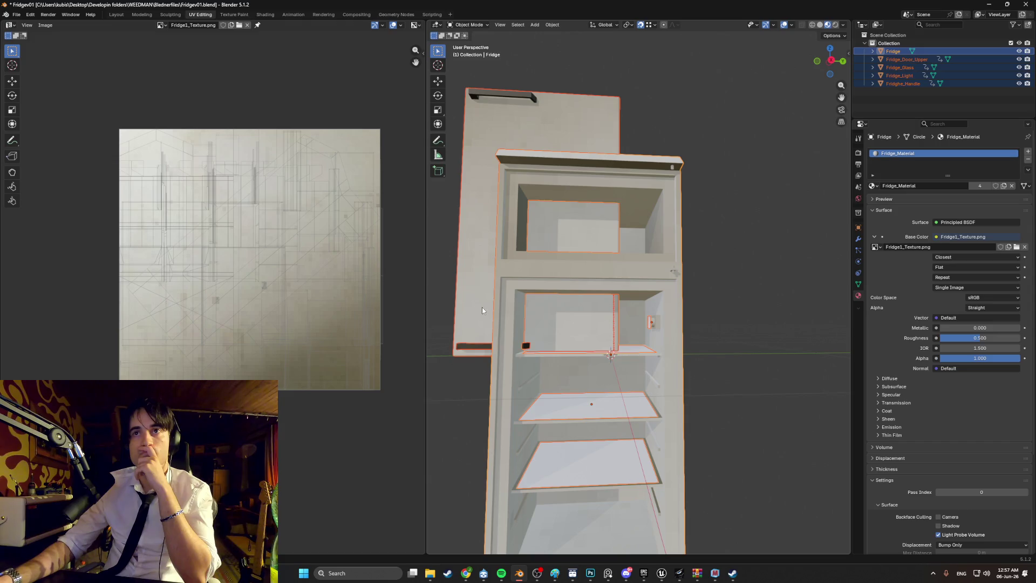
Rename the Fridghe_Handle object to Fridghe_Door_Lower
left_click(527, 128)
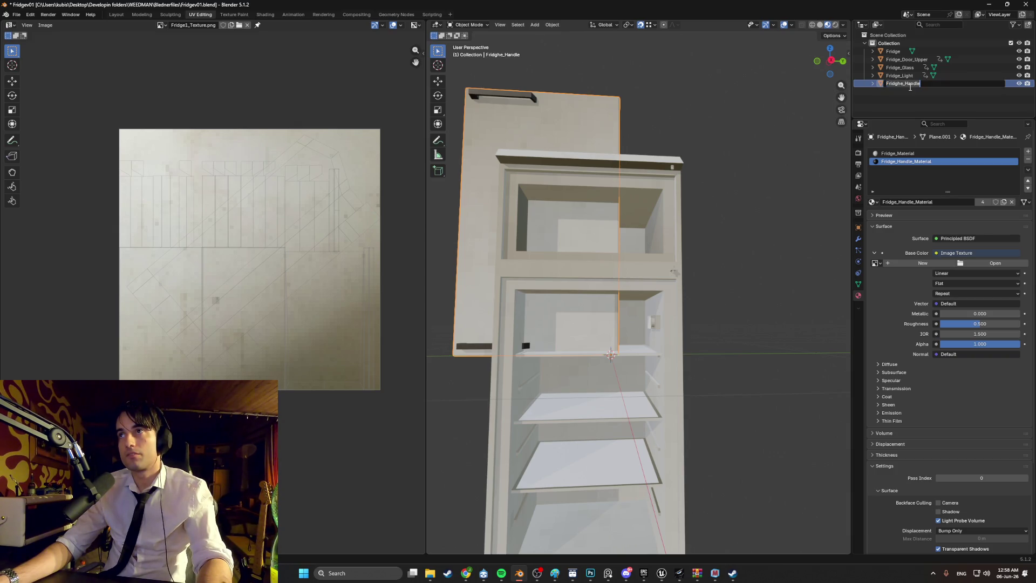
key("BackSpace")
key("BackSpace")
key("BackSpace")
type("Door_Lowe")
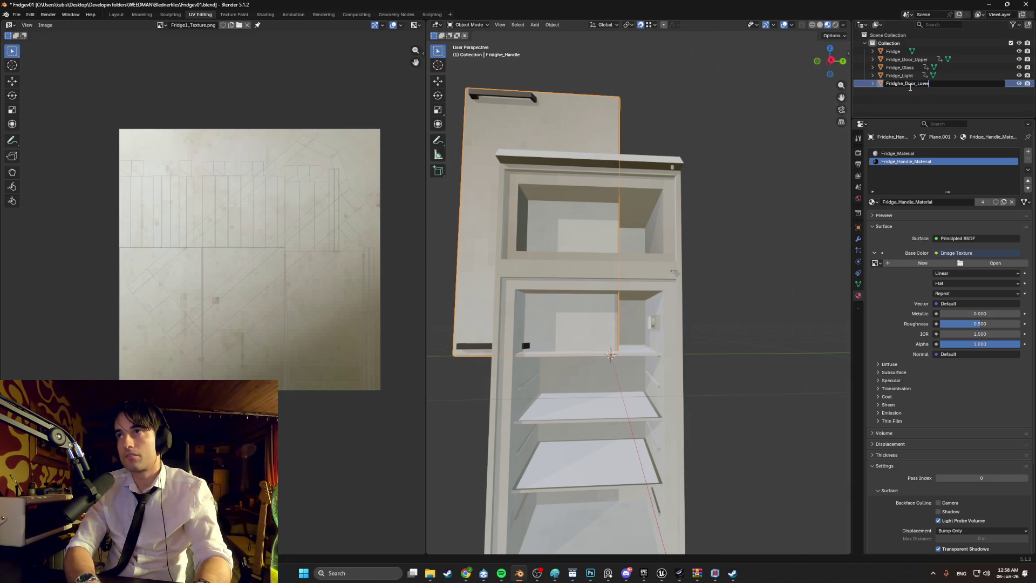
type("r")
key("Return")
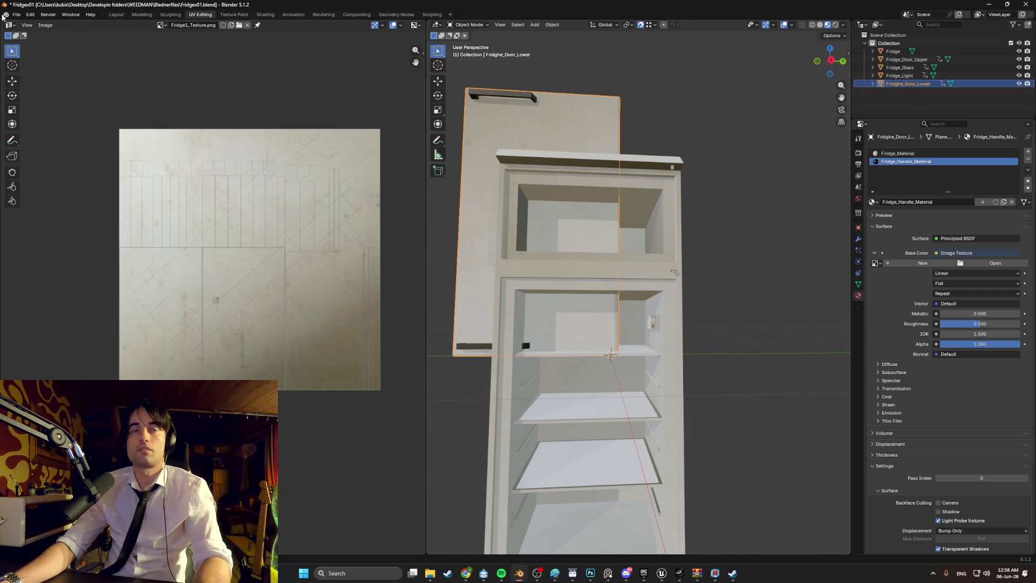
Select all five fridge objects and export them as FBX, overwriting Fridge.fbx
left_click(15, 16)
left_click(893, 51)
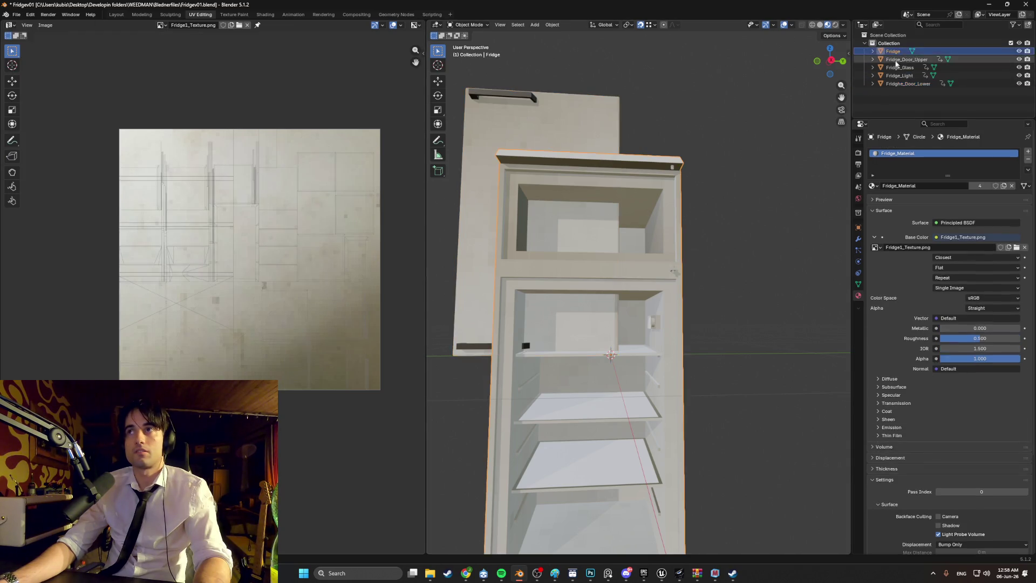
left_click(906, 83, "shift")
left_click(16, 15)
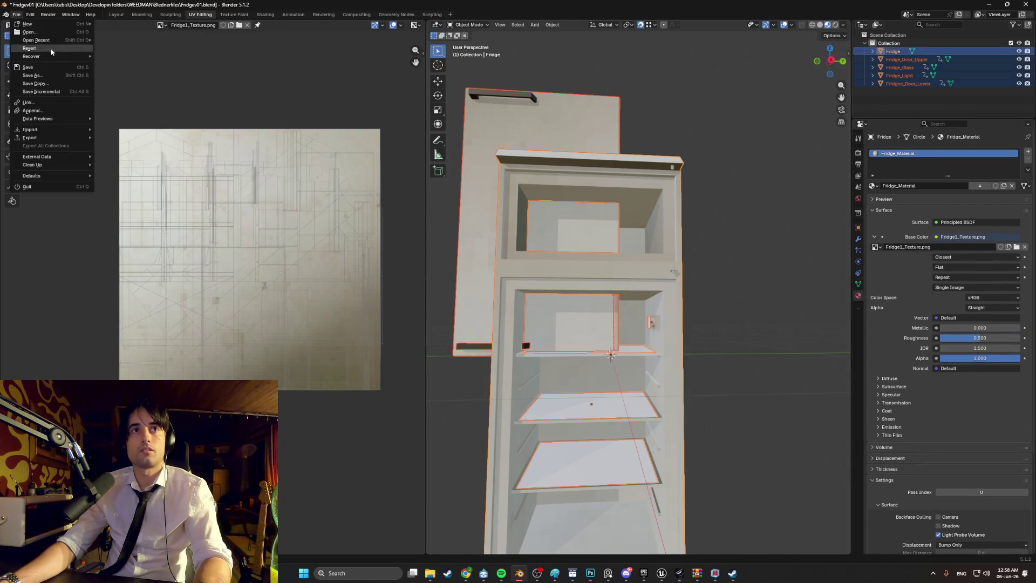
mouse_move(57, 133)
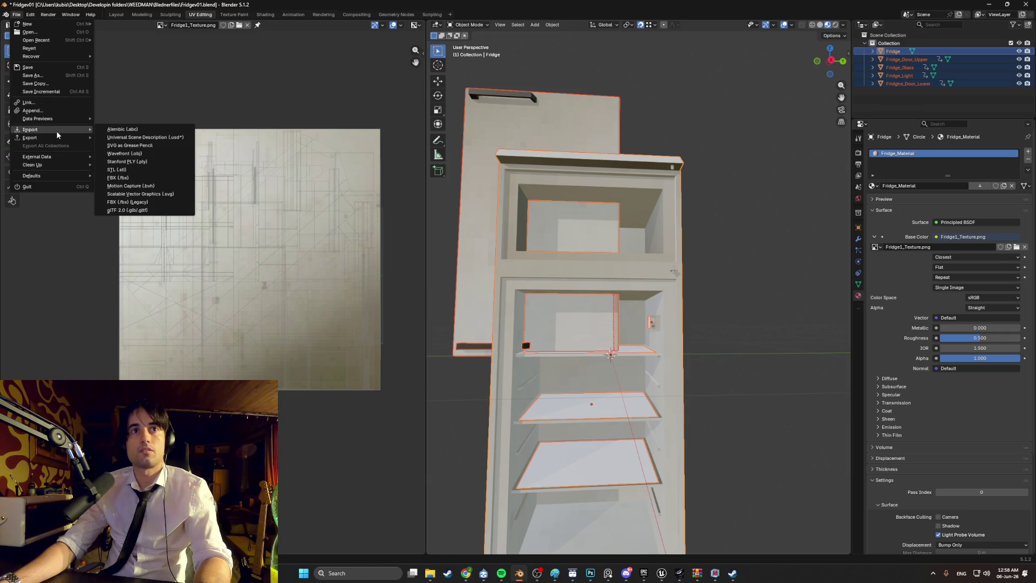
left_click(149, 203)
left_click(687, 476)
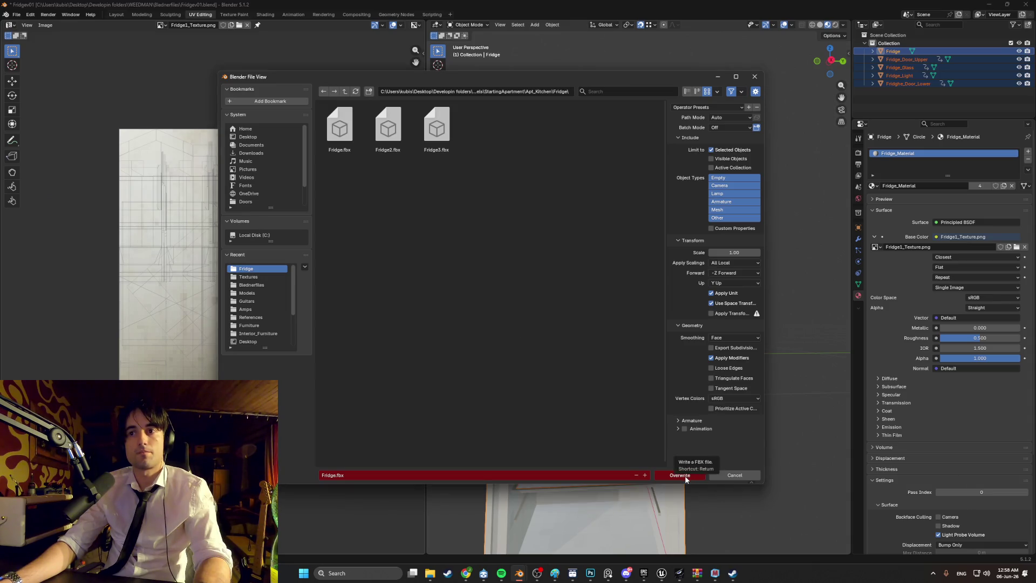
mouse_move(660, 574)
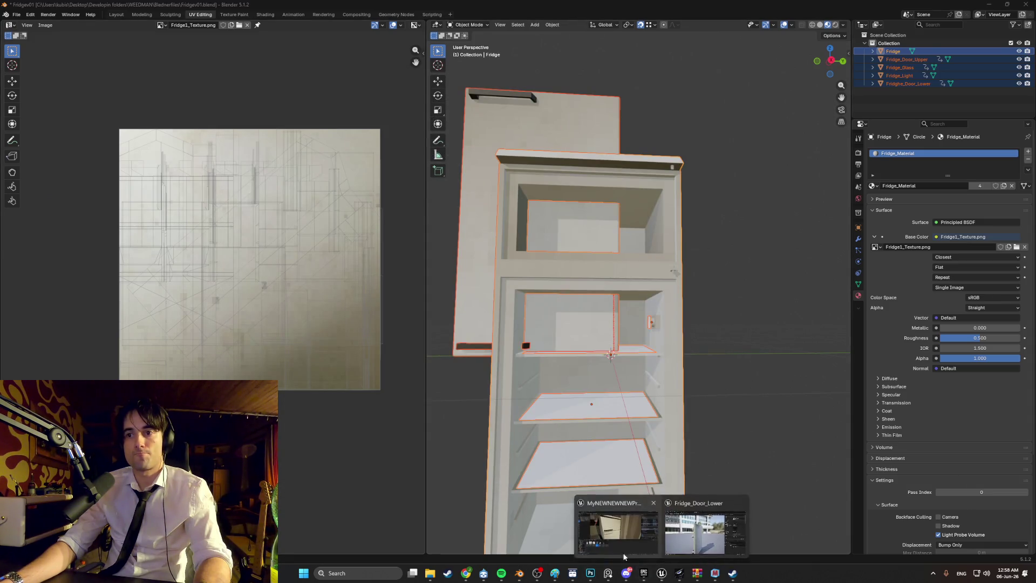
left_click(580, 509)
Reimport the fridge door asset with the new file
right_click(278, 422)
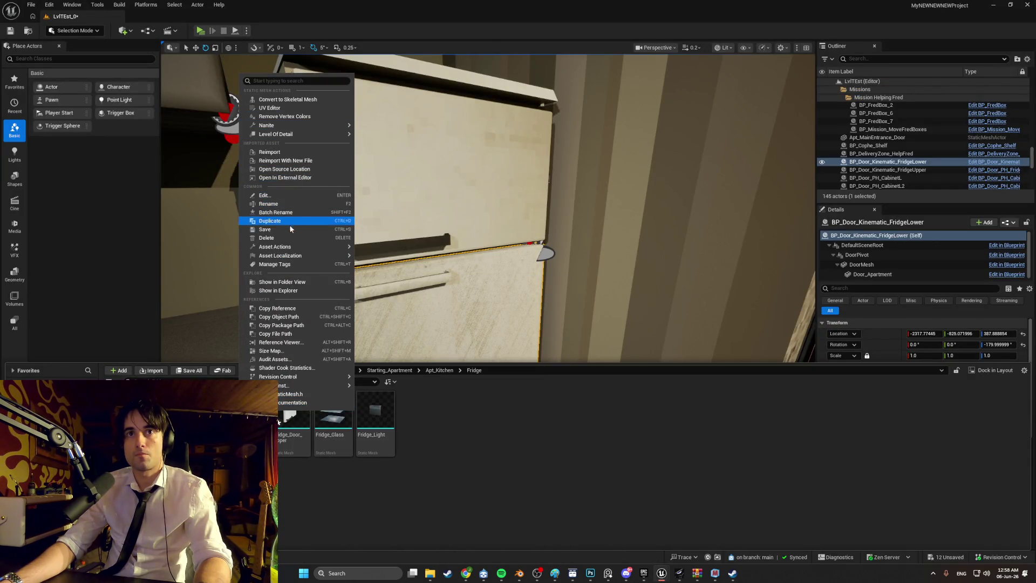
left_click(302, 161)
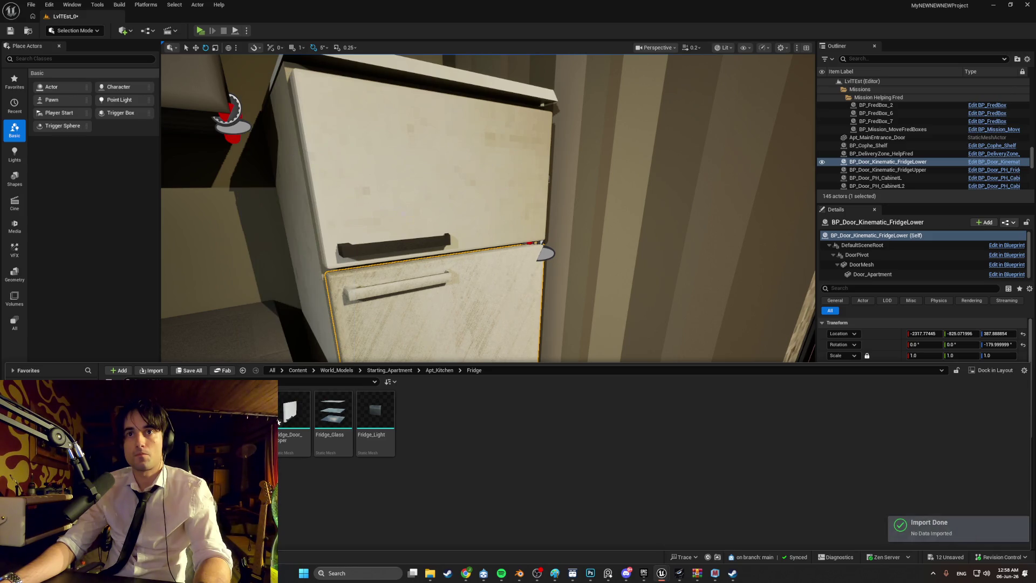
key("ctrl+space")
Focus the view on the lower fridge door to check the result
key("f")
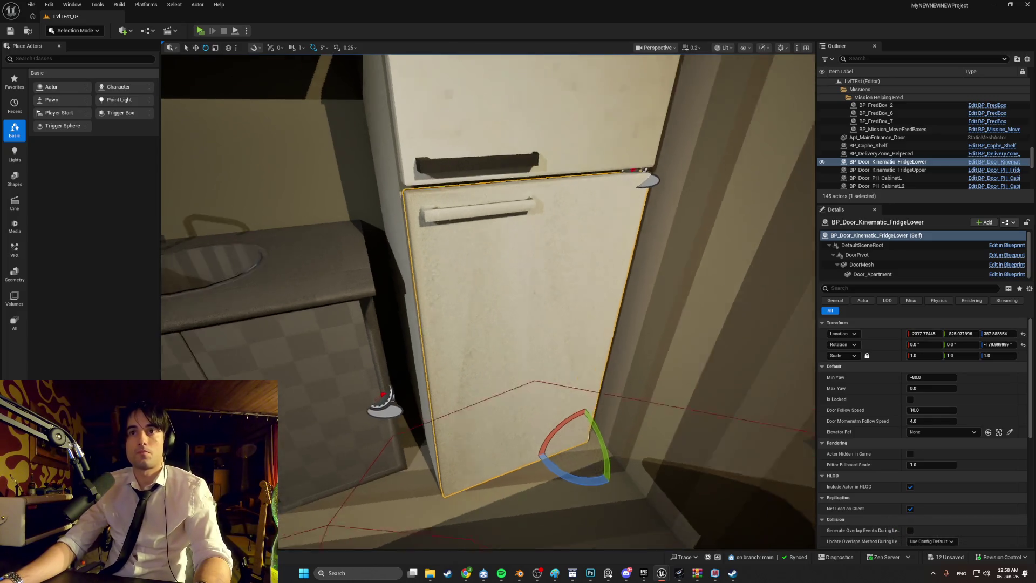
scroll(403, 323, "up", 5)
key("ctrl+space")
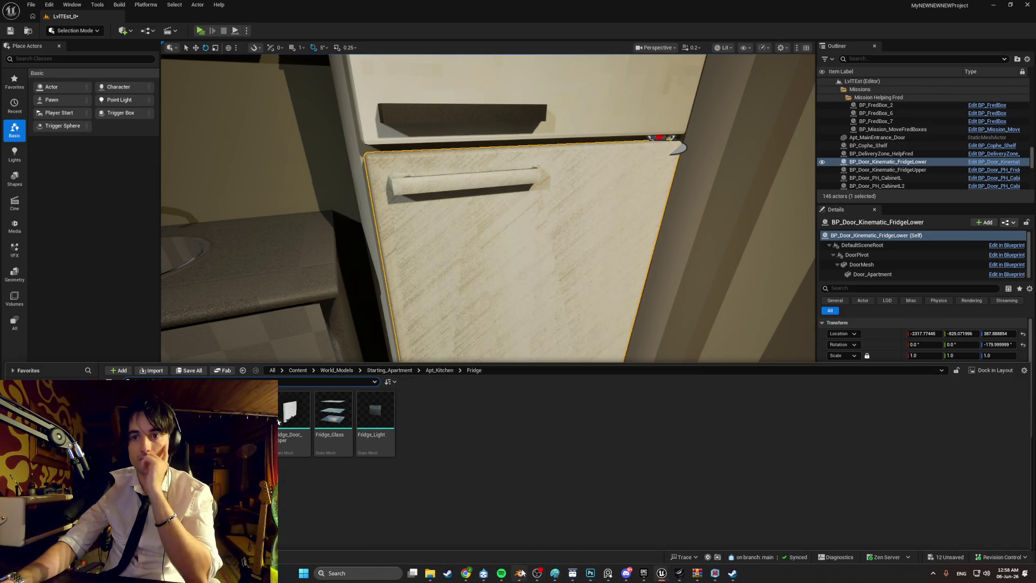
left_click(520, 572)
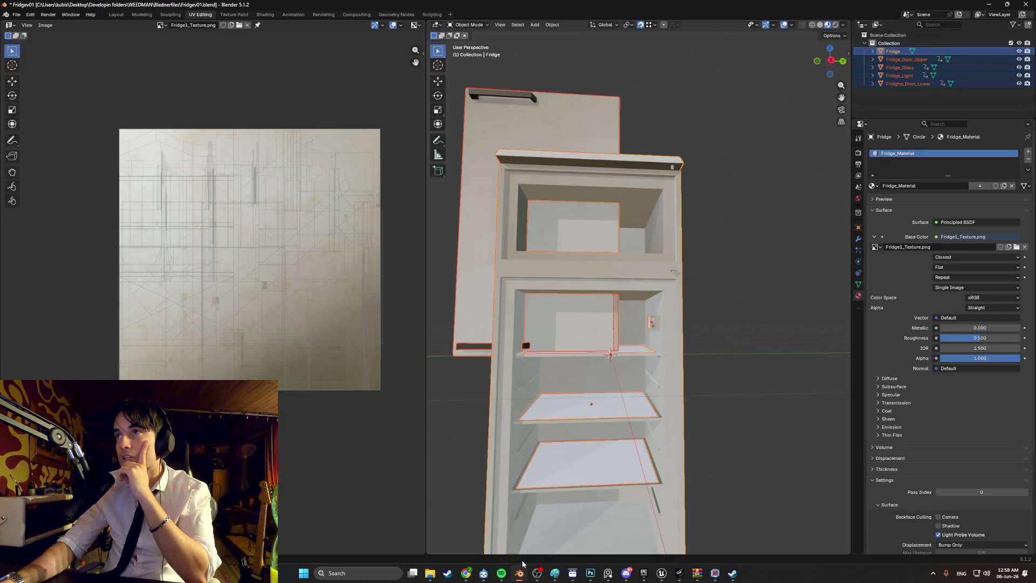
Rename the lower door object to Fridge_Door_Lower and select all five fridge objects
double_click(911, 84)
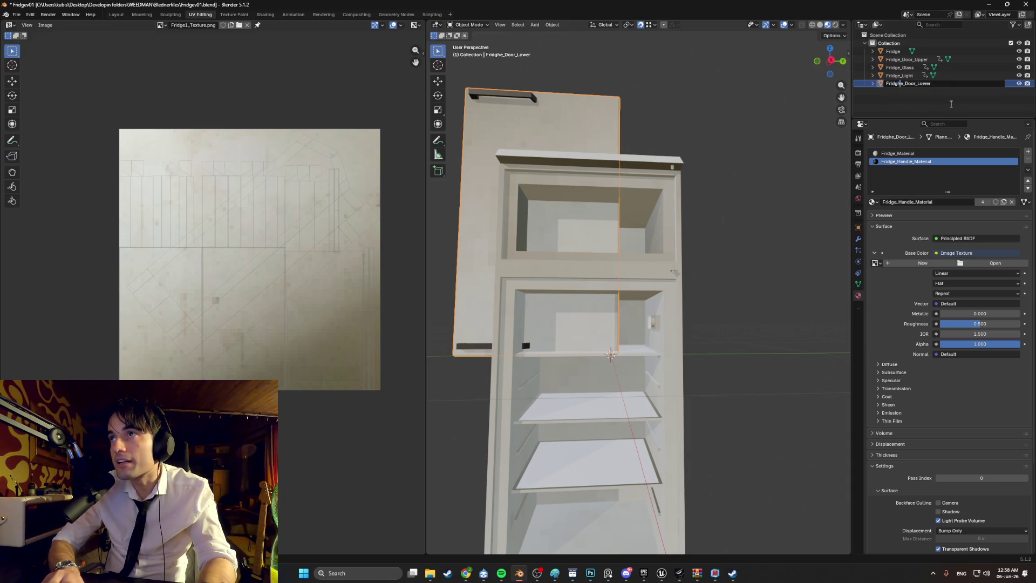
key("Return")
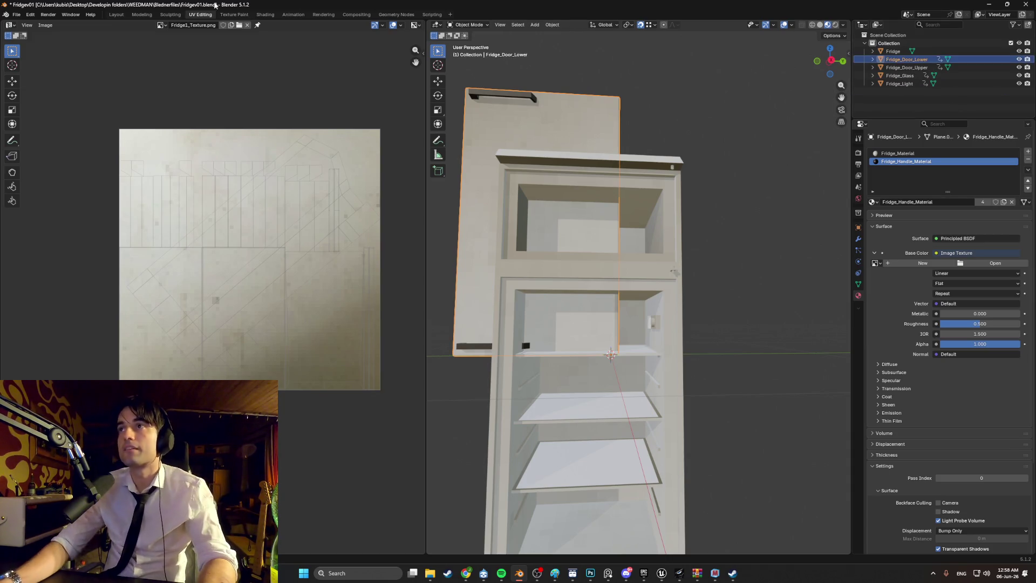
left_click(17, 15)
left_click(894, 51)
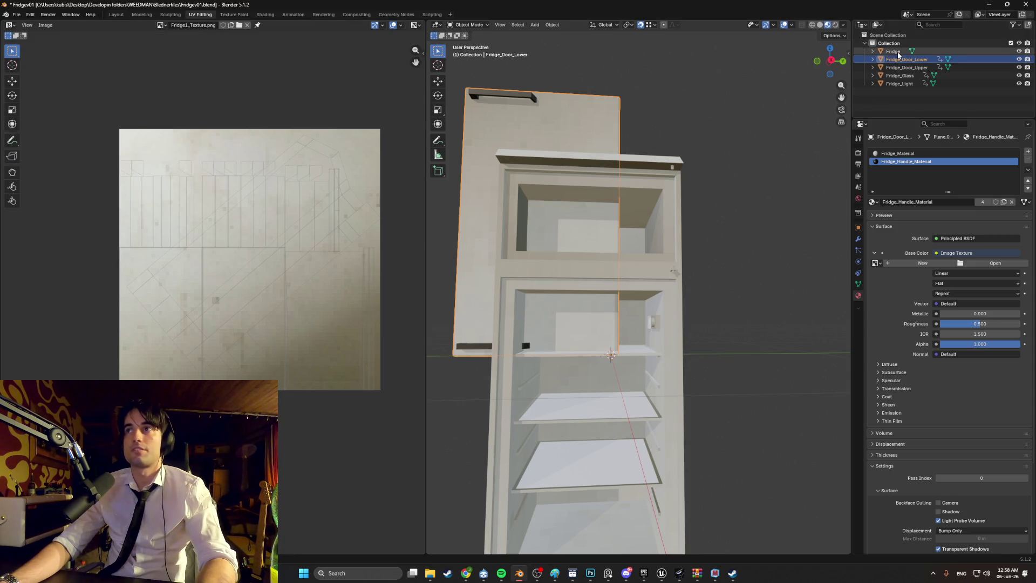
left_click(901, 84, "shift")
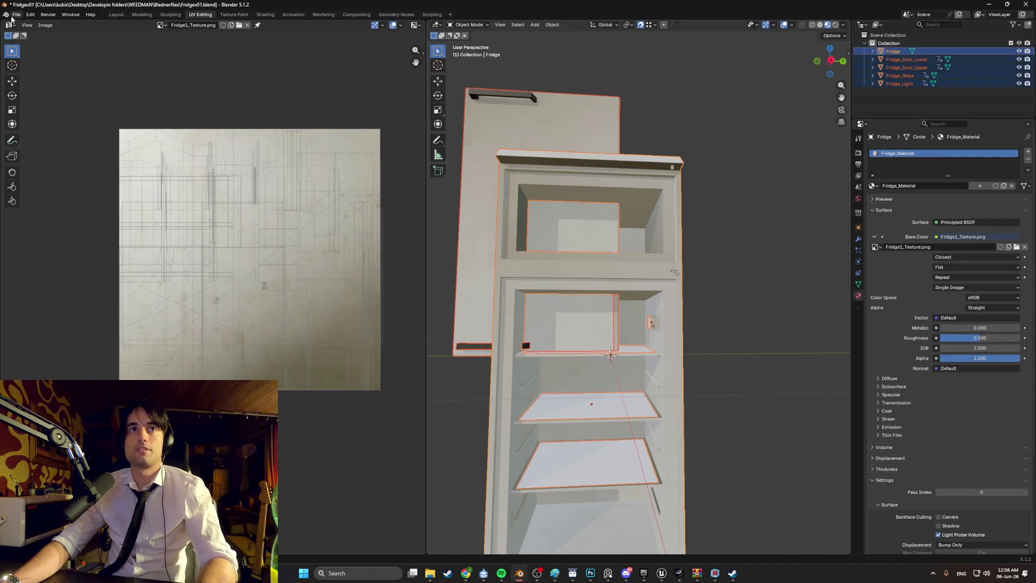
Export the selection as FBX over Fridge.fbx and reimport Fridge_Door_Lower in Unreal
left_click(15, 15)
mouse_move(63, 135)
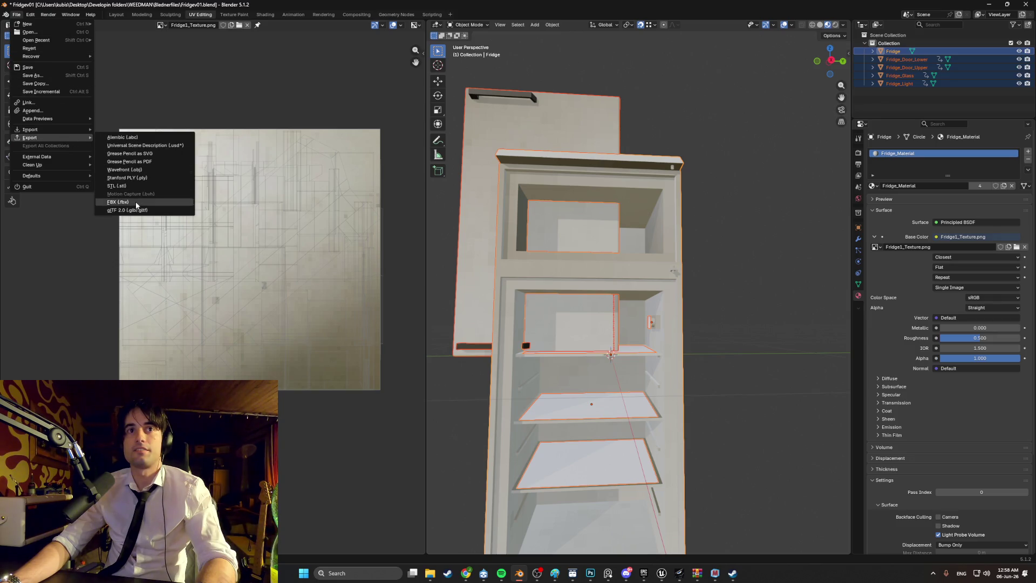
left_click(135, 202)
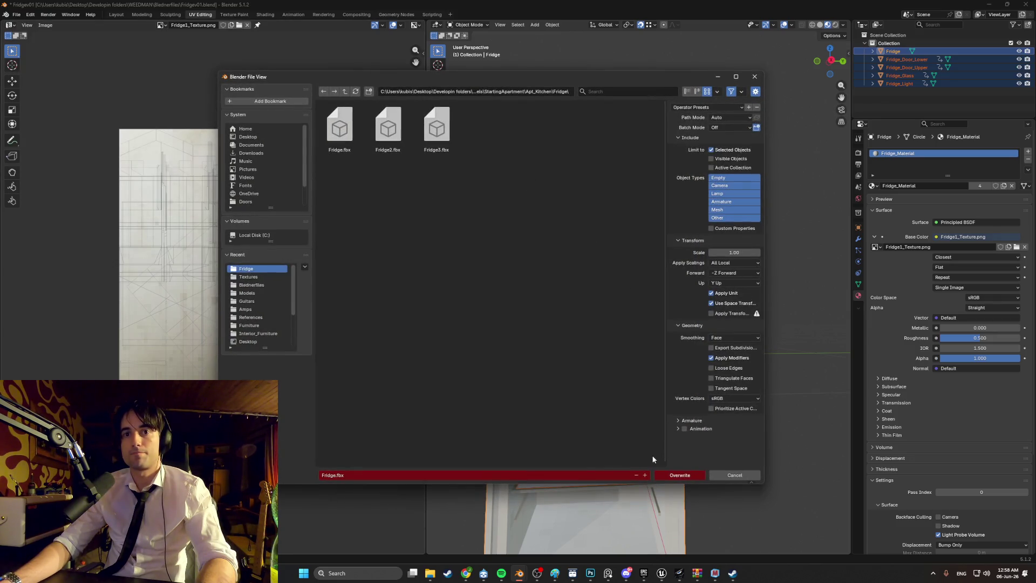
left_click(668, 472)
mouse_move(661, 573)
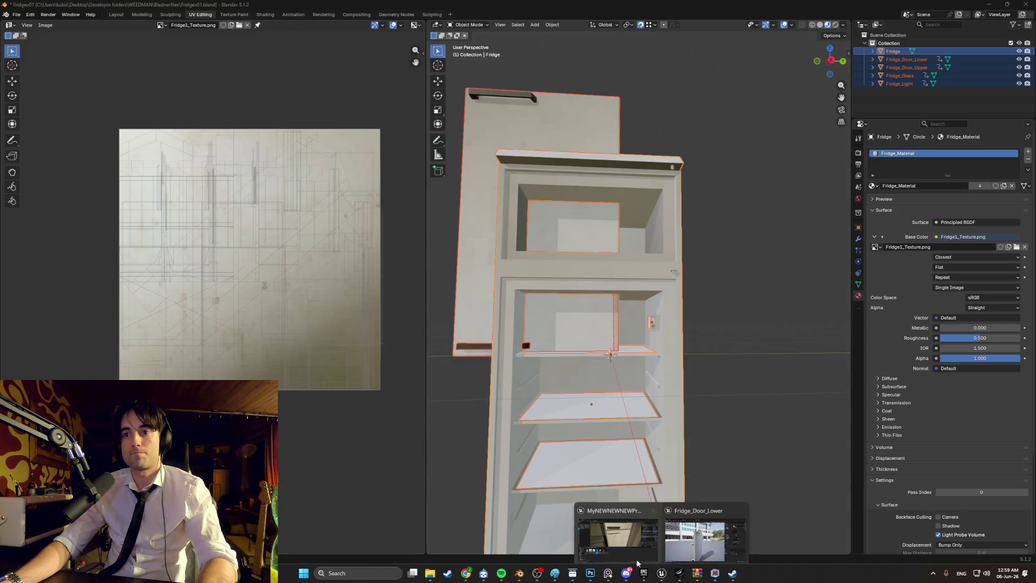
left_click(586, 510)
right_click(278, 421)
left_click(291, 304)
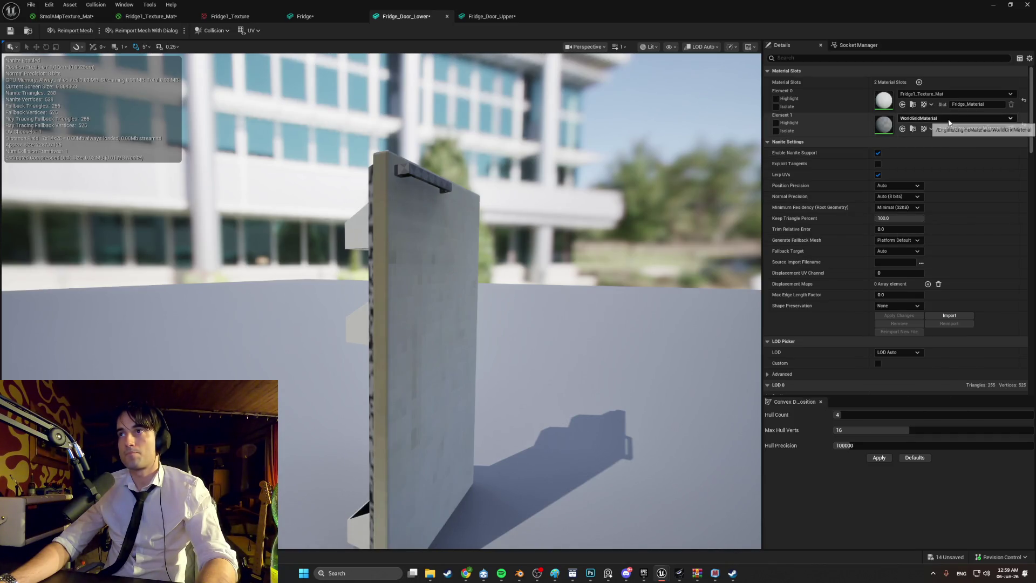
Assign M_Couch_Metal to the lower door mesh's second material slot for the handle
left_click(952, 118)
scroll(953, 234, "down", 10)
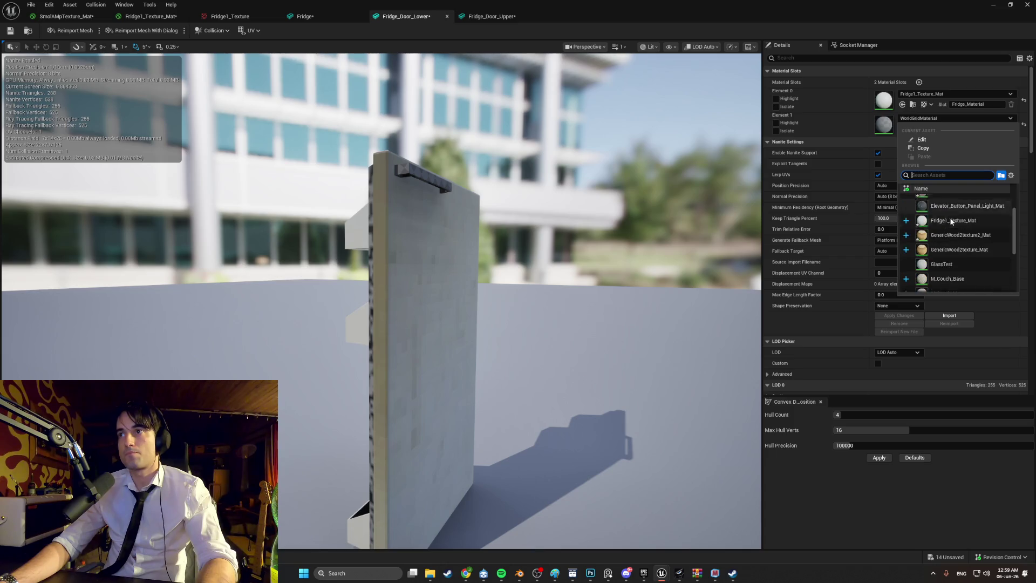
left_click(952, 269)
left_click_drag(561, 256, 216, 265)
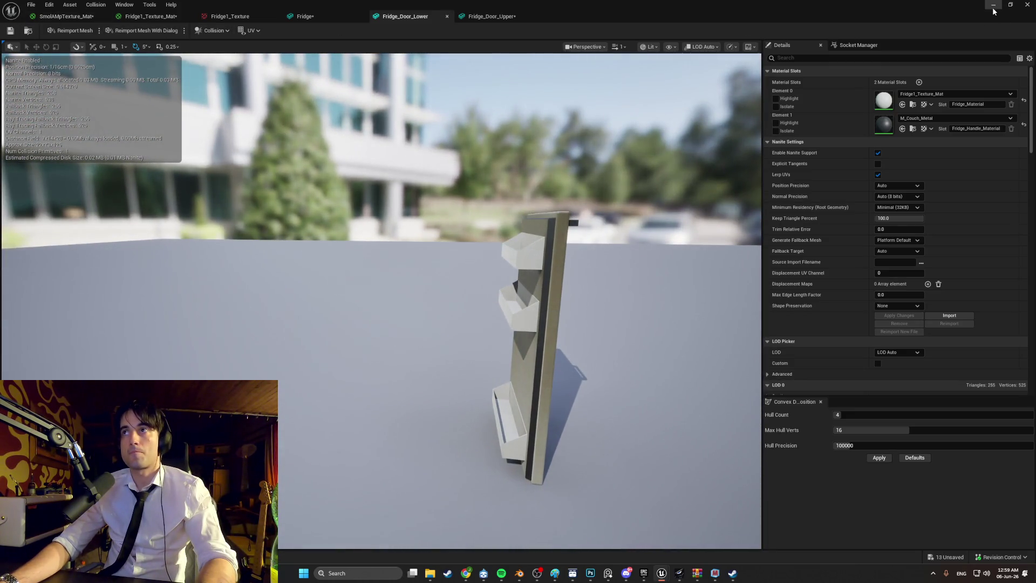
left_click(993, 7)
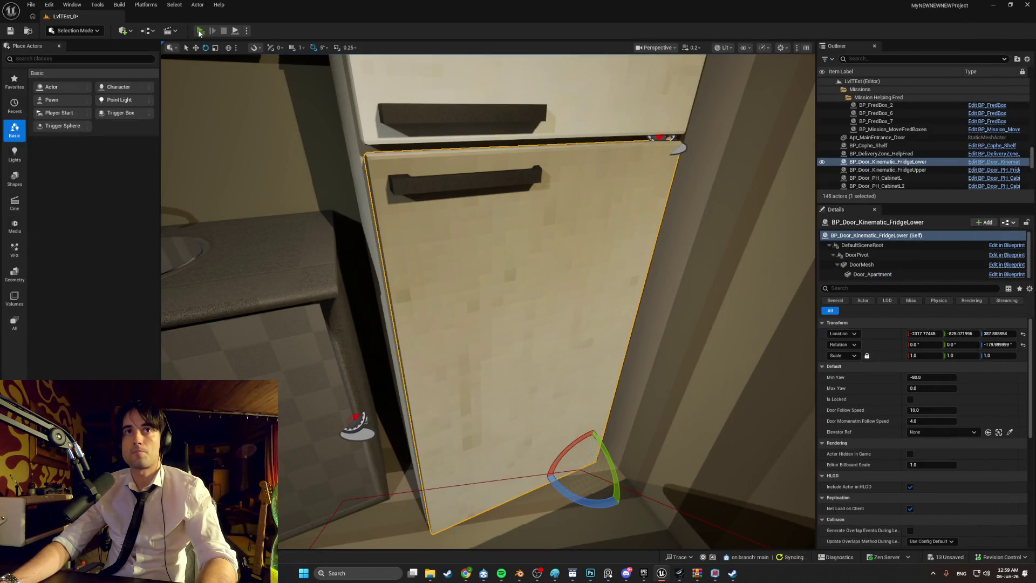
Playtest the level, opening and closing the lower fridge door with E
left_click(199, 32)
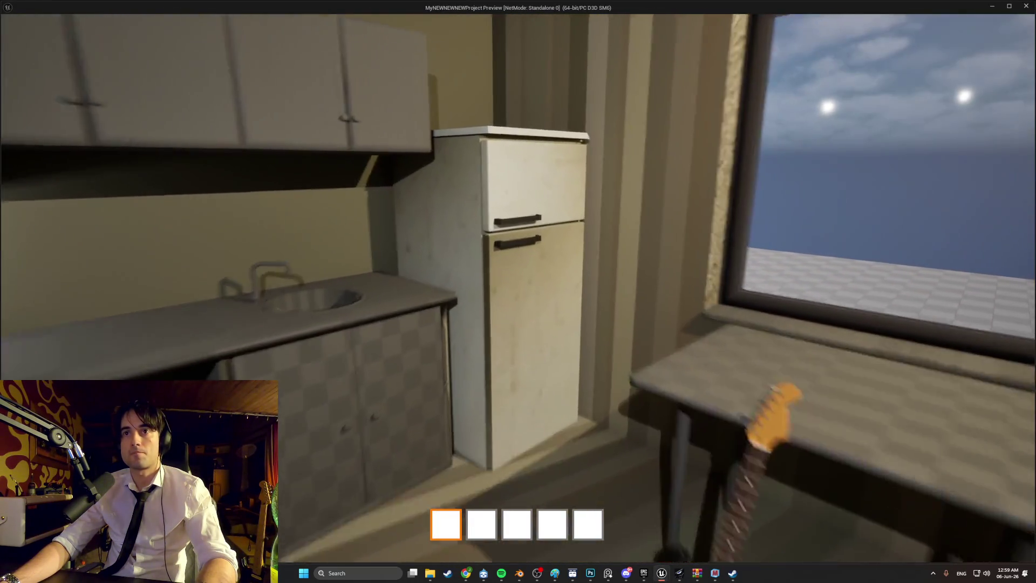
key("e")
key("e")
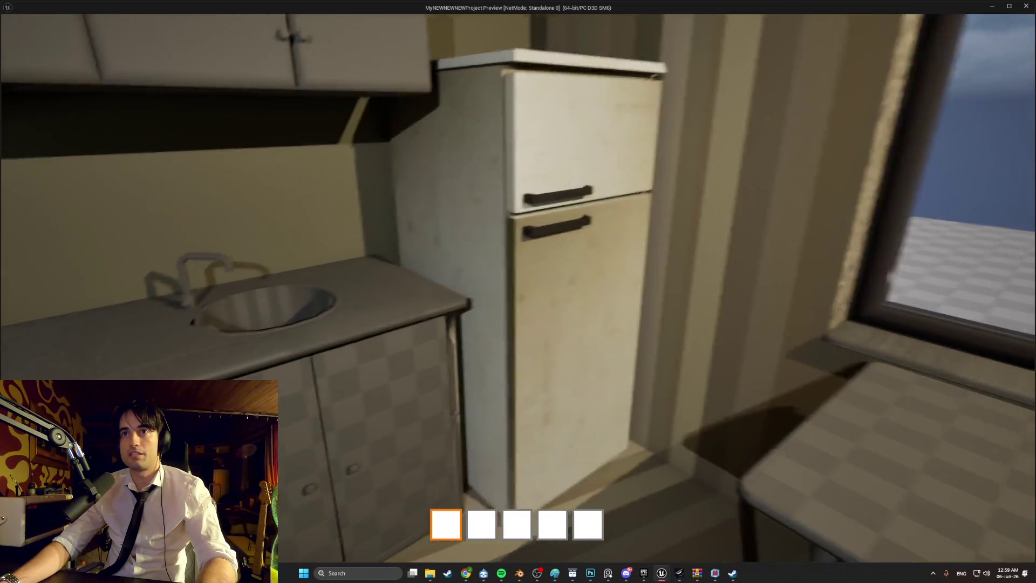
key("e")
key("e")
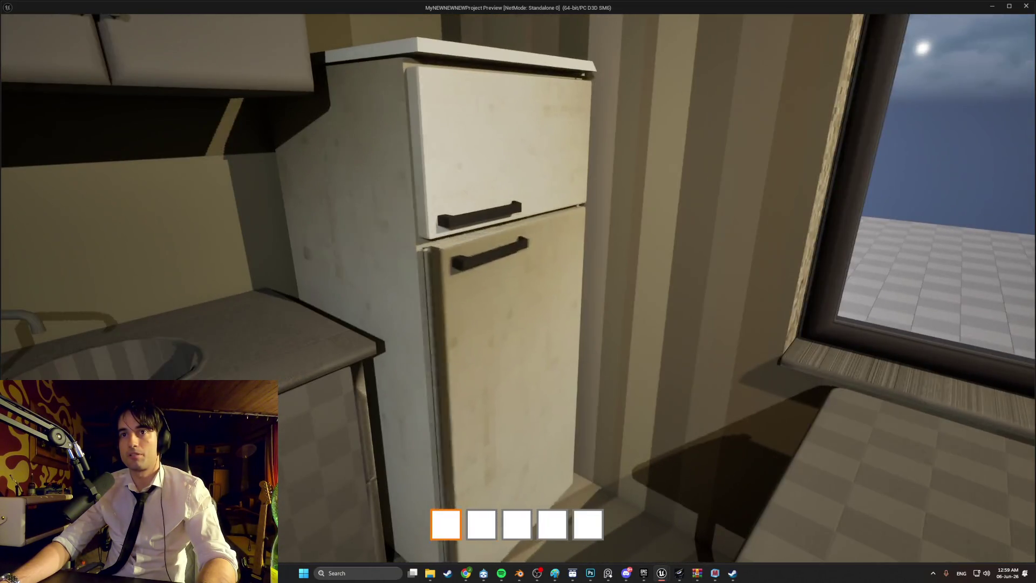
key("e")
key("e")
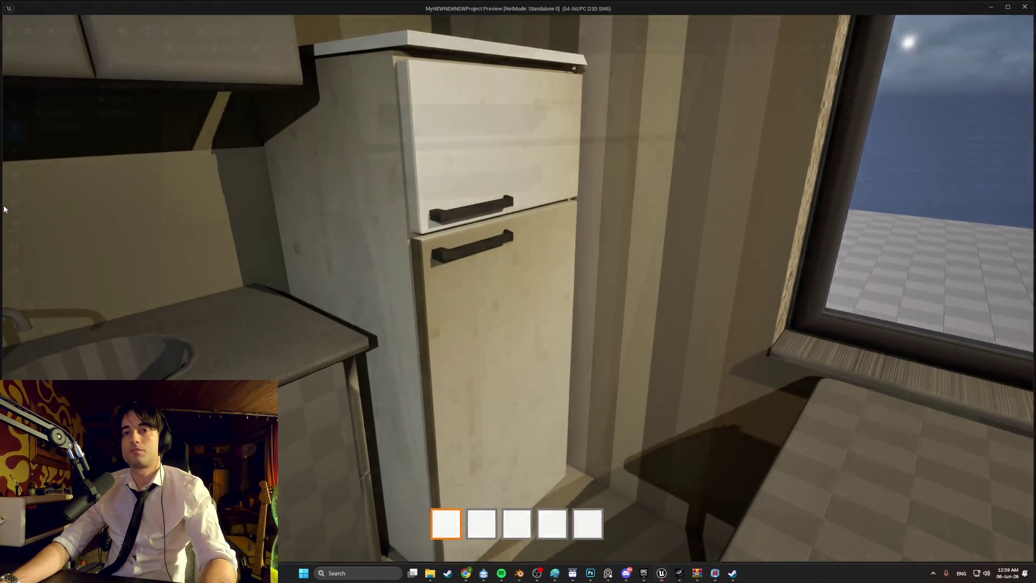
key("Escape")
Show the Fridge folder in the Content Drawer and bring up Fridge_Door_Upper's actions
right_click_drag(178, 209, 197, 183)
key("ctrl+space")
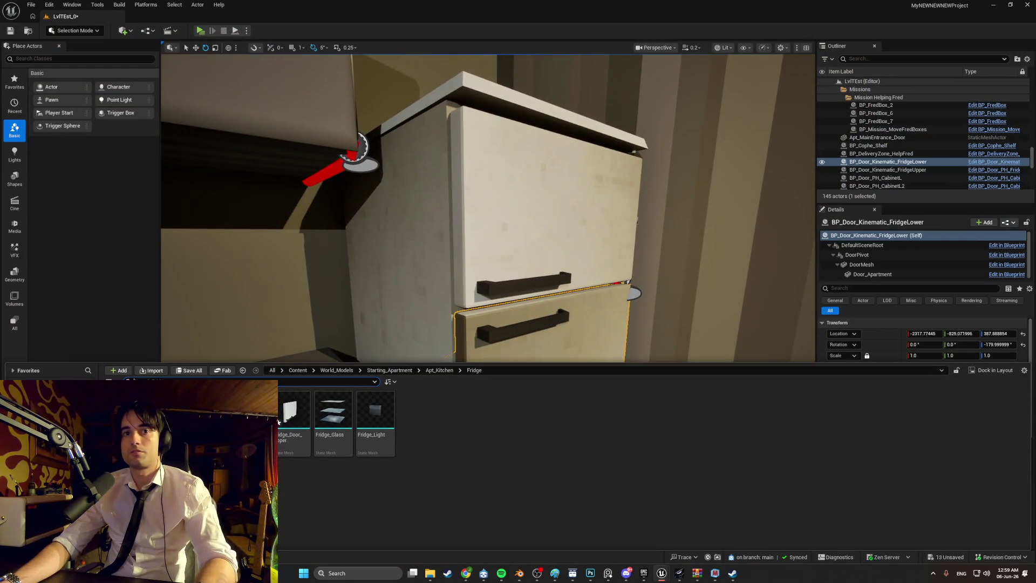
right_click(280, 422)
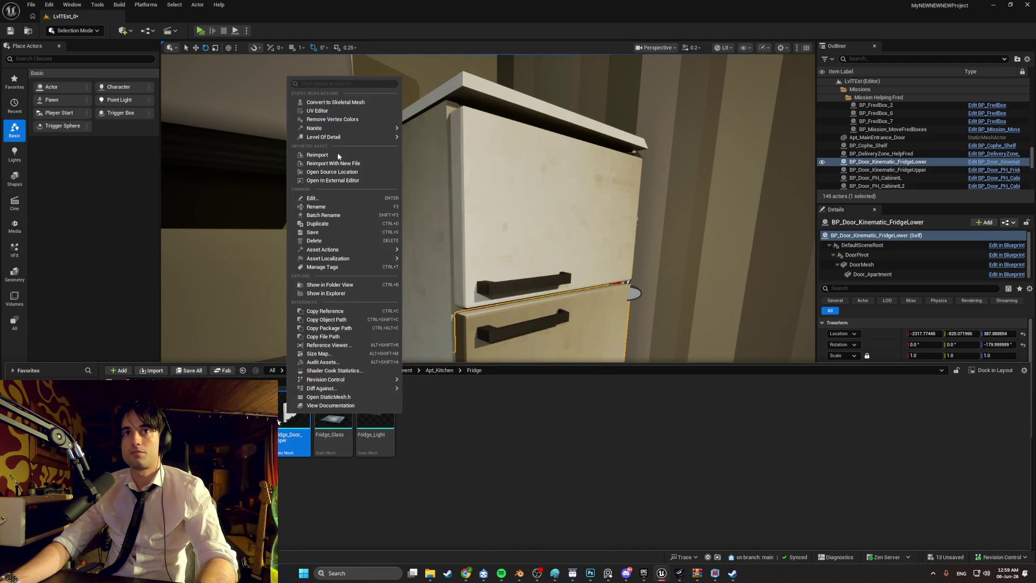
Reimport the Fridge_Door_Upper mesh and select the fridge body in the level
left_click(339, 156)
left_click(422, 241)
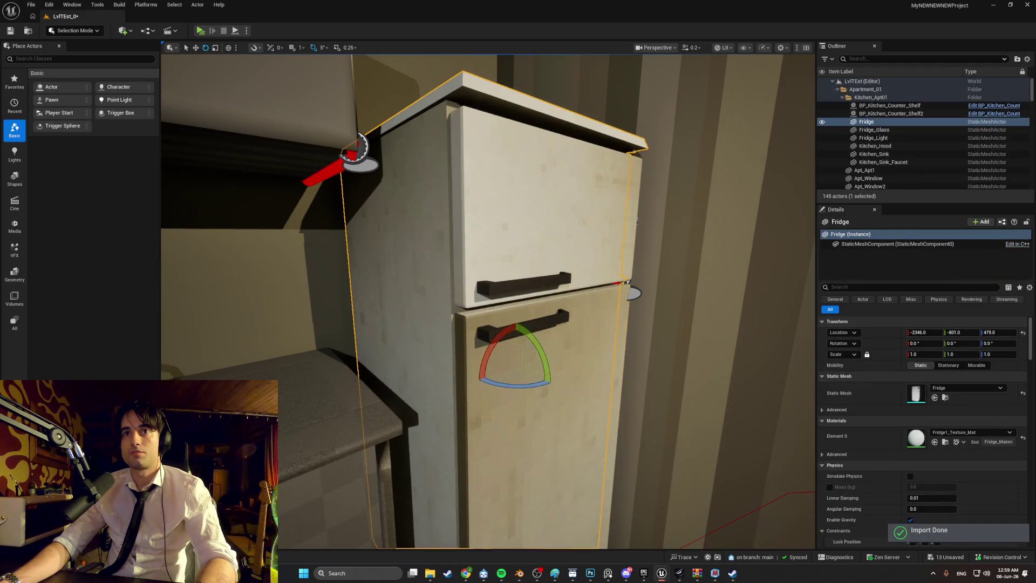
right_click(421, 242)
right_click_drag(302, 365, 370, 347)
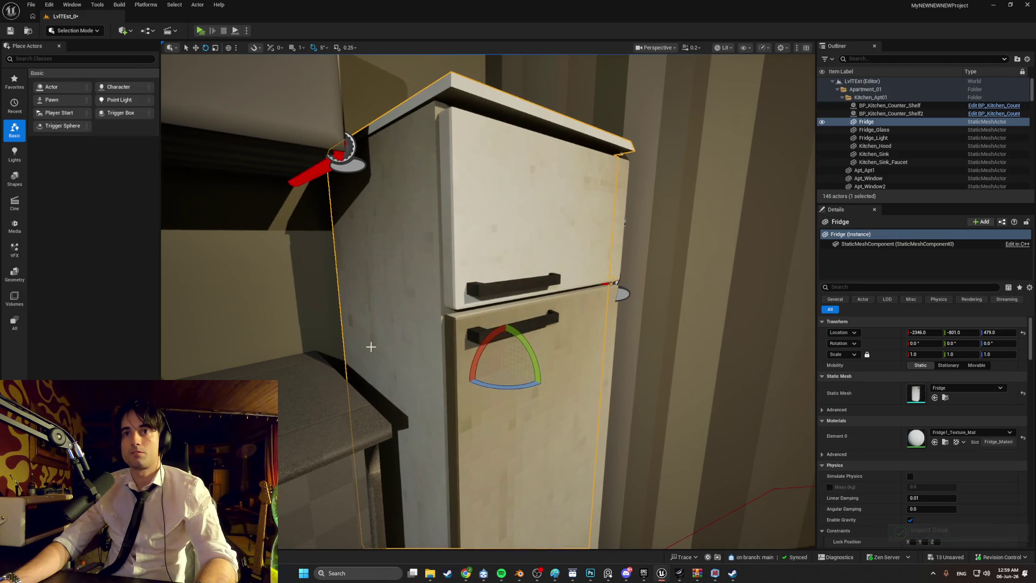
Reimport the remaining fridge mesh assets from the Content Drawer
key("ctrl+space")
right_click(295, 412)
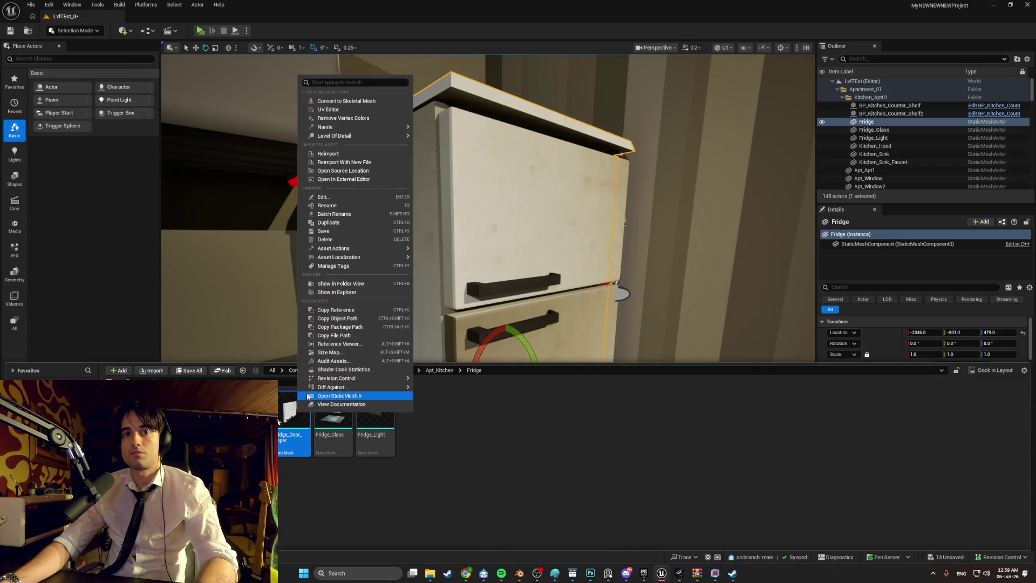
left_click(337, 153)
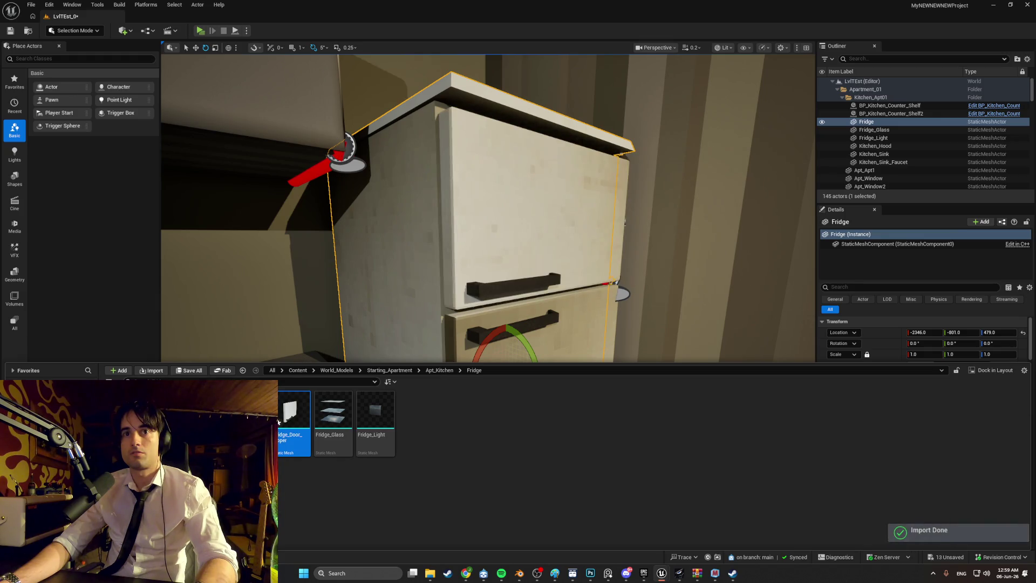
right_click(280, 421)
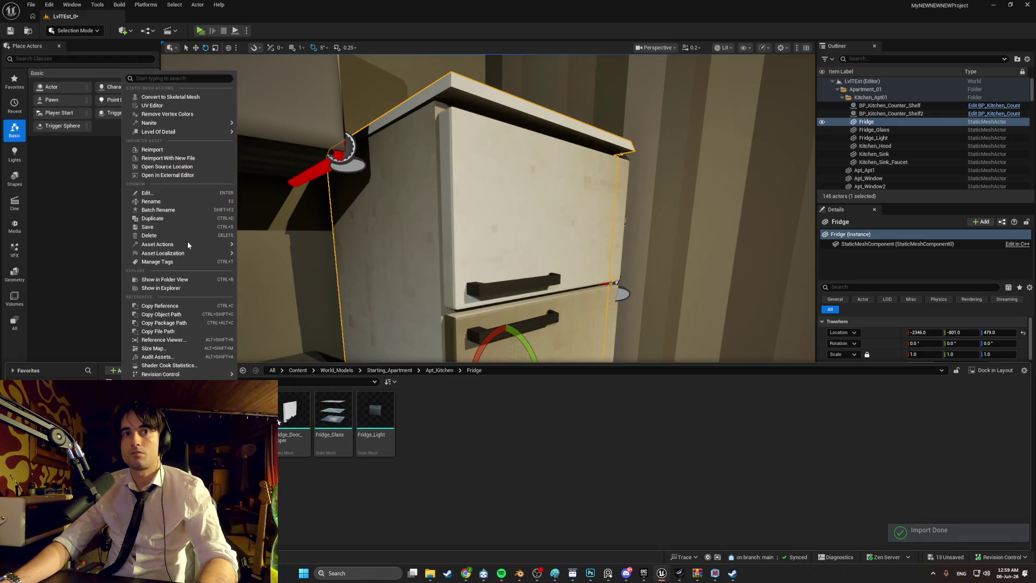
left_click(181, 150)
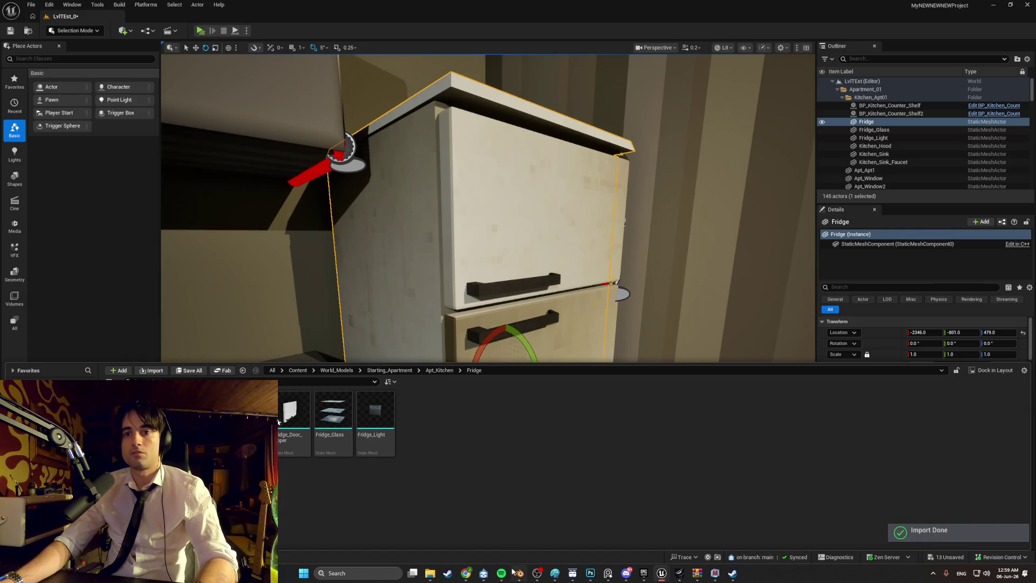
left_click(518, 573)
mouse_move(490, 434)
middle_mouse_down()
mouse_move(449, 325)
mouse_move(519, 274)
mouse_move(641, 362)
middle_mouse_up()
Hide the main Fridge body in Blender so only the doors and shelves show
scroll(547, 291, "down", 5)
scroll(641, 361, "up", 3)
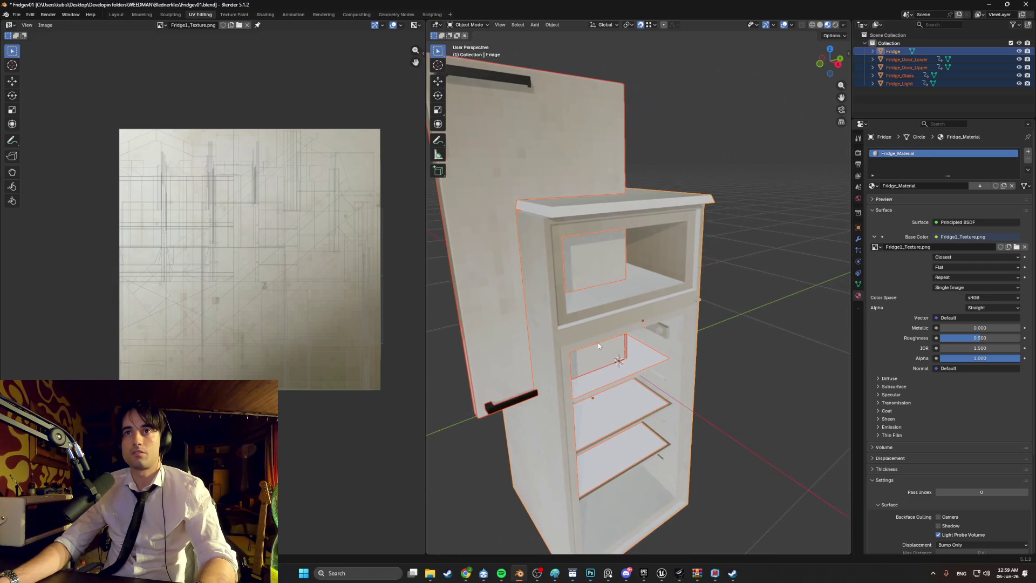
scroll(589, 332, "down", 2)
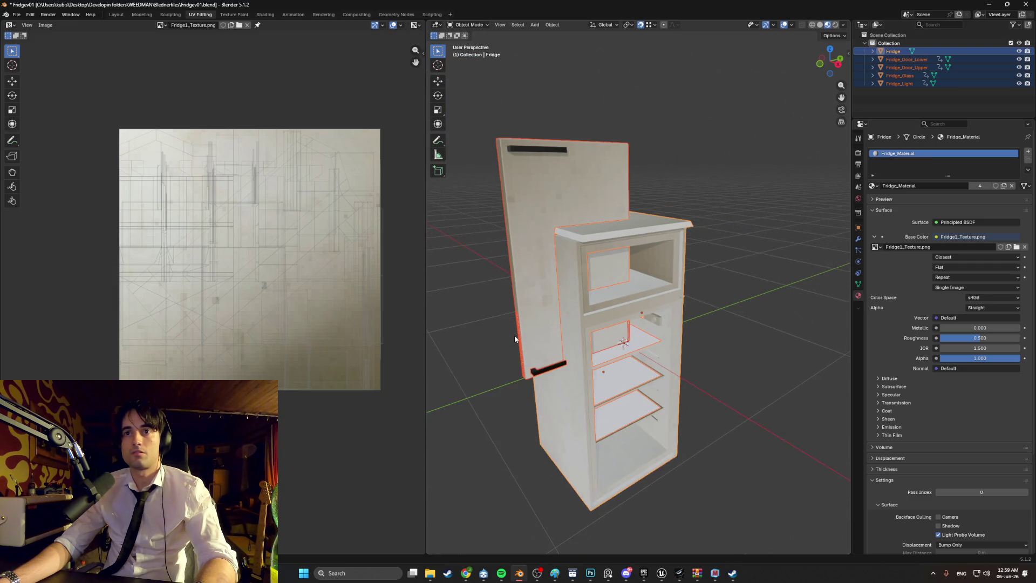
middle_click_drag(513, 335, 588, 278)
left_click(1019, 52)
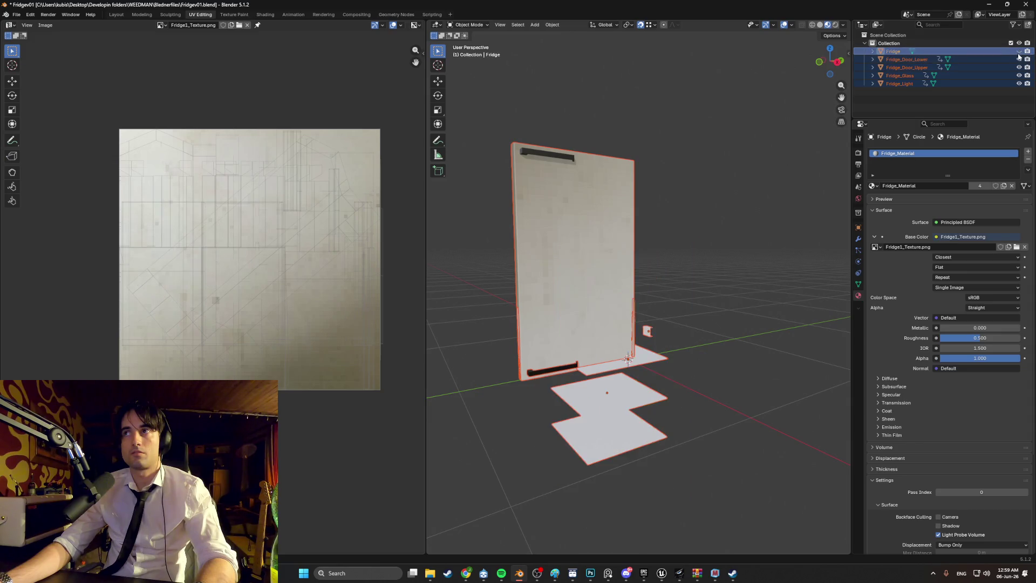
mouse_move(739, 184)
middle_mouse_down()
mouse_move(707, 176)
mouse_move(684, 190)
mouse_move(692, 197)
mouse_move(710, 187)
mouse_move(702, 199)
mouse_move(717, 208)
middle_mouse_up()
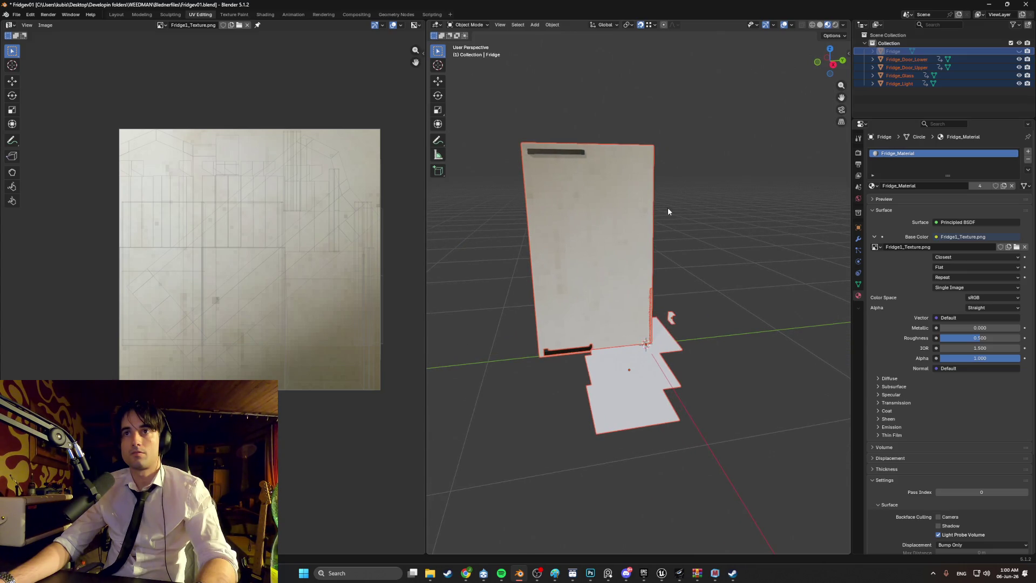
In Unreal, move closer to the kitchen fridge and select the lower door
mouse_move(668, 575)
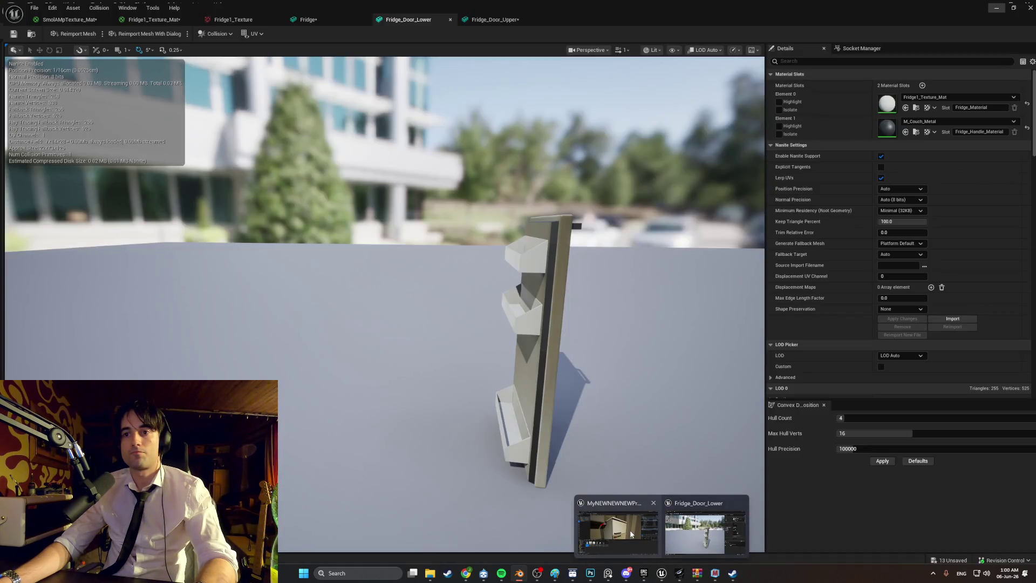
left_click(617, 531)
right_click_drag(643, 233, 643, 234)
left_click(499, 293)
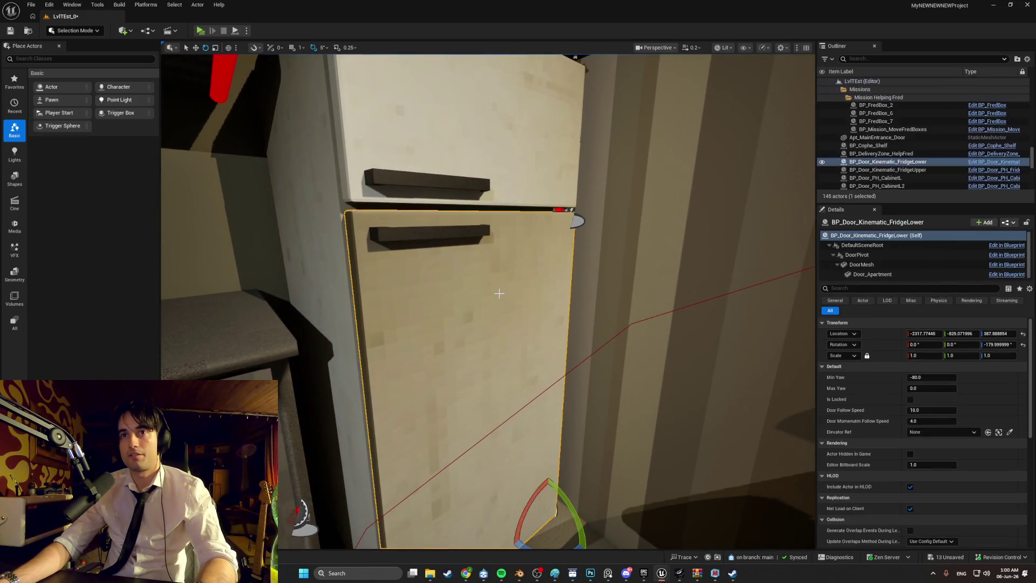
Open the Fridge_Door_Lower mesh from the Content Drawer
left_click(492, 307)
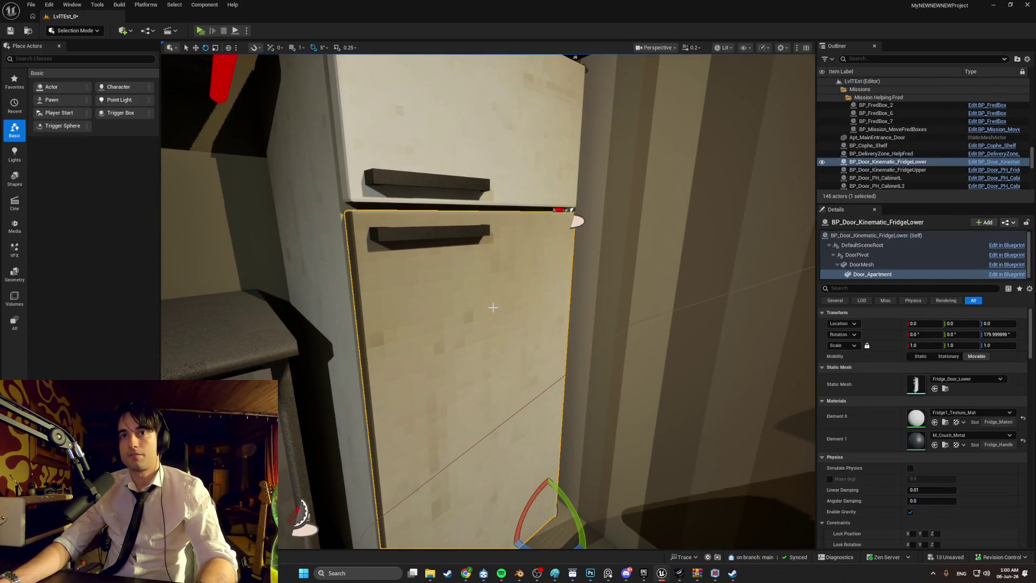
key("ctrl+space")
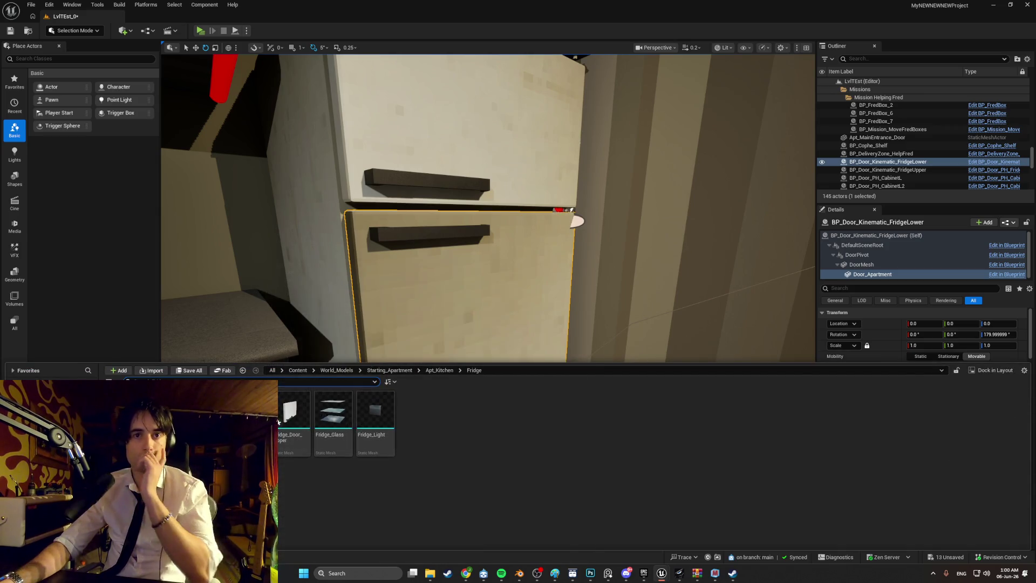
double_click(264, 421)
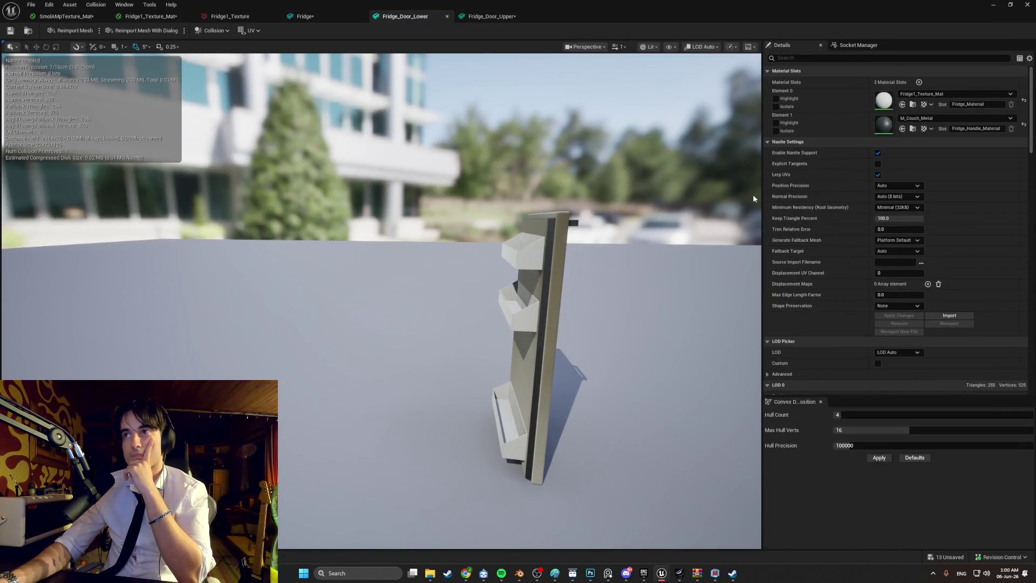
Restore the mesh editor to a smaller window and move it down and right
mouse_move(752, 195)
left_mouse_down()
mouse_move(696, 151)
mouse_move(674, 205)
mouse_move(669, 184)
mouse_move(664, 194)
left_mouse_up()
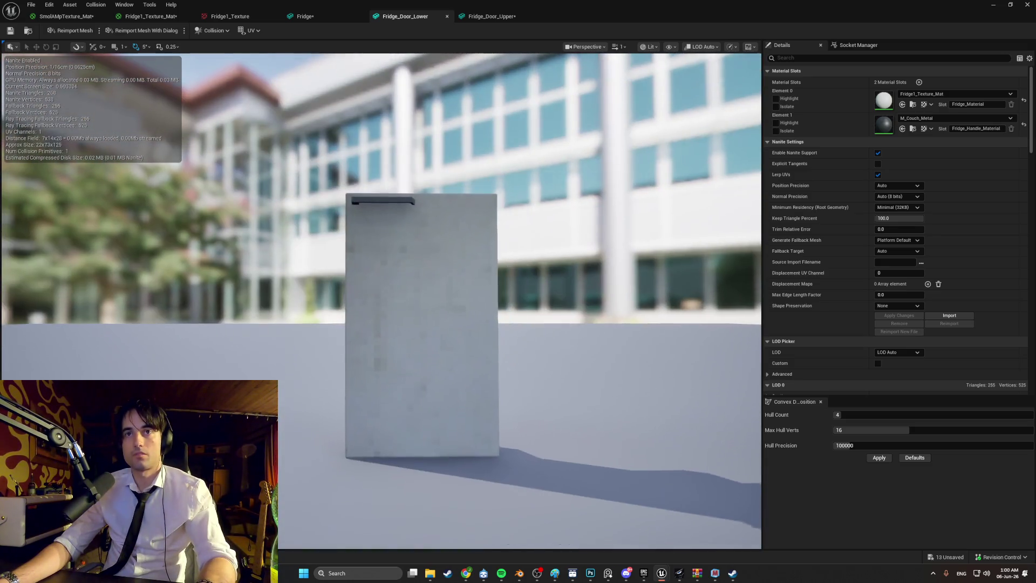
left_click(1010, 5)
mouse_move(861, 71)
left_mouse_down()
mouse_move(868, 303)
mouse_move(817, 229)
mouse_move(815, 318)
mouse_move(849, 271)
left_mouse_up()
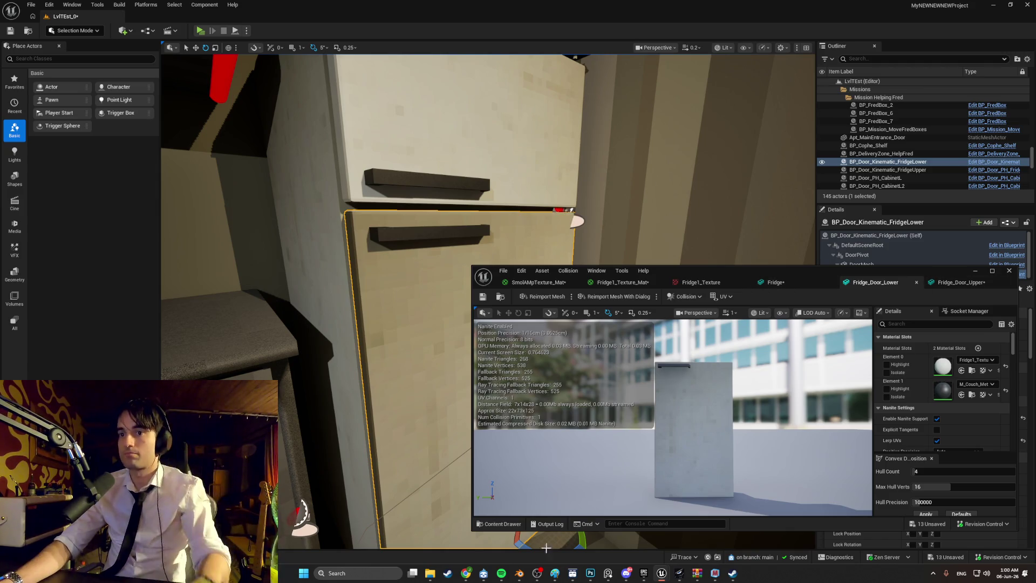
left_click(527, 572)
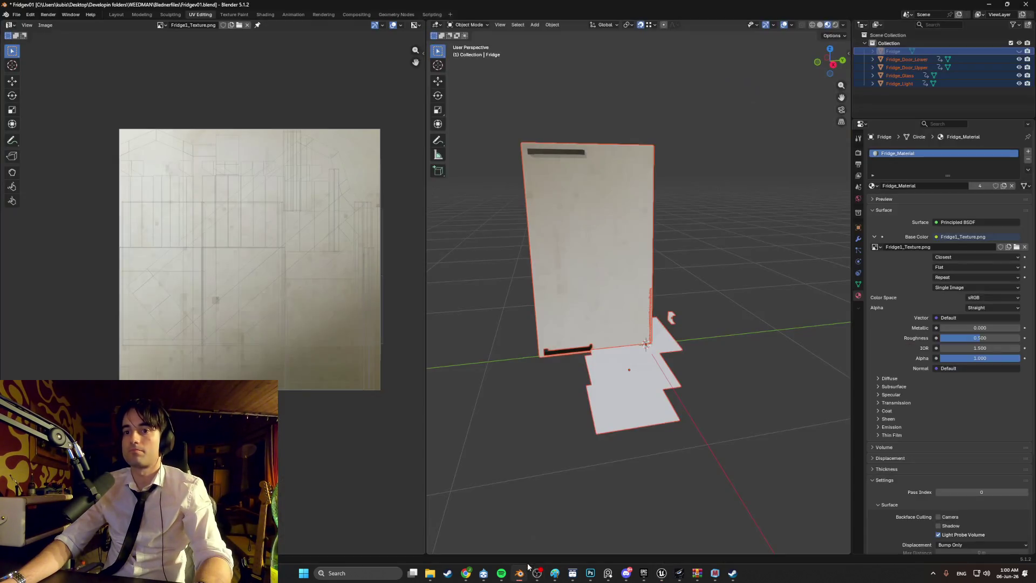
Back in Blender, try moving Fridge_Door_Upper, undo it, and select Fridge_Door_Lower
left_click(925, 68)
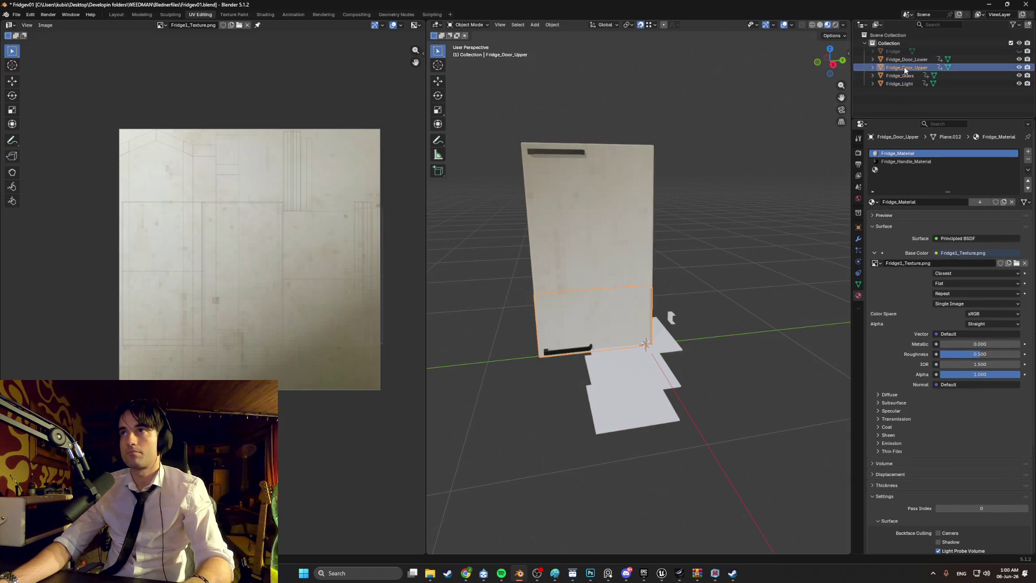
key("g")
left_click(630, 86)
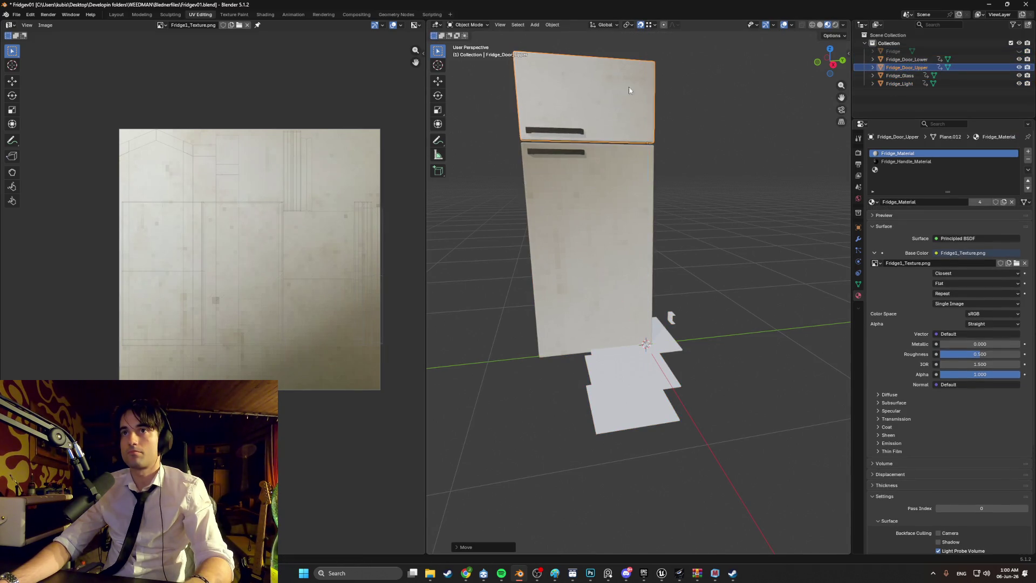
middle_click_drag(630, 86, 667, 87)
right_click(667, 90)
mouse_move(751, 180)
middle_mouse_down()
mouse_move(759, 215)
mouse_move(737, 213)
middle_mouse_up()
key("ctrl+z")
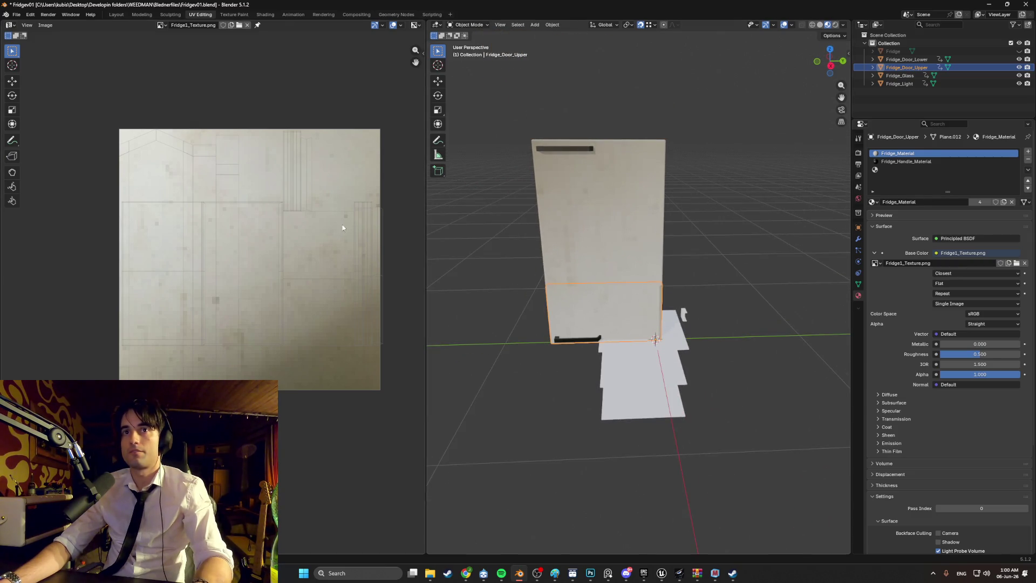
left_click(612, 193)
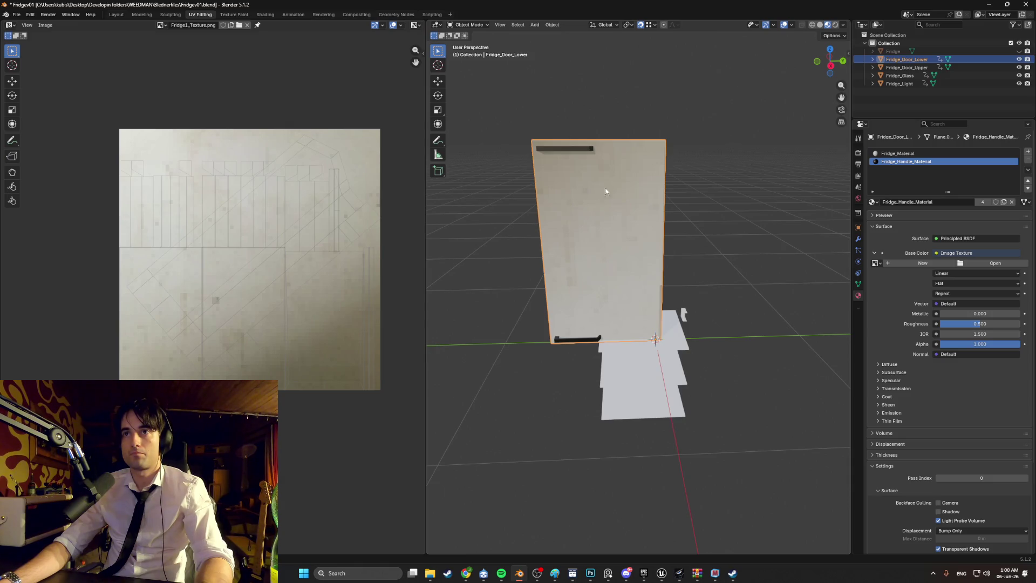
mouse_move(604, 188)
middle_mouse_down()
mouse_move(675, 192)
mouse_move(633, 203)
mouse_move(678, 198)
mouse_move(632, 190)
mouse_move(612, 202)
middle_mouse_up()
Smart UV Project the lower door's front face, then move, rotate and scale its UV island
key("Tab")
left_click(619, 203)
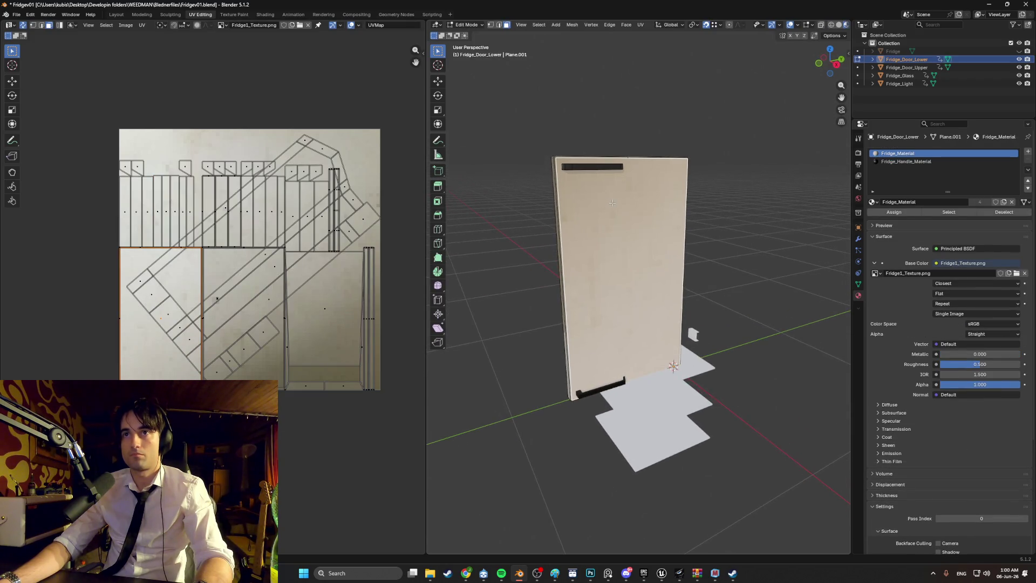
key("u")
left_click(579, 204)
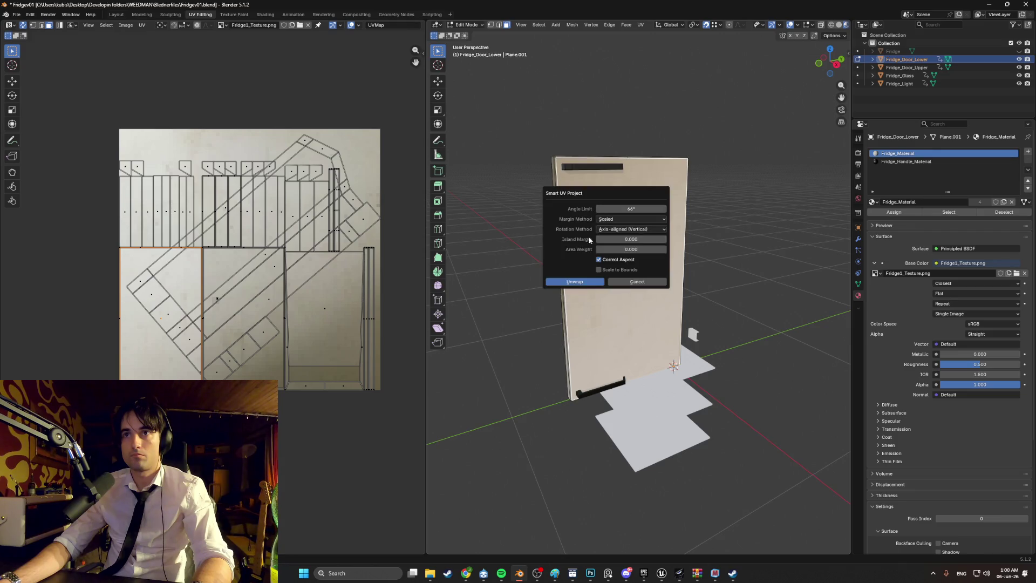
left_click(575, 282)
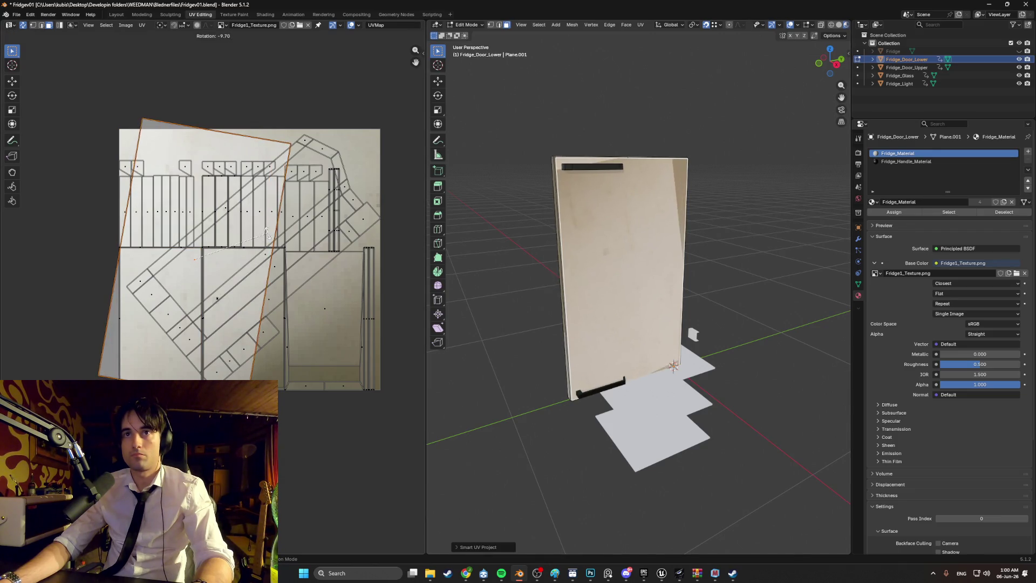
key("g")
key("x")
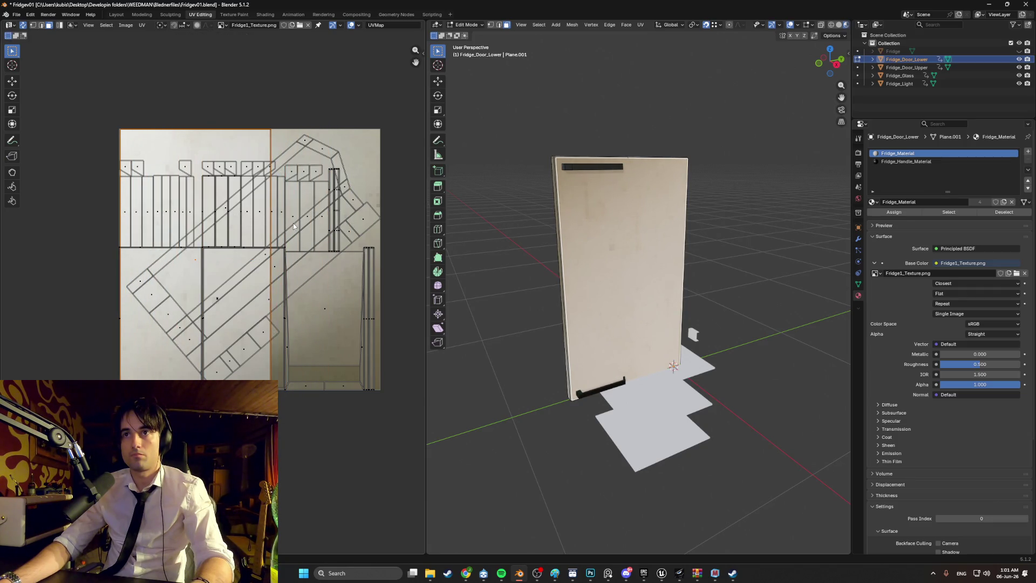
key("r")
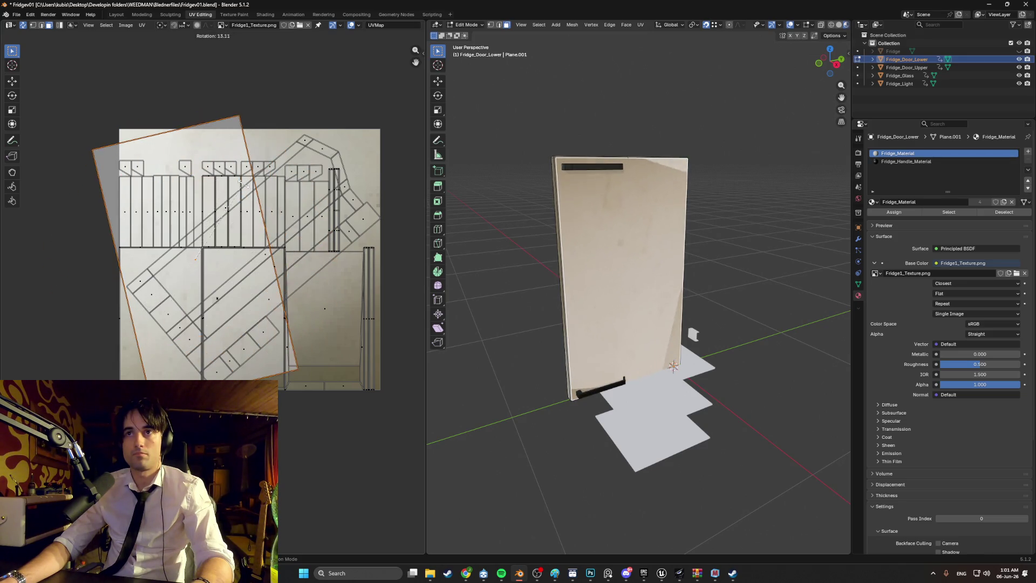
key("s")
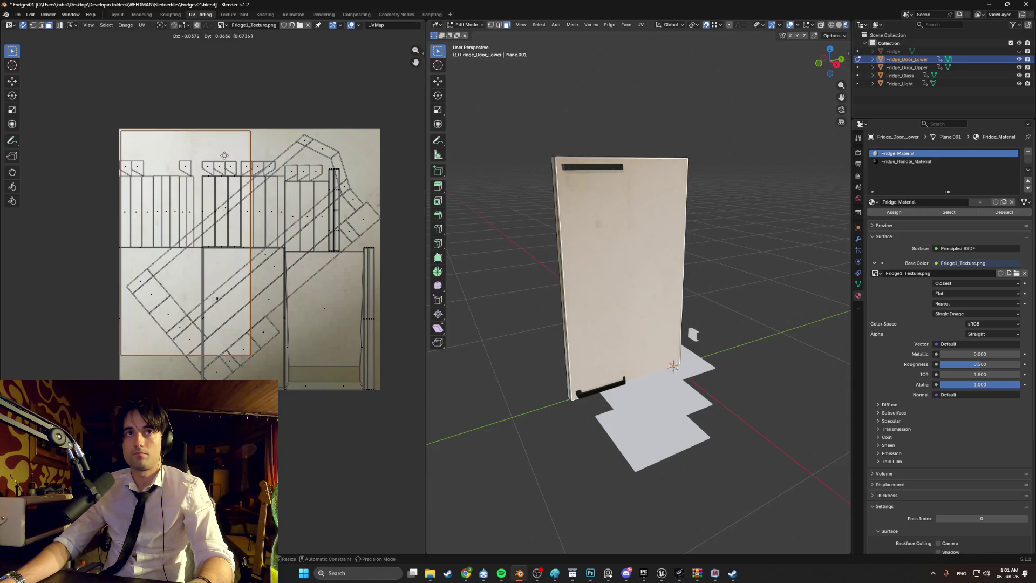
key("alt+a")
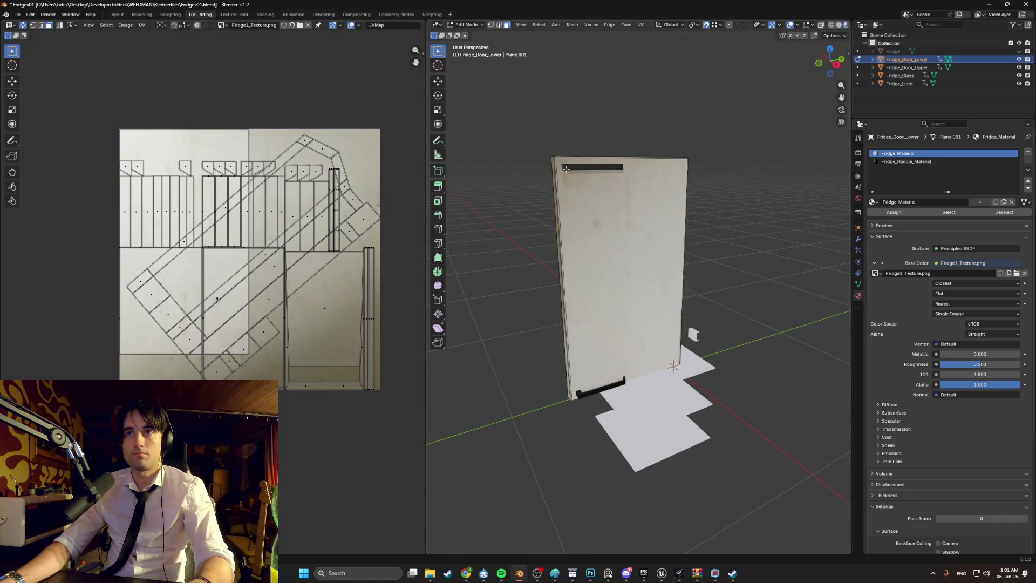
middle_click_drag(539, 178, 572, 176)
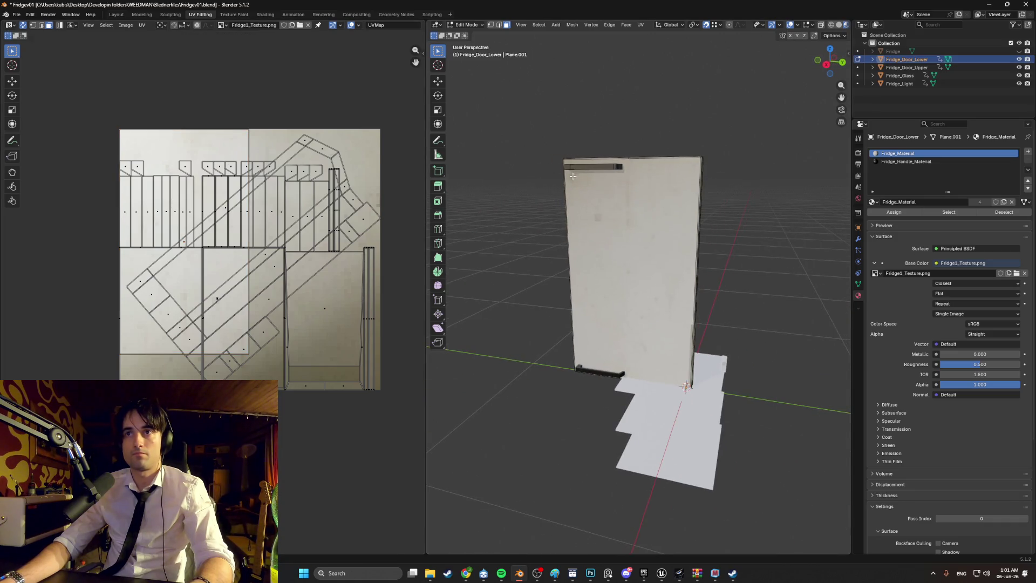
Save Fridge01.blend, then unhide and select the Fridge body
left_click(23, 16)
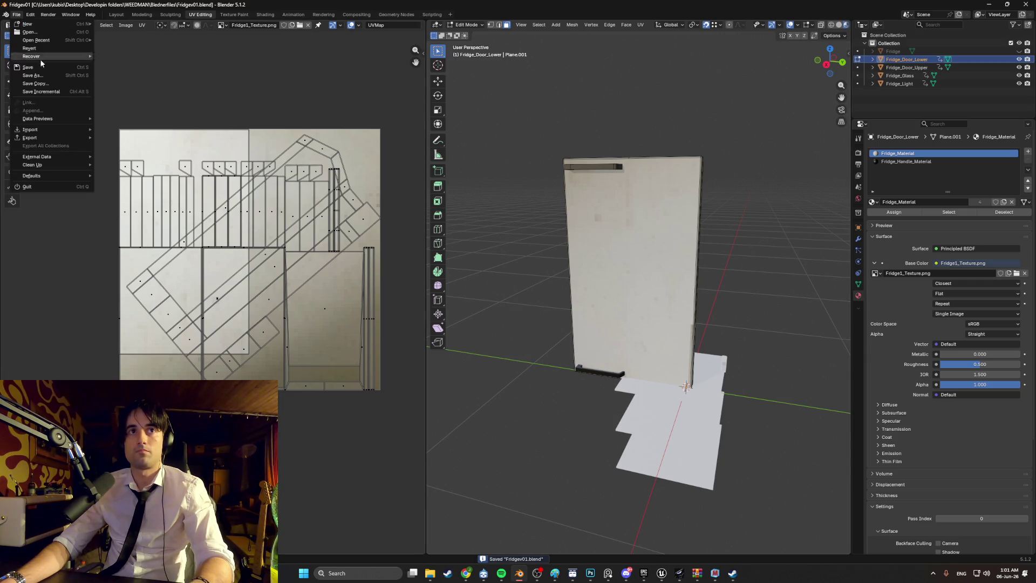
left_click(1019, 51)
left_click(889, 52)
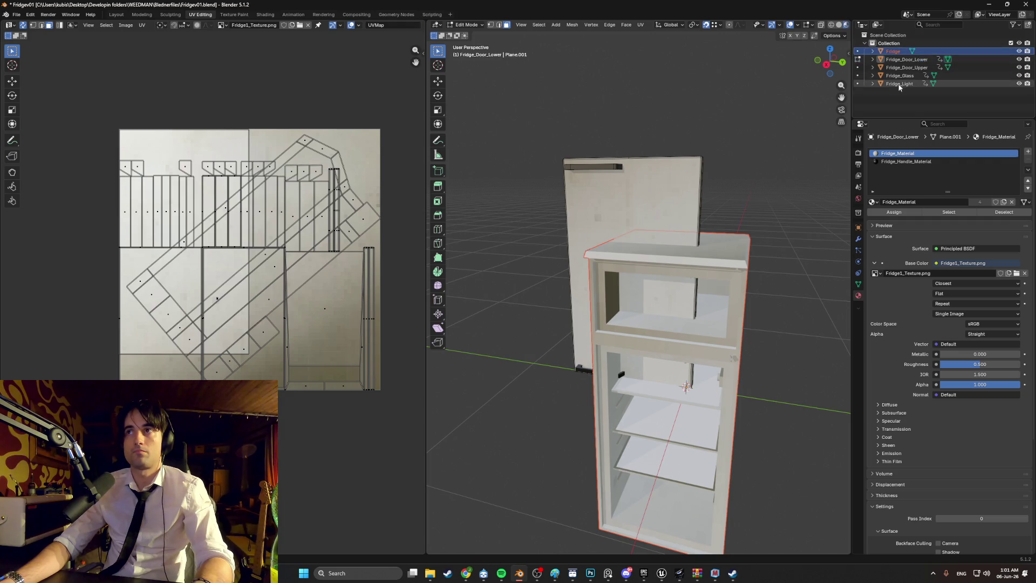
Export the fridge objects as FBX, overwriting Fridge.fbx, and switch back to Unreal
left_click(20, 18)
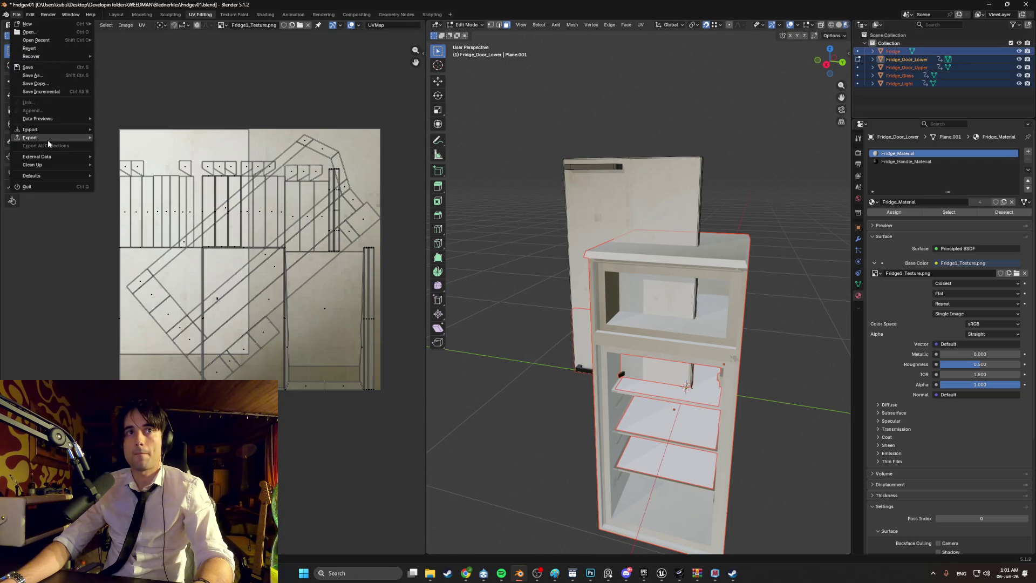
mouse_move(48, 141)
left_click(133, 196)
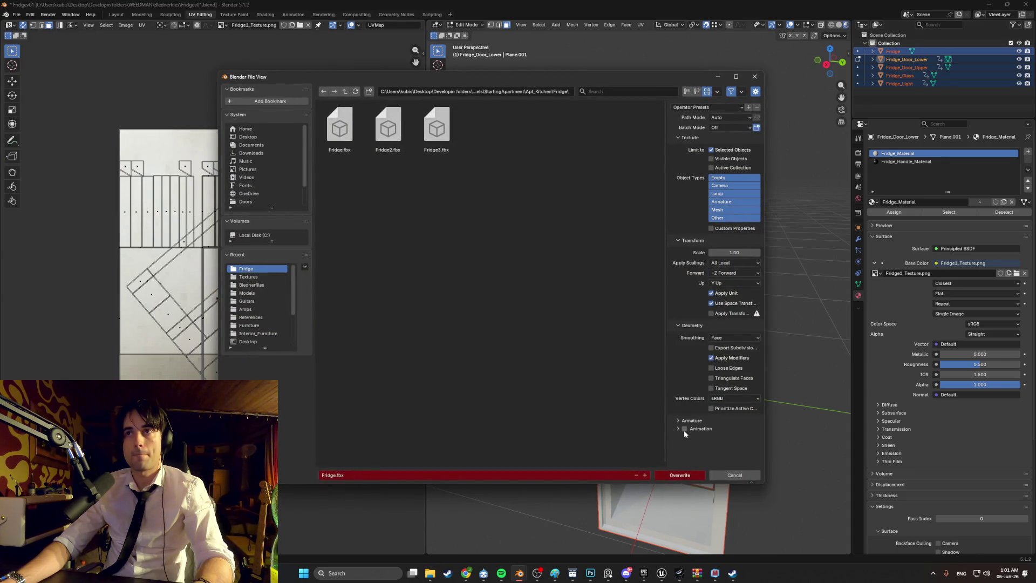
left_click(683, 474)
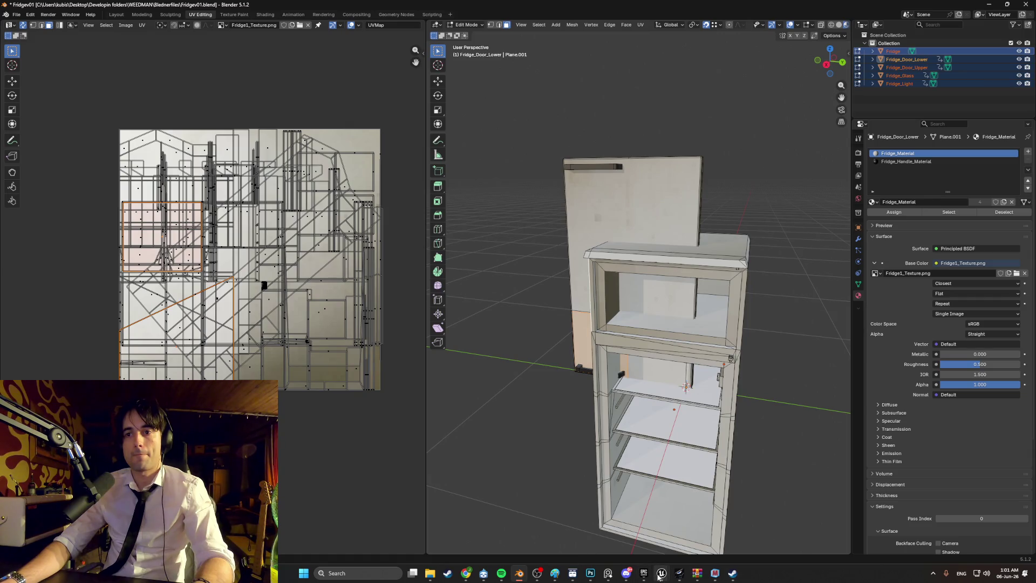
left_click(660, 574)
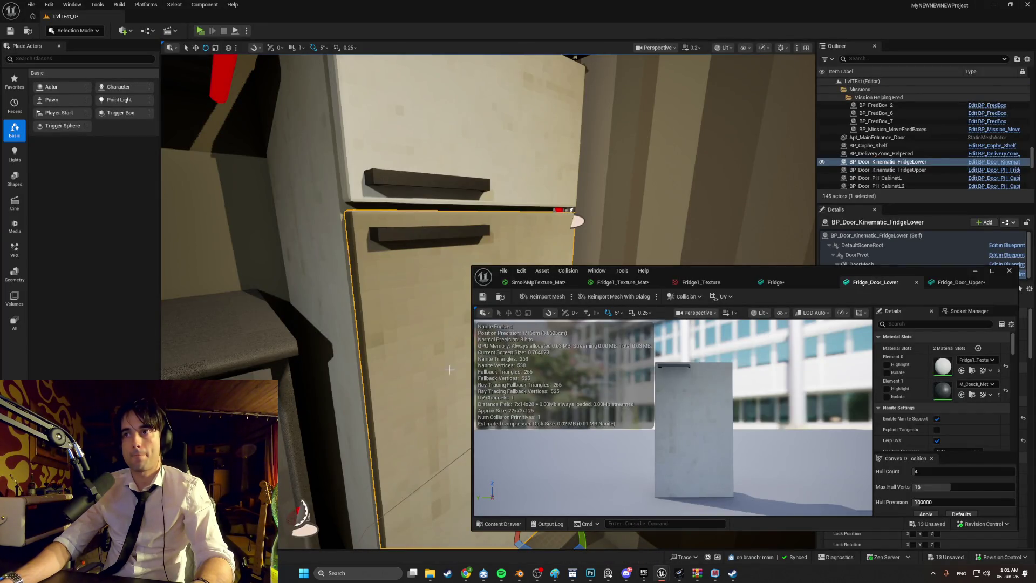
Reimport the Fridge_Door_Lower mesh from the Content Drawer and minimize the mesh editor
key("ctrl+space")
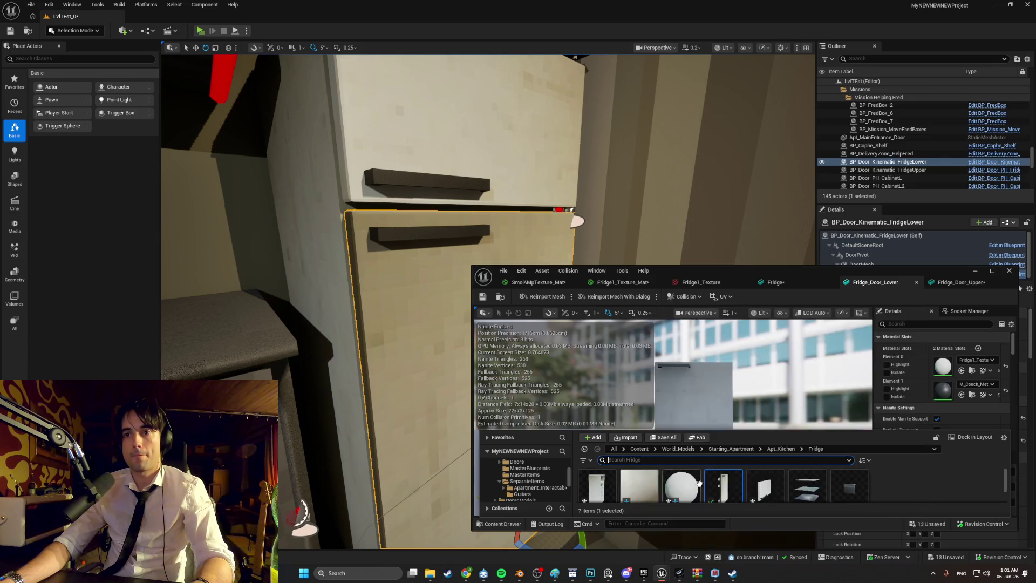
right_click(721, 487)
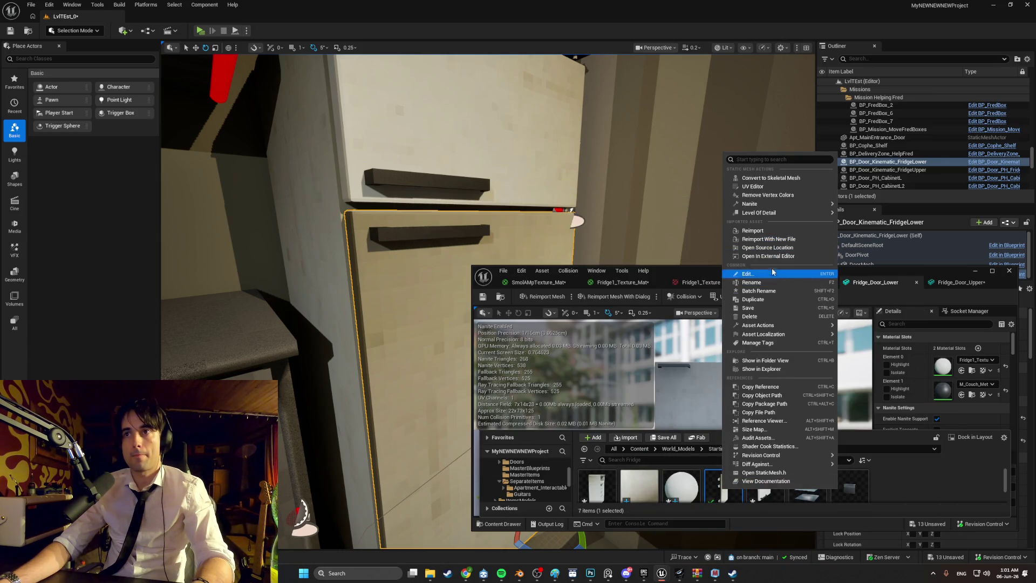
left_click(774, 233)
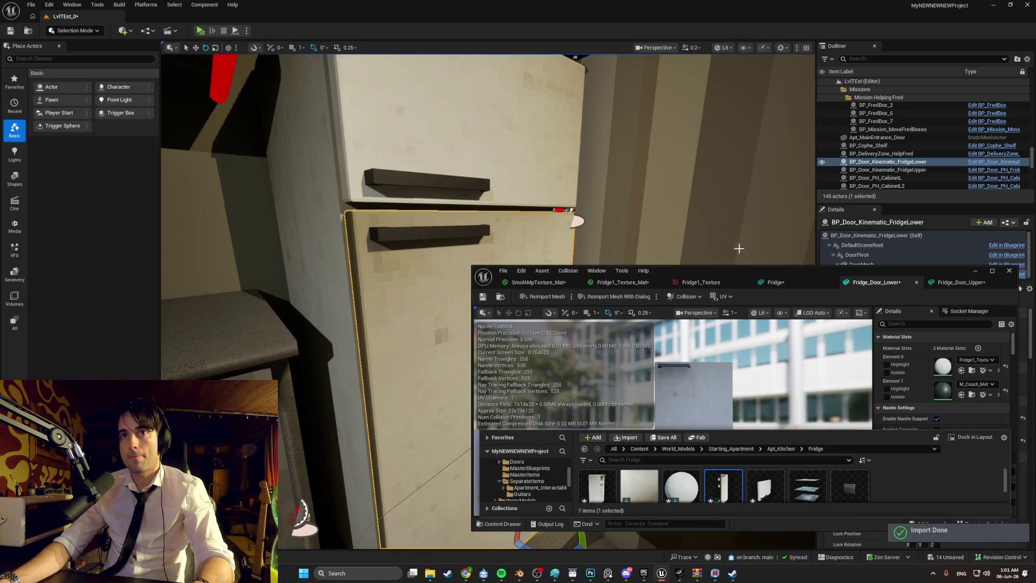
mouse_move(755, 270)
left_mouse_down()
mouse_move(448, 432)
mouse_move(481, 427)
left_mouse_up()
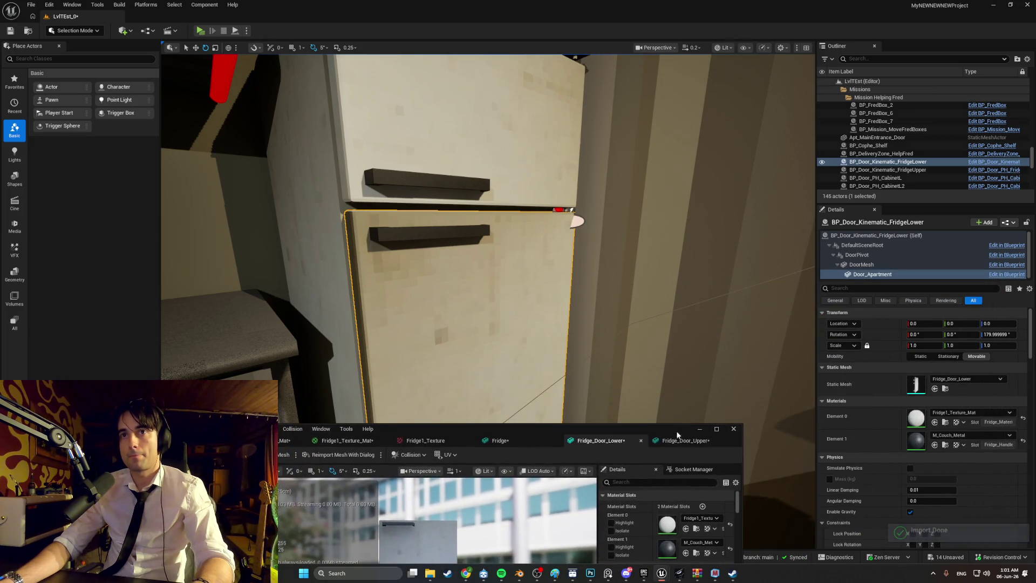
left_click(704, 428)
Inspect the fridge doors in the level, trying a move of the upper door and undoing it
mouse_move(662, 367)
right_mouse_down()
mouse_move(640, 354)
mouse_move(666, 338)
right_mouse_up()
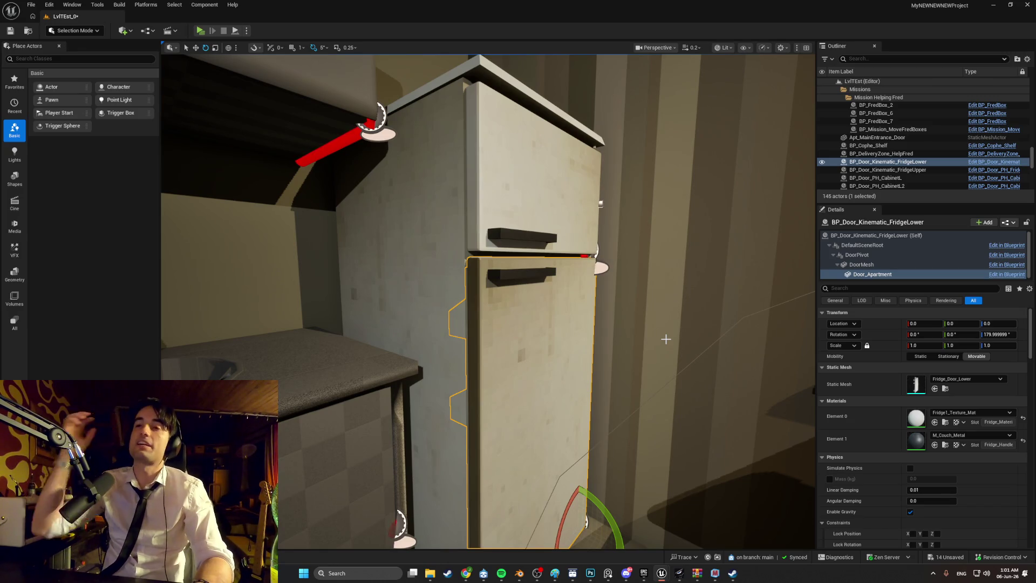
right_click_drag(665, 339, 698, 344)
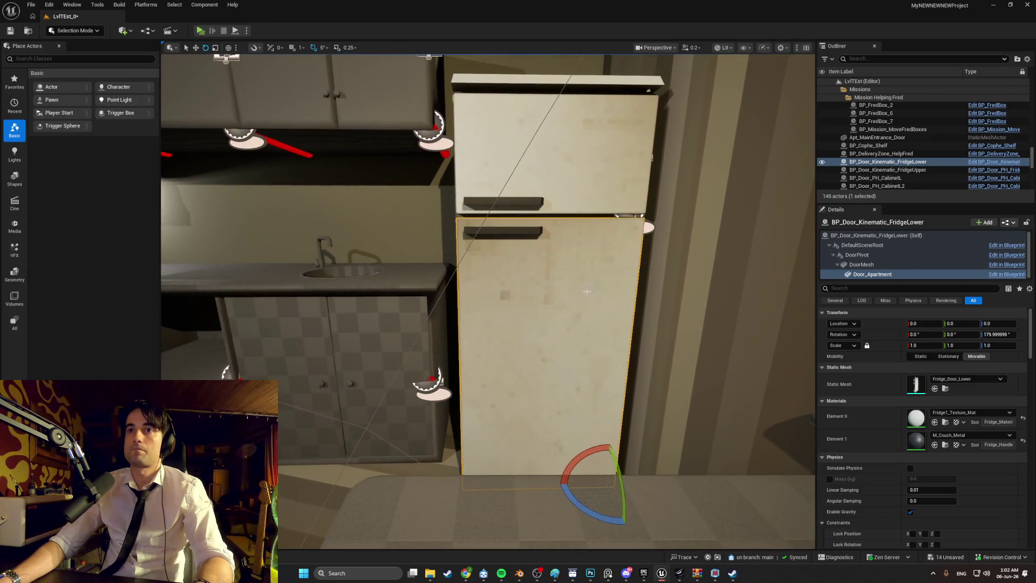
left_click(556, 151)
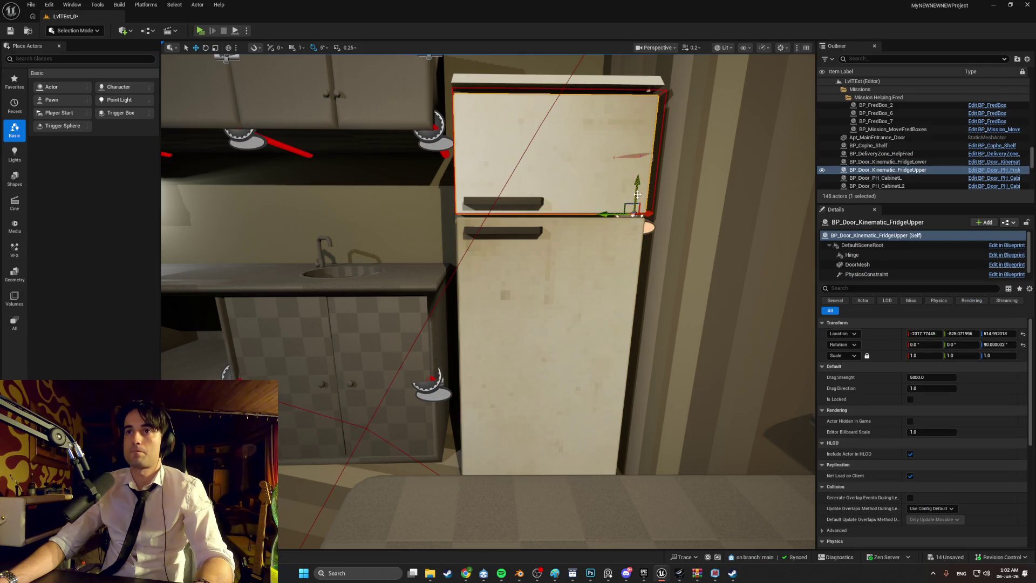
mouse_move(649, 319)
left_mouse_down()
mouse_move(645, 405)
mouse_move(605, 443)
mouse_move(457, 437)
left_mouse_up()
mouse_move(419, 432)
right_mouse_down()
mouse_move(410, 421)
mouse_move(432, 411)
mouse_move(426, 432)
right_mouse_up()
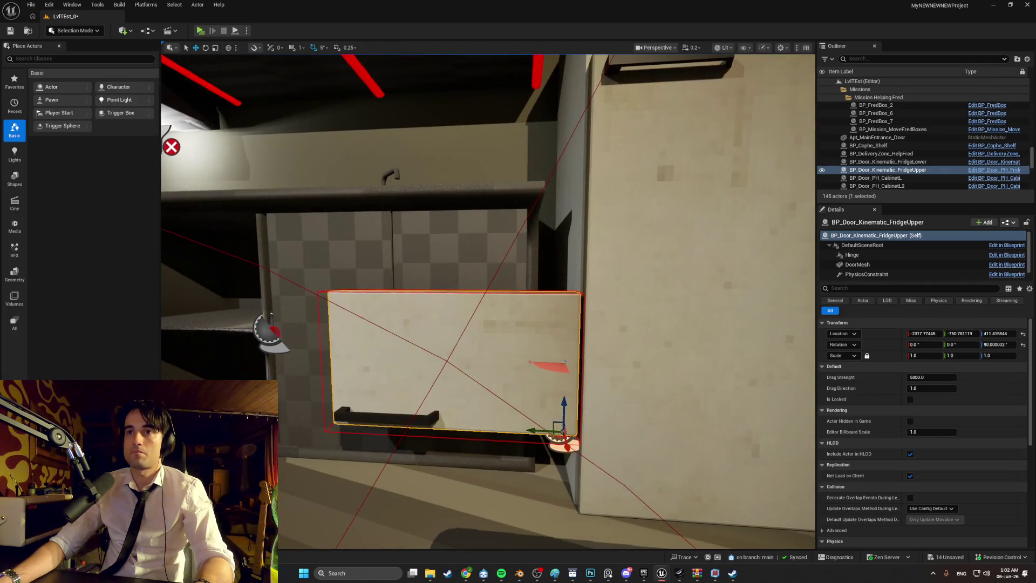
right_click_drag(507, 372, 528, 372)
key("ctrl+z")
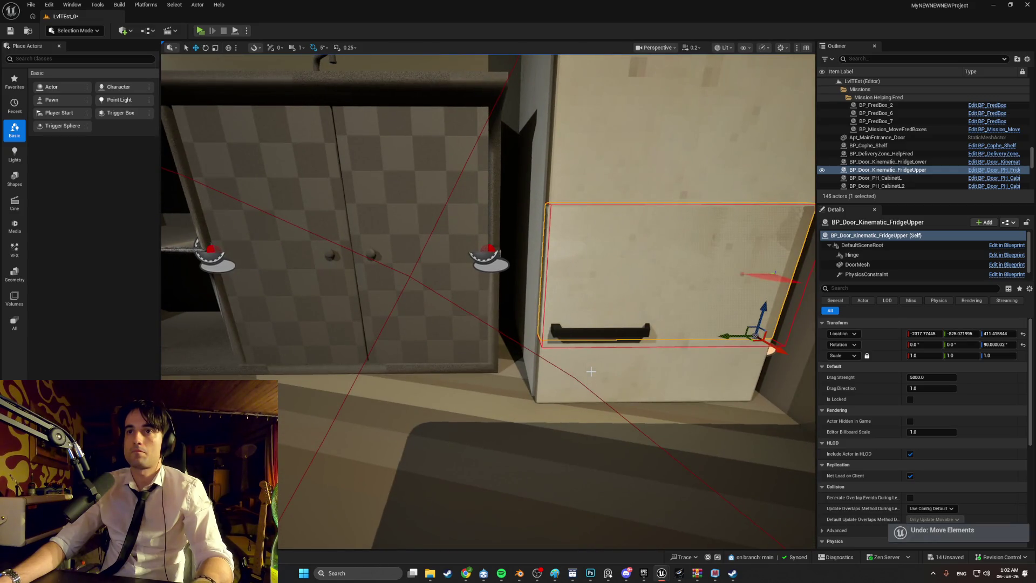
right_click_drag(603, 325, 591, 317)
mouse_move(568, 519)
right_mouse_down()
mouse_move(568, 486)
mouse_move(568, 519)
right_mouse_up()
In Blender, select the lower door's front, side, top and bevel faces
left_click(521, 574)
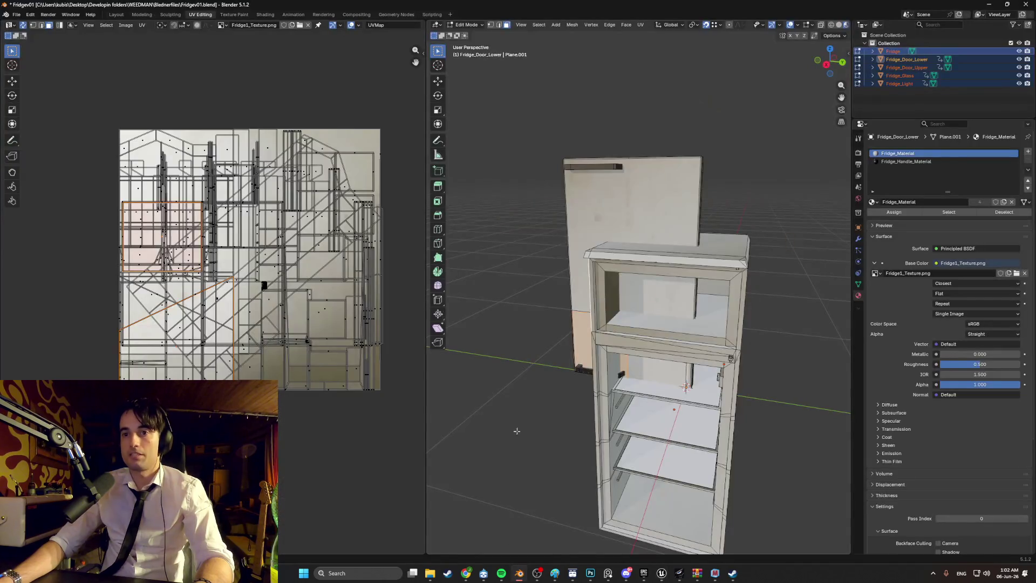
mouse_move(553, 343)
middle_mouse_down()
mouse_move(638, 390)
mouse_move(584, 386)
middle_mouse_up()
left_click(586, 337)
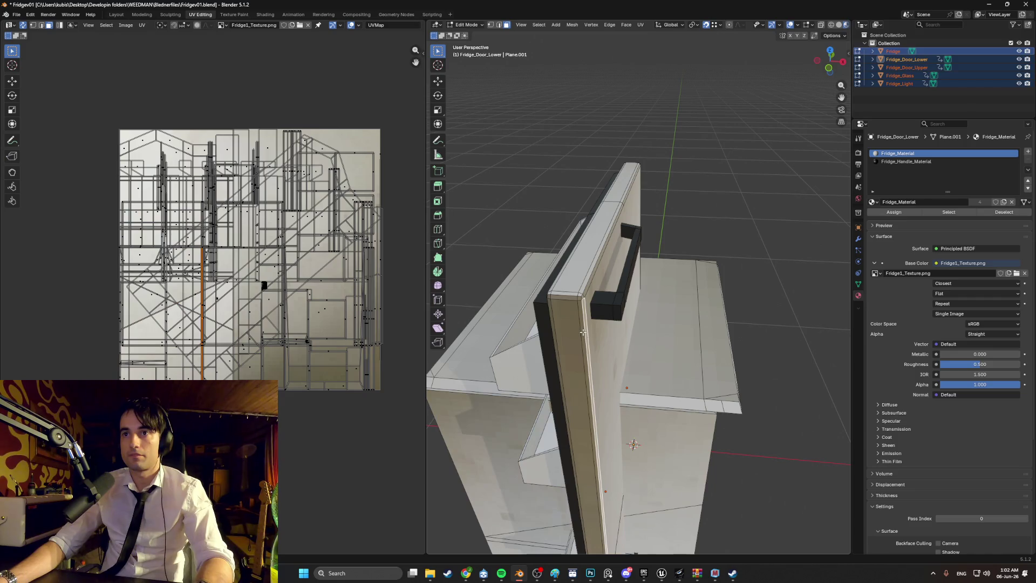
left_click(582, 333, "shift")
mouse_move(582, 332)
middle_mouse_down()
mouse_move(576, 301)
mouse_move(557, 305)
mouse_move(590, 314)
mouse_move(603, 286)
mouse_move(603, 241)
mouse_move(610, 280)
mouse_move(636, 294)
middle_mouse_up()
left_click(538, 307, "shift")
left_click(603, 307, "shift")
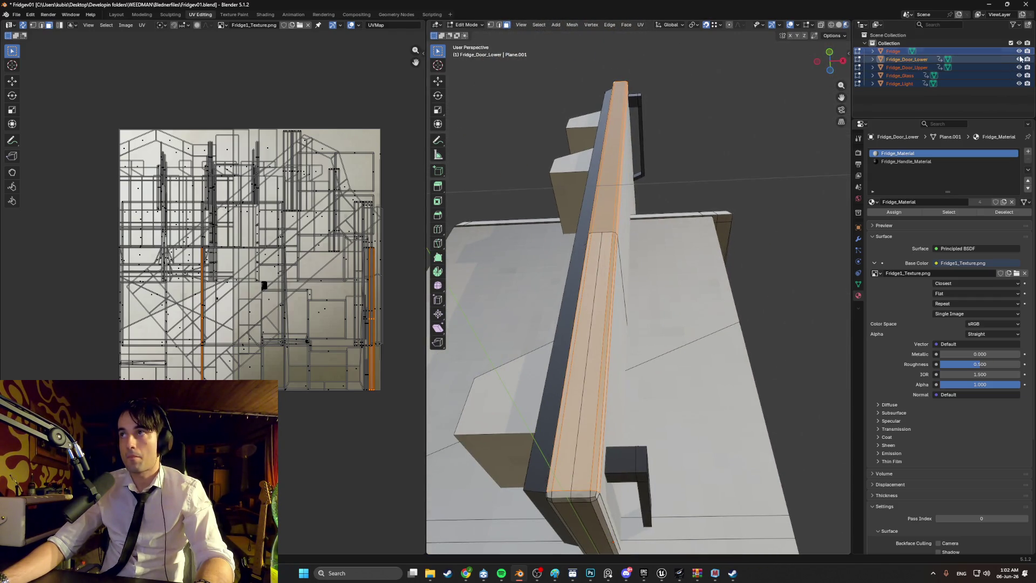
Hide the fridge body, upper door, glass and light to isolate the lower door
left_click(1020, 52)
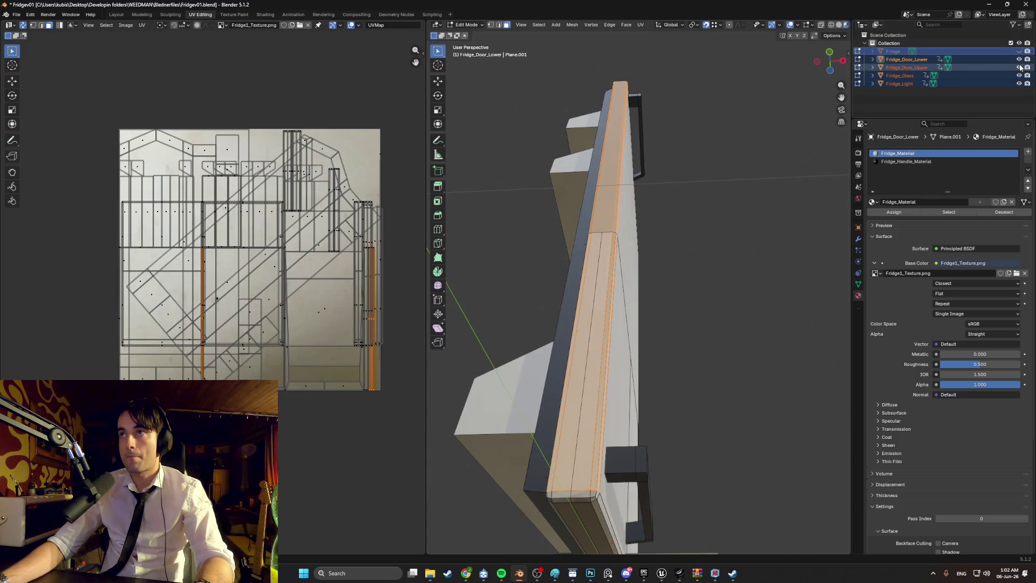
left_click_drag(1020, 67, 1020, 84)
middle_click_drag(673, 240, 625, 301)
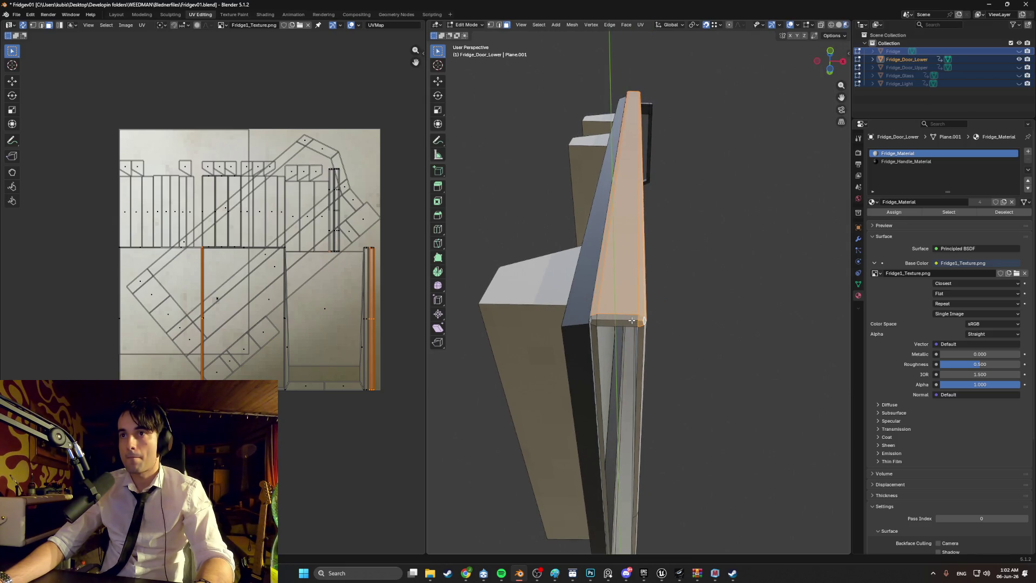
middle_click_drag(677, 304, 711, 303)
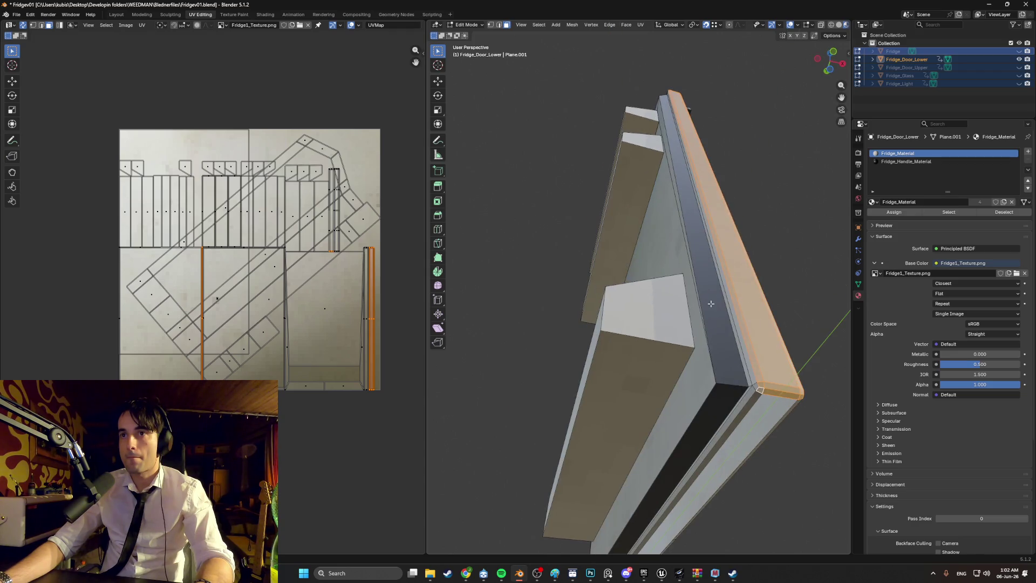
mouse_move(757, 385)
middle_mouse_down()
mouse_move(777, 331)
mouse_move(675, 389)
mouse_move(680, 397)
mouse_move(686, 385)
middle_mouse_up()
Smart UV Project the selected door faces with default settings
key("u")
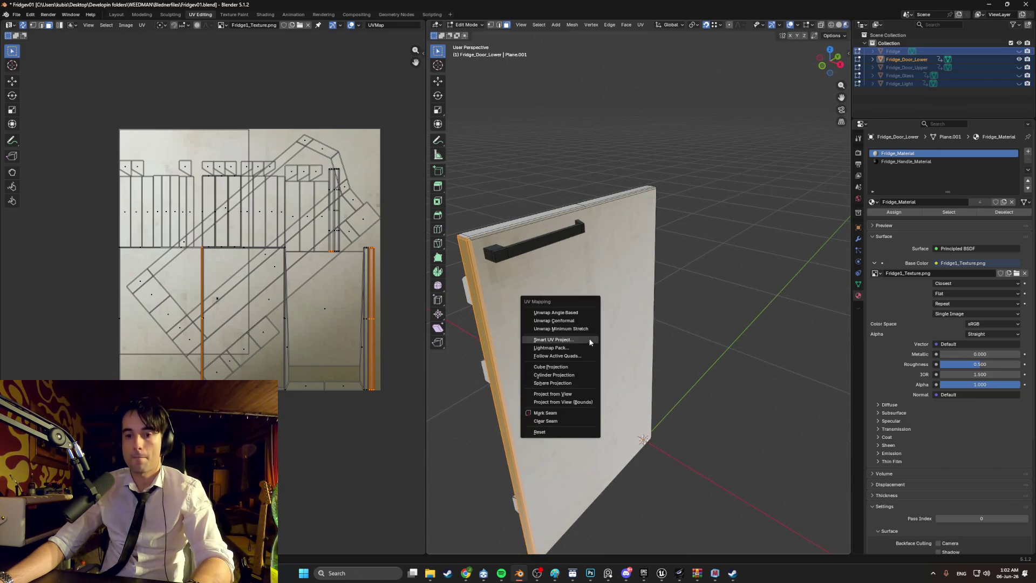
left_click(566, 343)
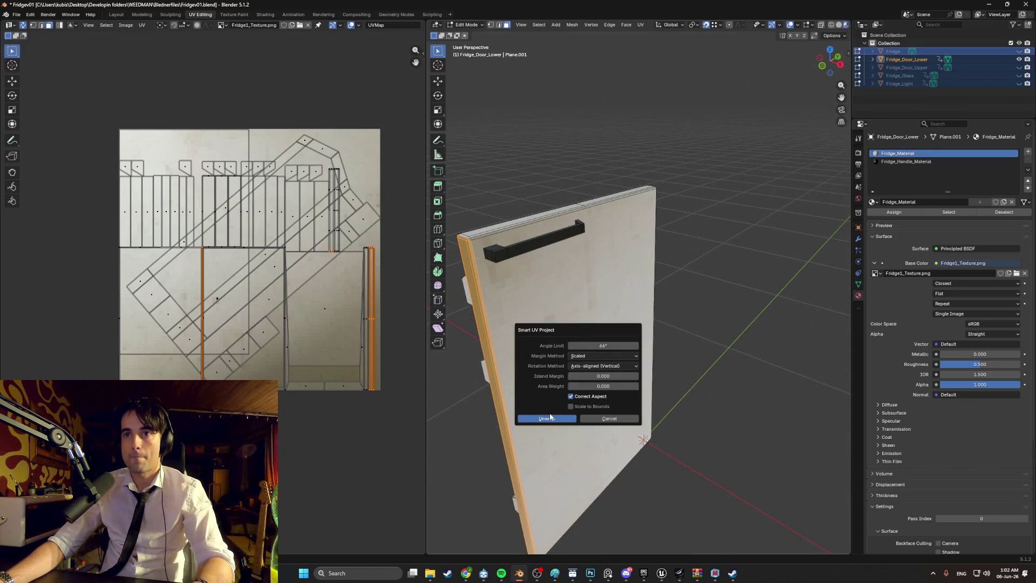
left_click(550, 417)
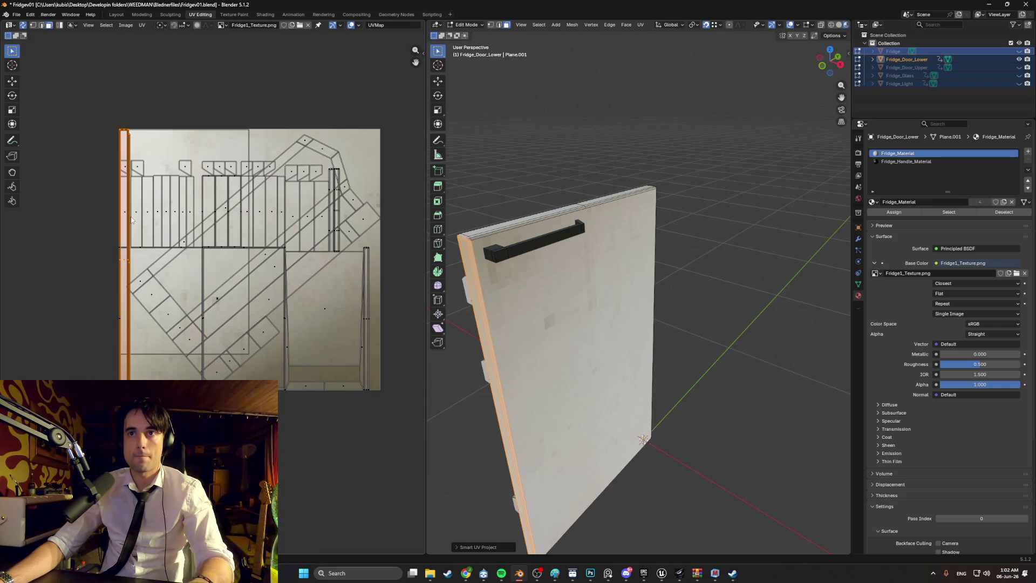
mouse_move(647, 280)
middle_mouse_down()
mouse_move(700, 266)
mouse_move(642, 284)
middle_mouse_up()
Select the door's front face and rotate its UV island -90° and move it
left_click(700, 266)
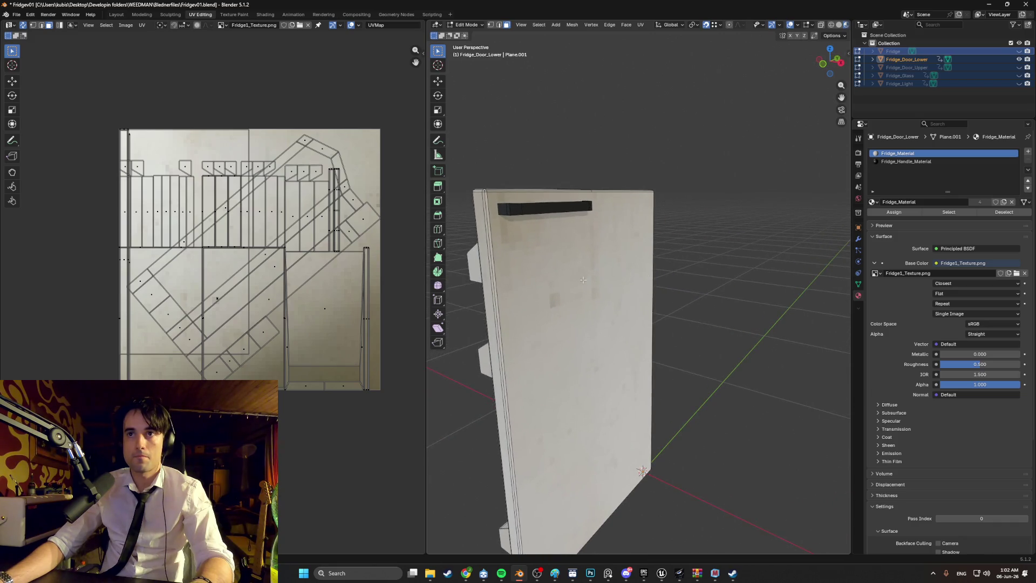
left_click(572, 323)
middle_click_drag(572, 324, 555, 324)
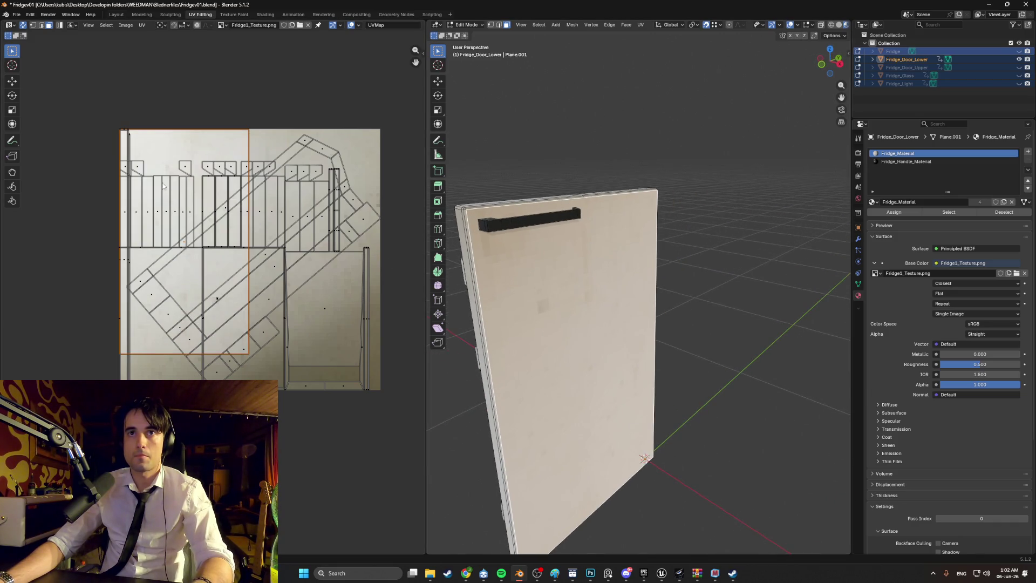
type("r")
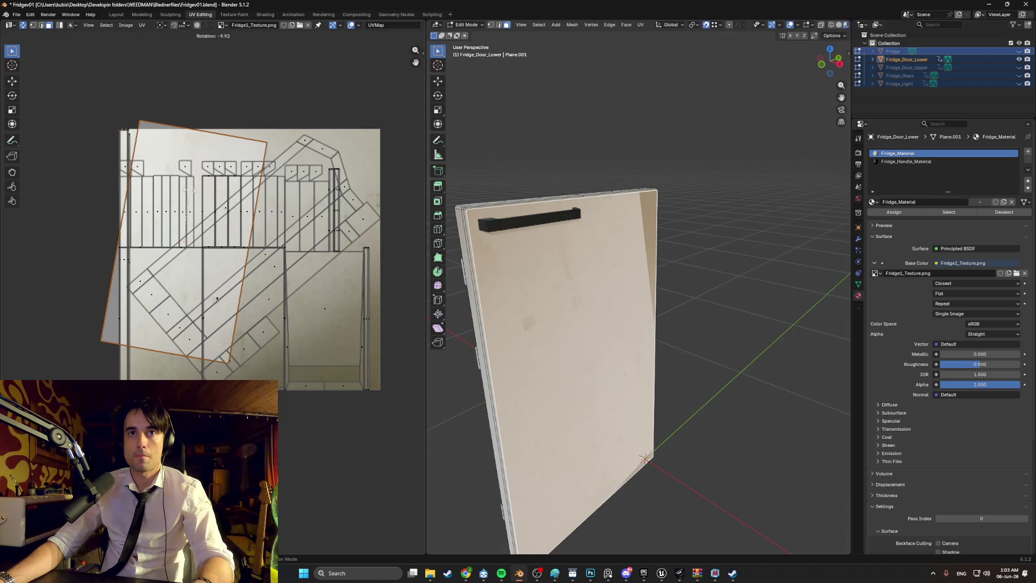
type("-90")
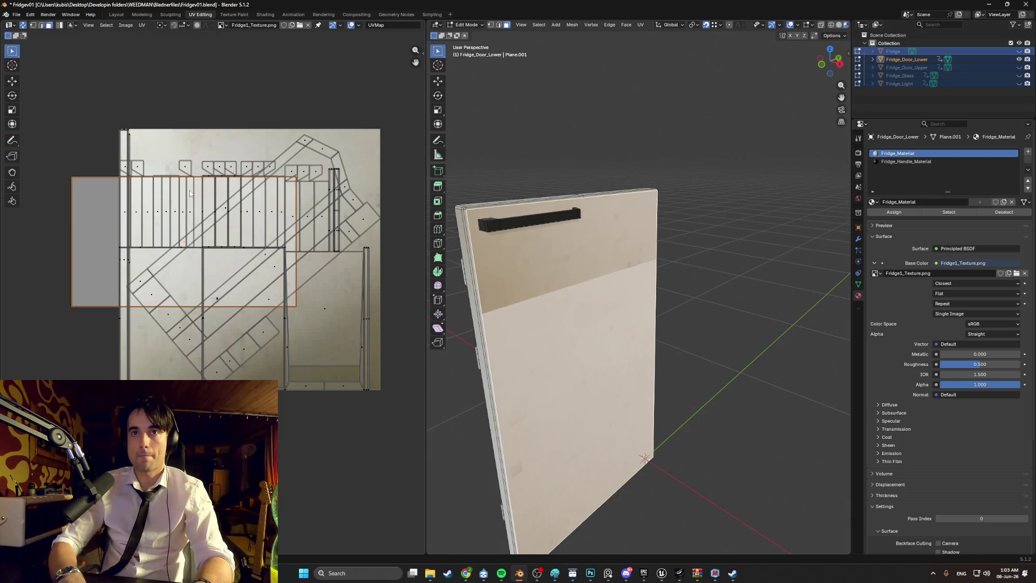
type("g")
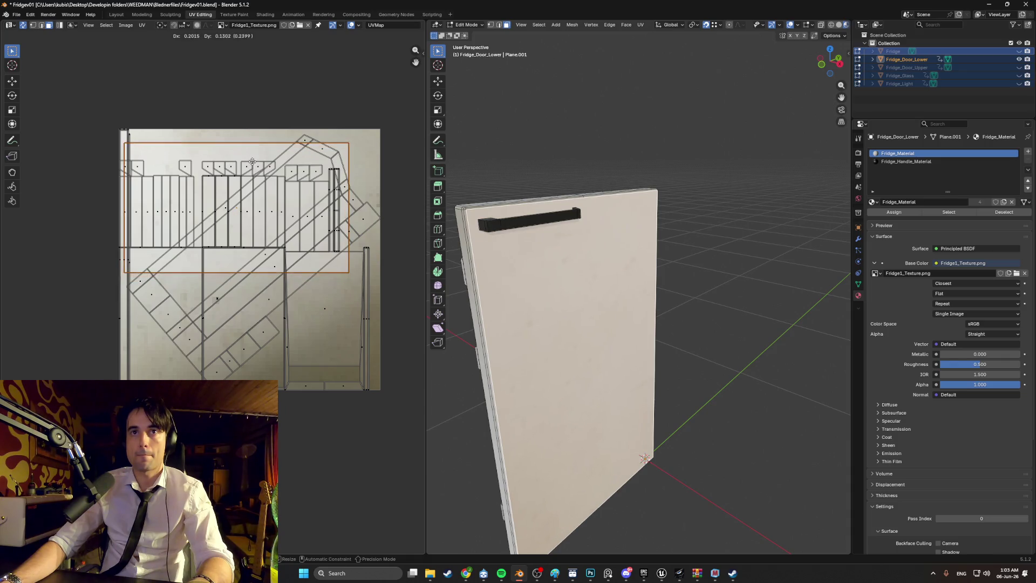
left_click(251, 155)
Select the whole island, then scale and move it across the texture's upper band
left_click(257, 160)
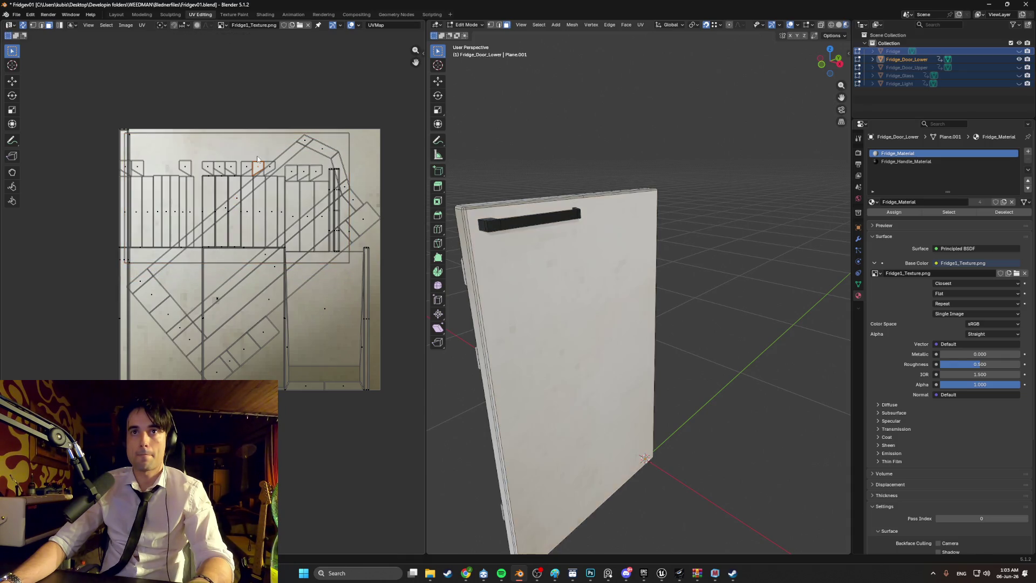
key("l")
key("g")
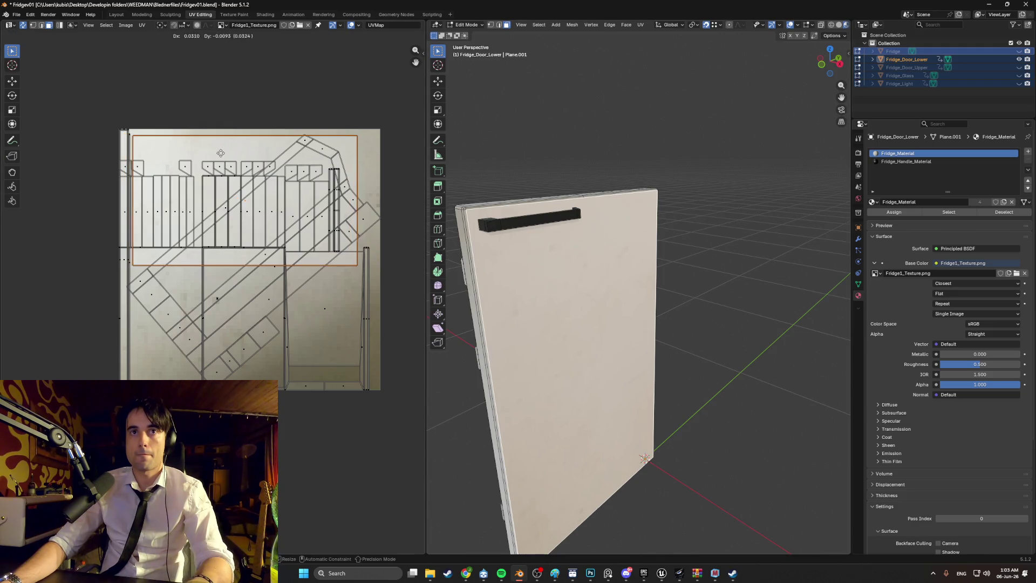
key("s")
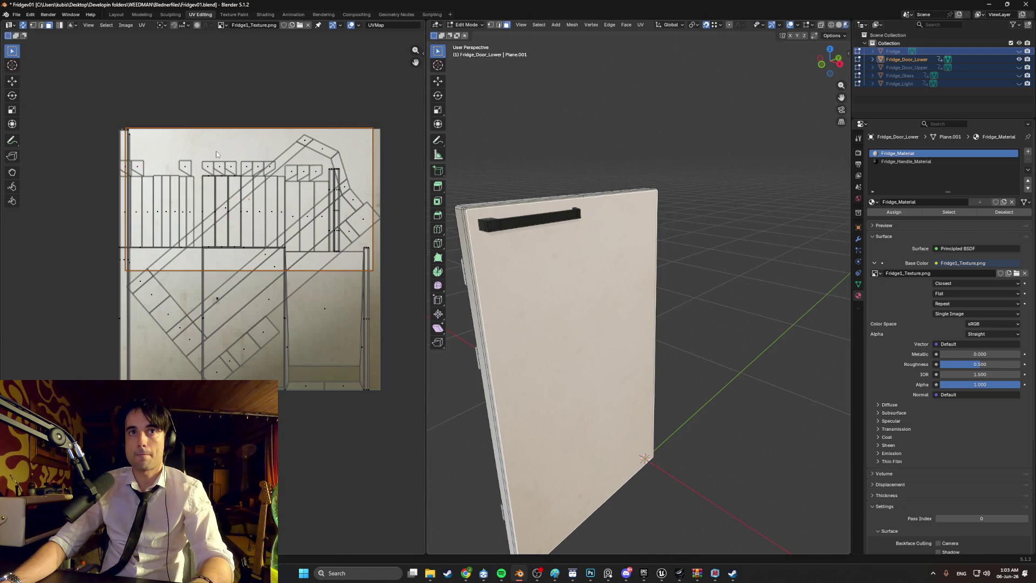
key("g")
mouse_move(480, 127)
middle_mouse_down()
mouse_move(536, 155)
mouse_move(577, 221)
middle_mouse_up()
scroll(560, 216, "up", 3)
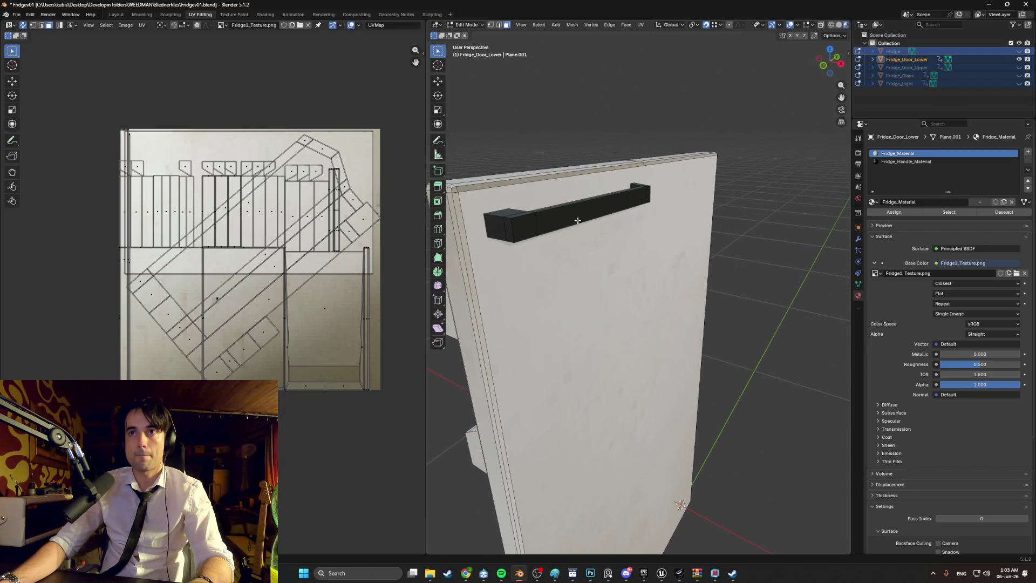
middle_click_drag(499, 182, 622, 195)
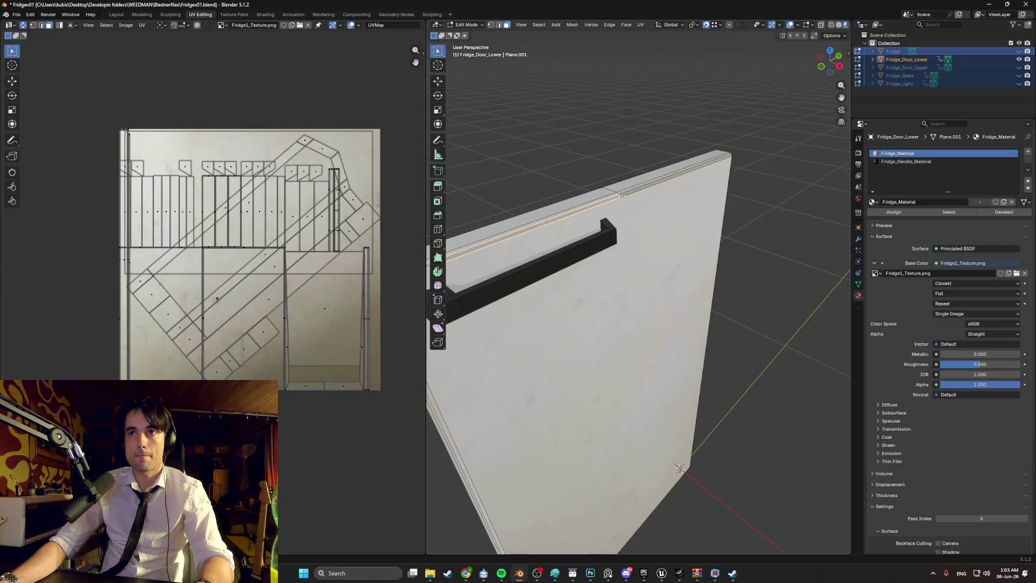
left_click(627, 192)
Smart UV Project the door's top-edge strip and rotate its island 90° and move it
left_click(621, 193)
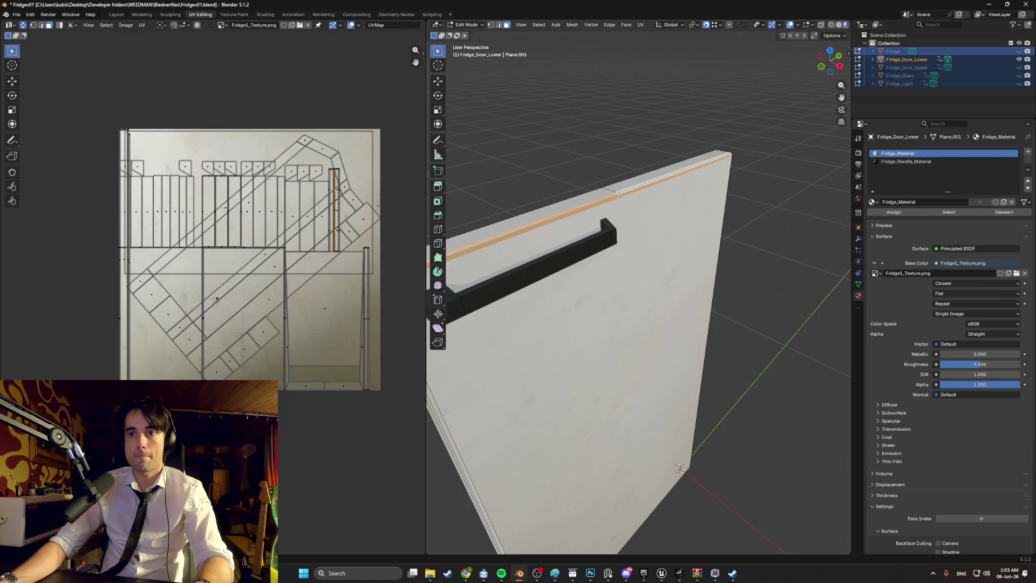
key("u")
left_click(594, 199)
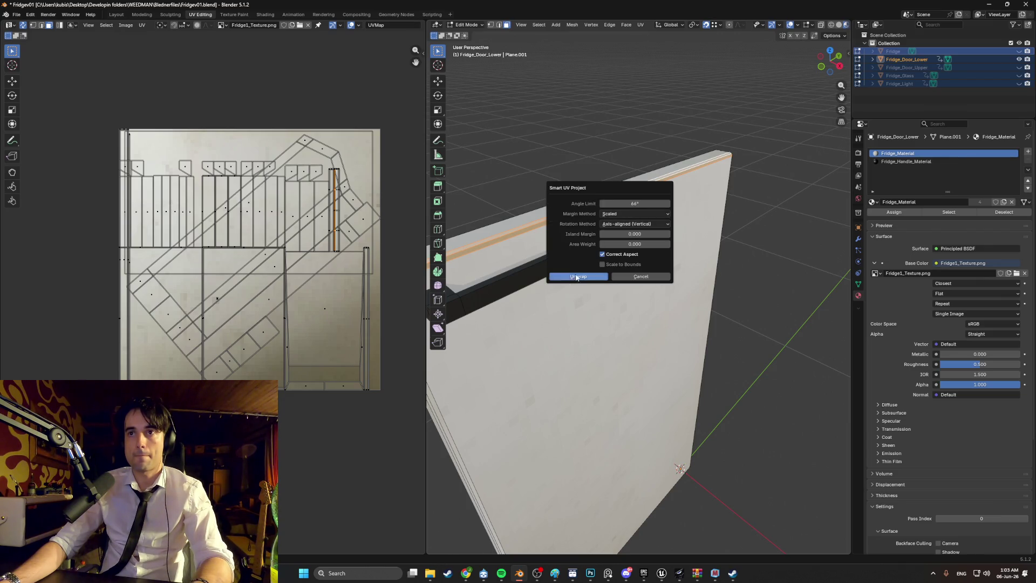
left_click(576, 278)
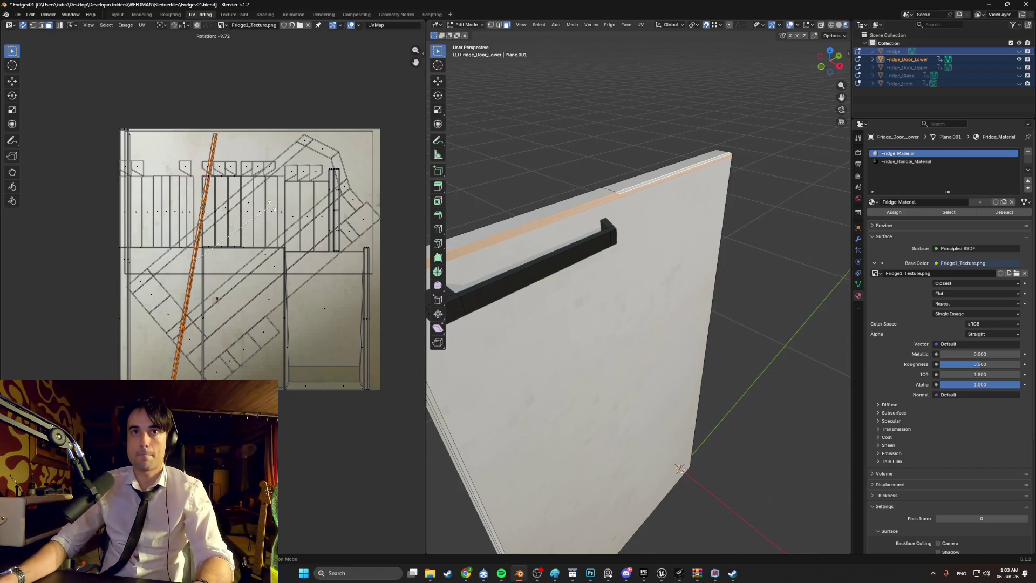
type("90g")
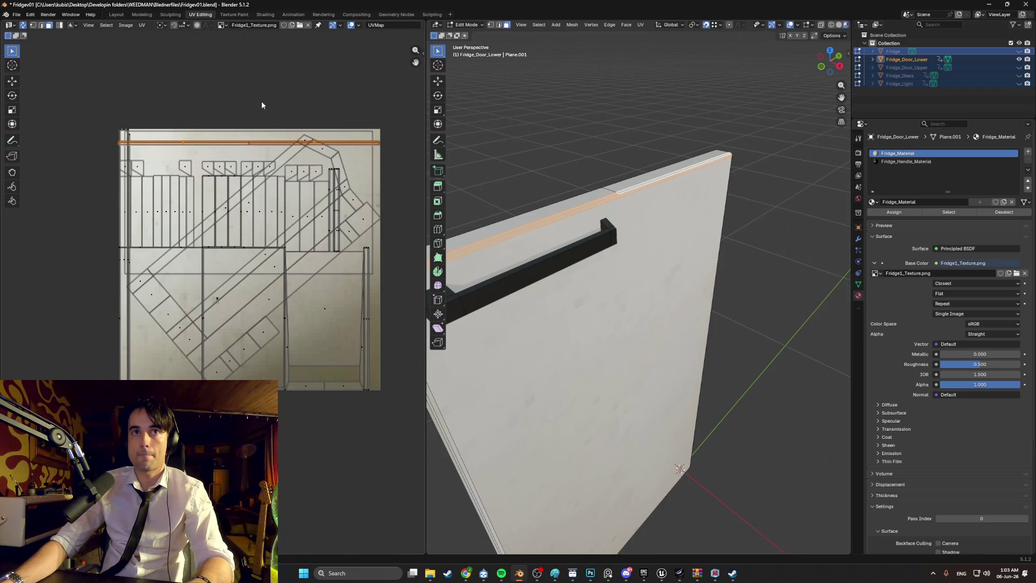
mouse_move(610, 150)
middle_mouse_down()
mouse_move(599, 109)
mouse_move(636, 92)
mouse_move(626, 126)
middle_mouse_up()
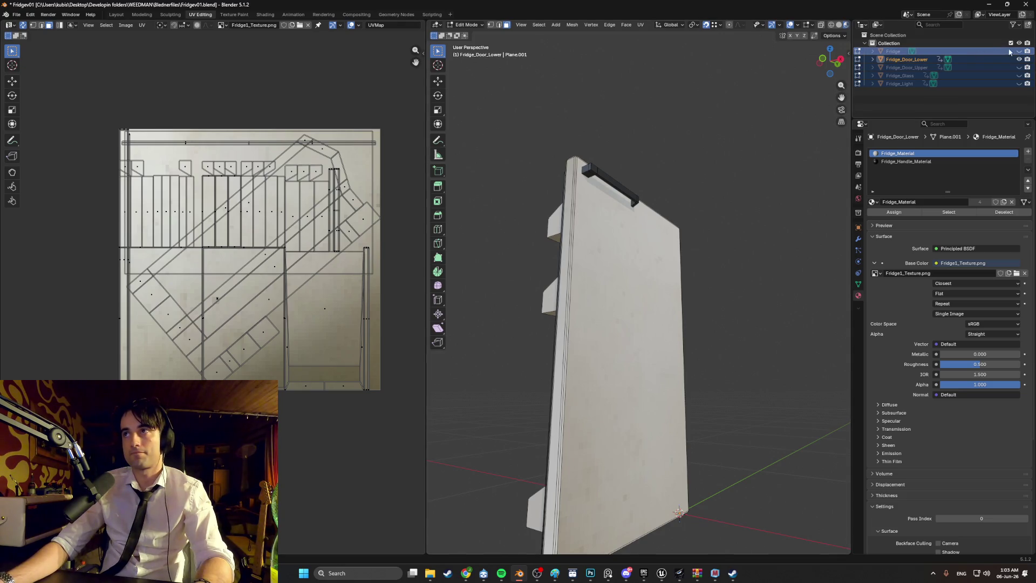
Unhide the fridge body, upper door, glass and light
left_click_drag(1018, 51, 1020, 84)
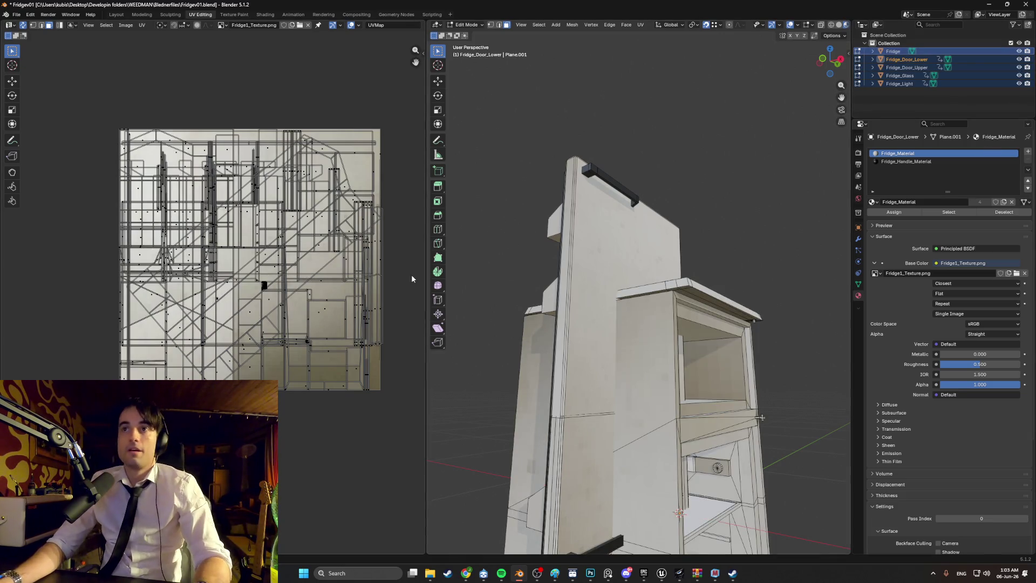
mouse_move(620, 294)
middle_mouse_down()
mouse_move(667, 293)
mouse_move(602, 303)
middle_mouse_up()
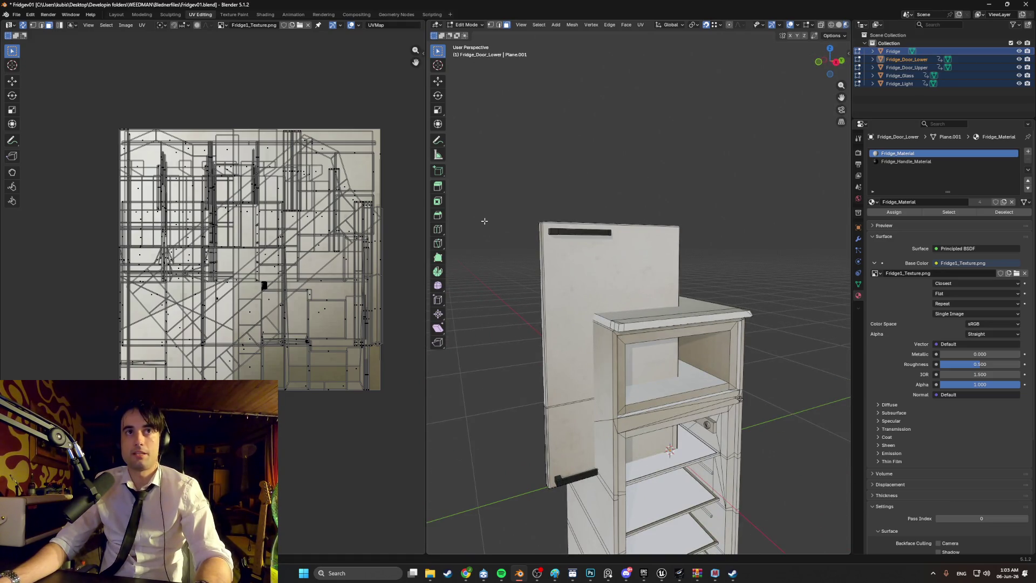
left_click(16, 15)
Export the fridge as FBX, overwriting Fridge.fbx, and switch to Unreal Engine
mouse_move(59, 137)
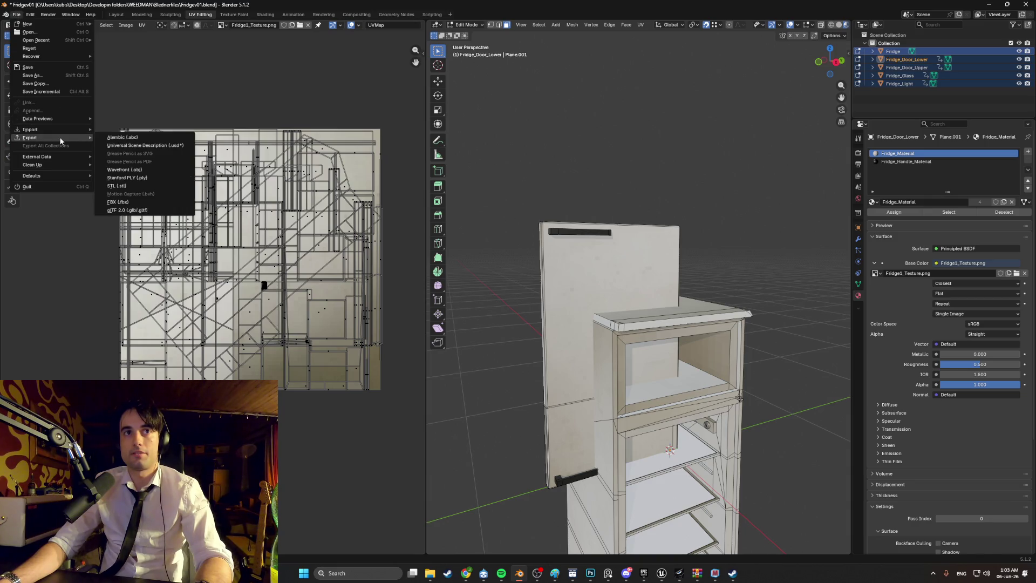
left_click(134, 200)
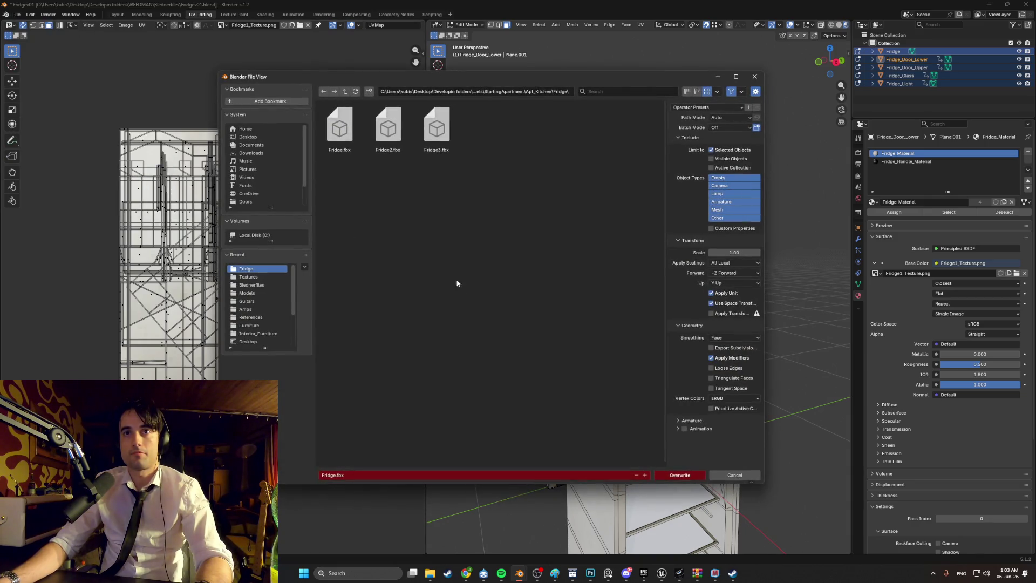
left_click(677, 474)
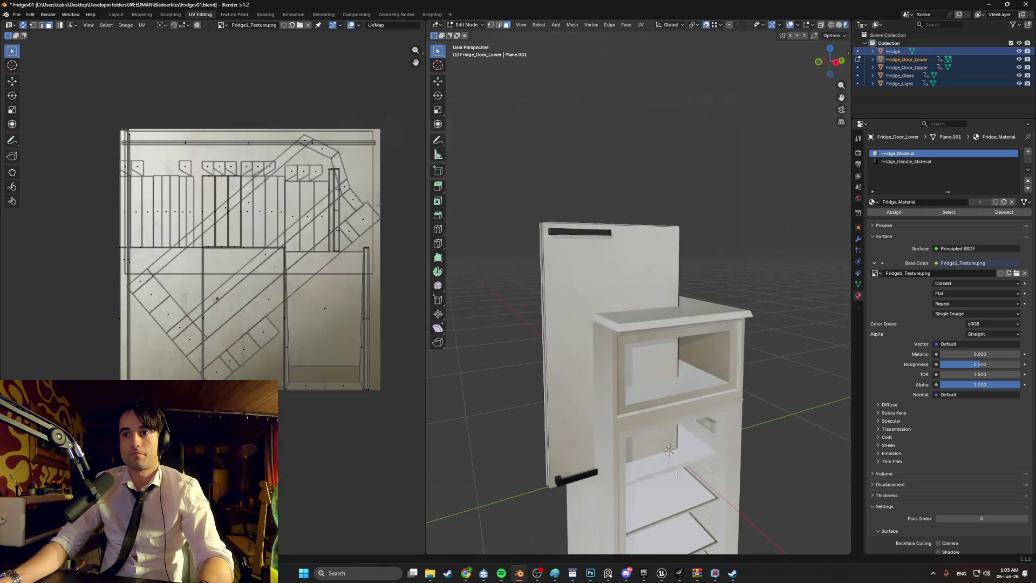
left_click(664, 575)
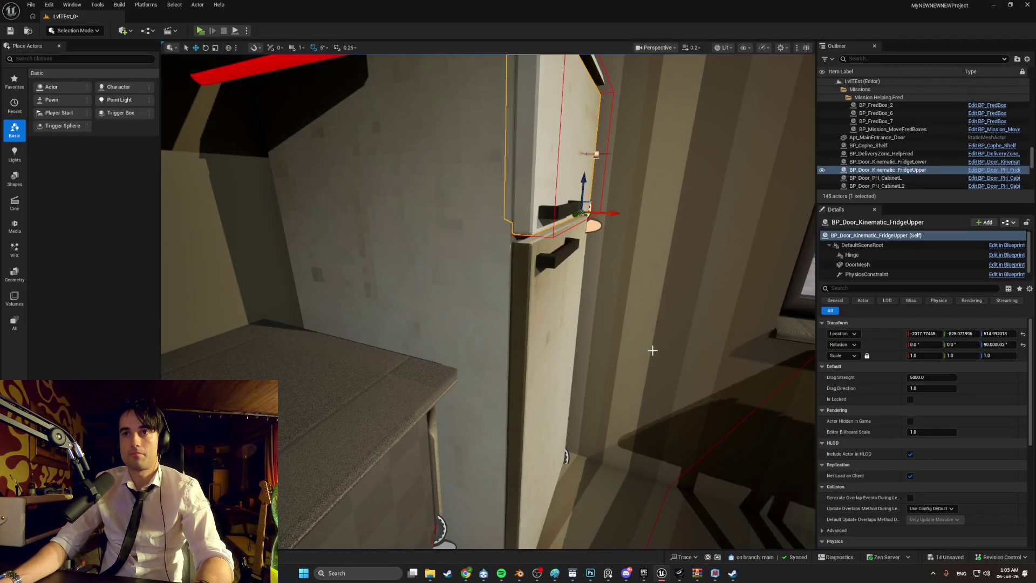
Reimport the Fridge_Door_Upper mesh from the Content Drawer and view the whole fridge
right_click_drag(652, 350, 632, 356)
key("ctrl+space")
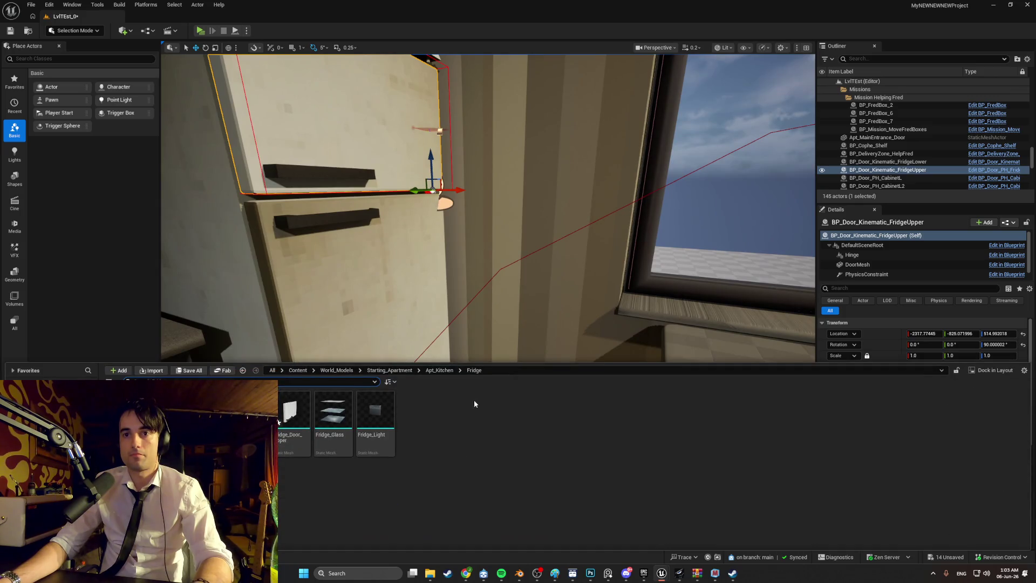
right_click(279, 423)
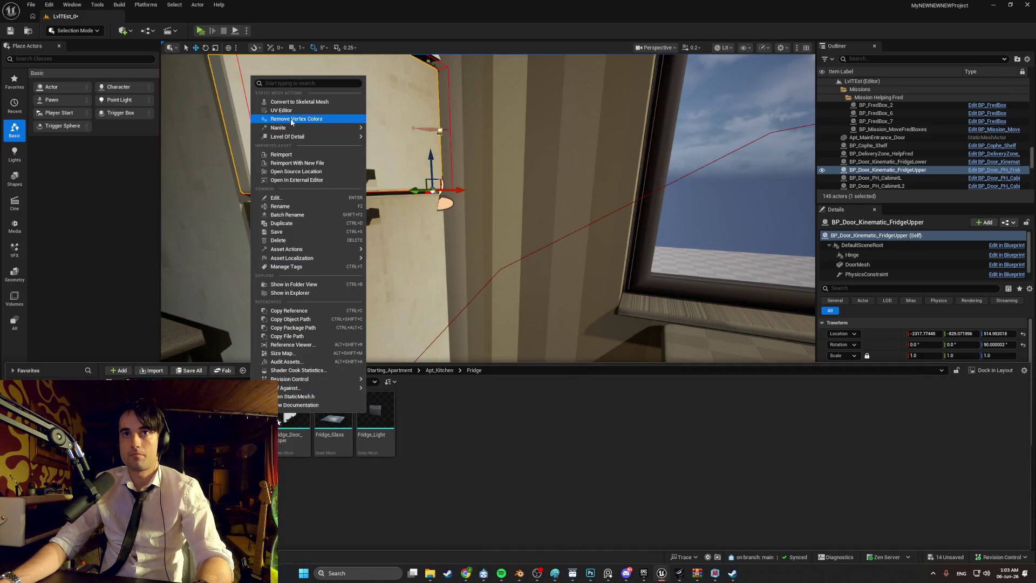
mouse_move(303, 128)
mouse_move(600, 203)
right_mouse_down()
mouse_move(458, 261)
mouse_move(371, 341)
right_mouse_up()
key("ctrl+space")
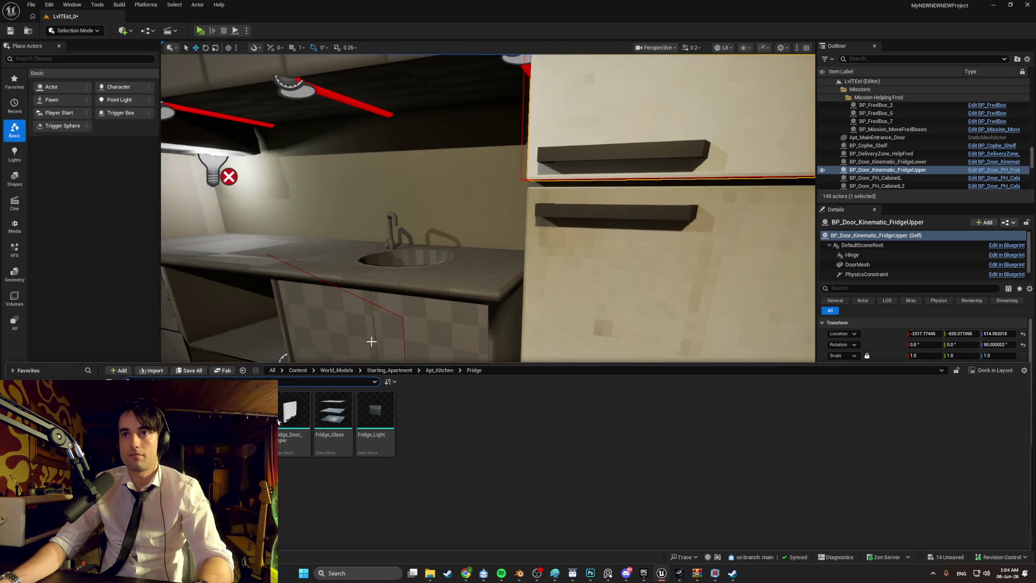
right_click(279, 423)
left_click(284, 154)
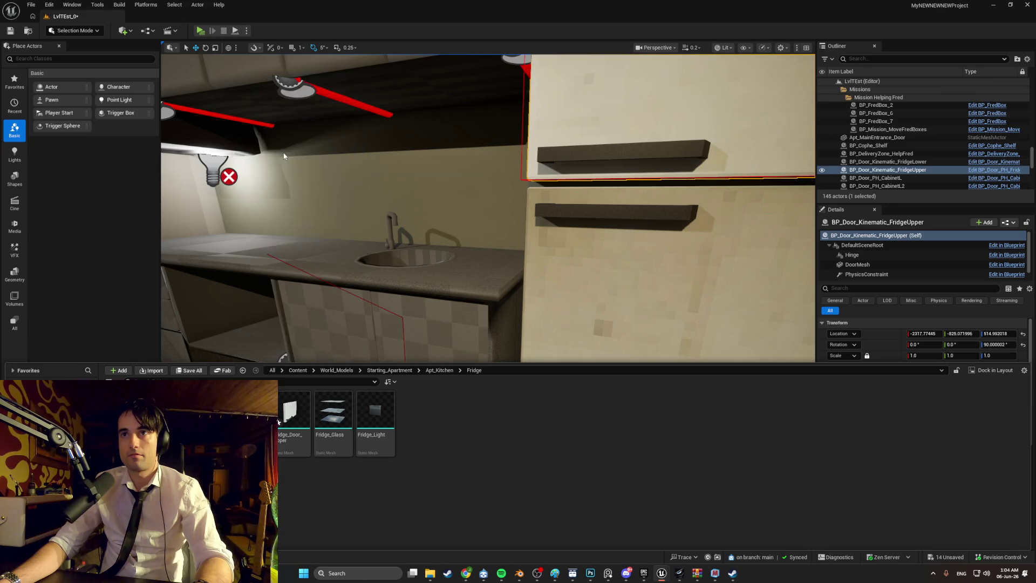
mouse_move(419, 208)
right_mouse_down()
mouse_move(431, 211)
mouse_move(377, 221)
mouse_move(219, 14)
right_mouse_up()
left_click(200, 32)
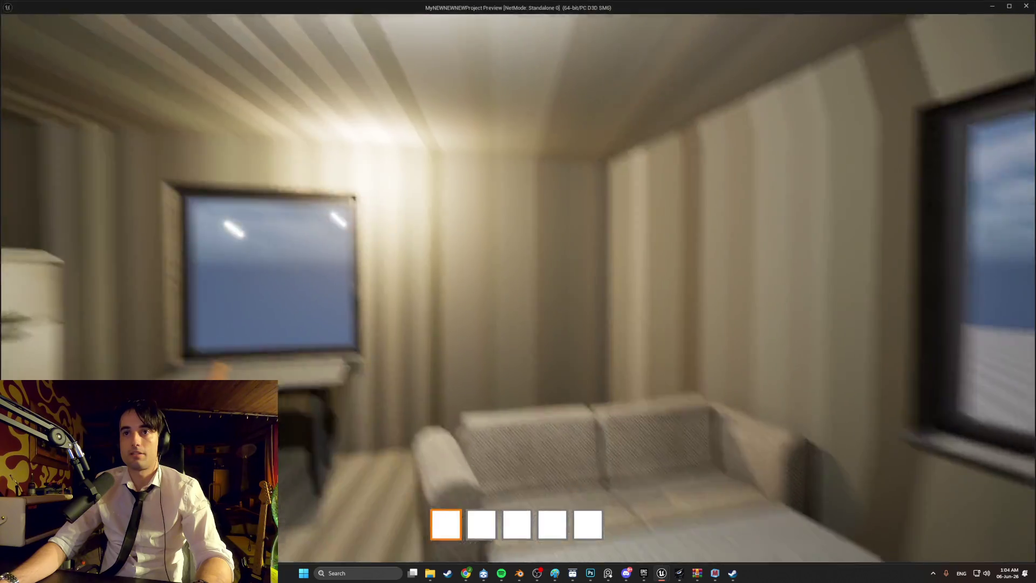
key("w")
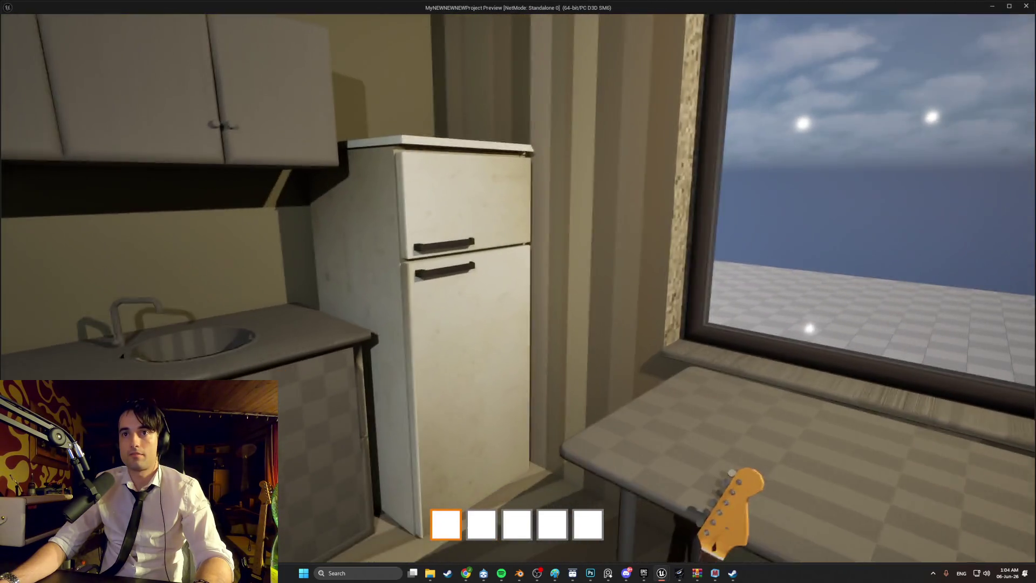
key("e")
key("e")
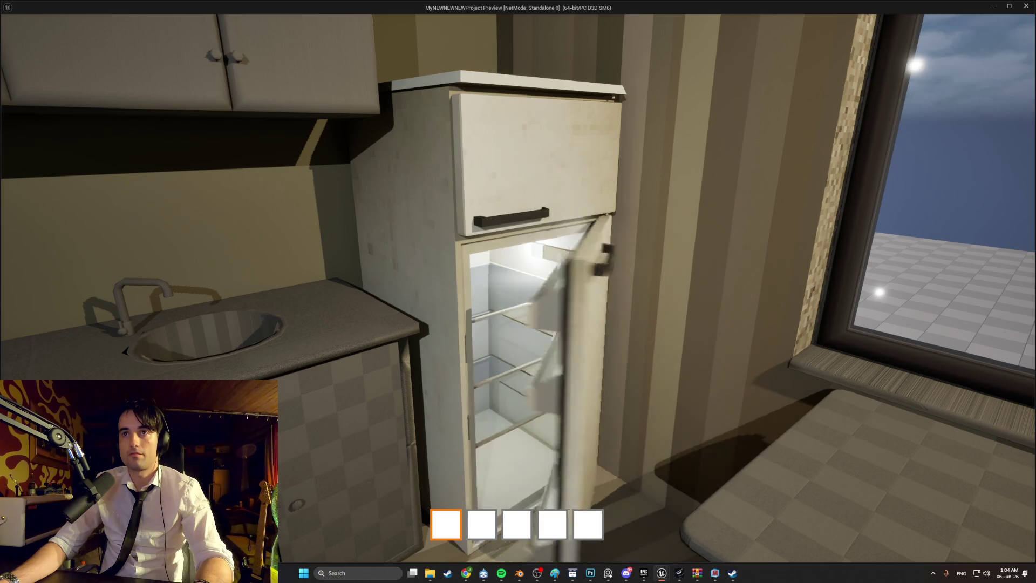
key("e")
key("w")
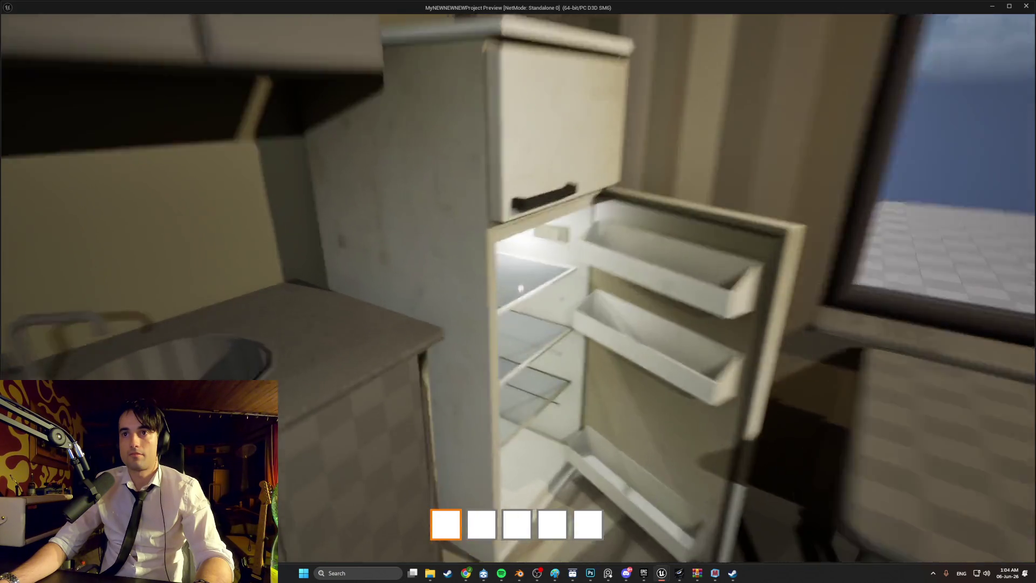
key("s")
key("e")
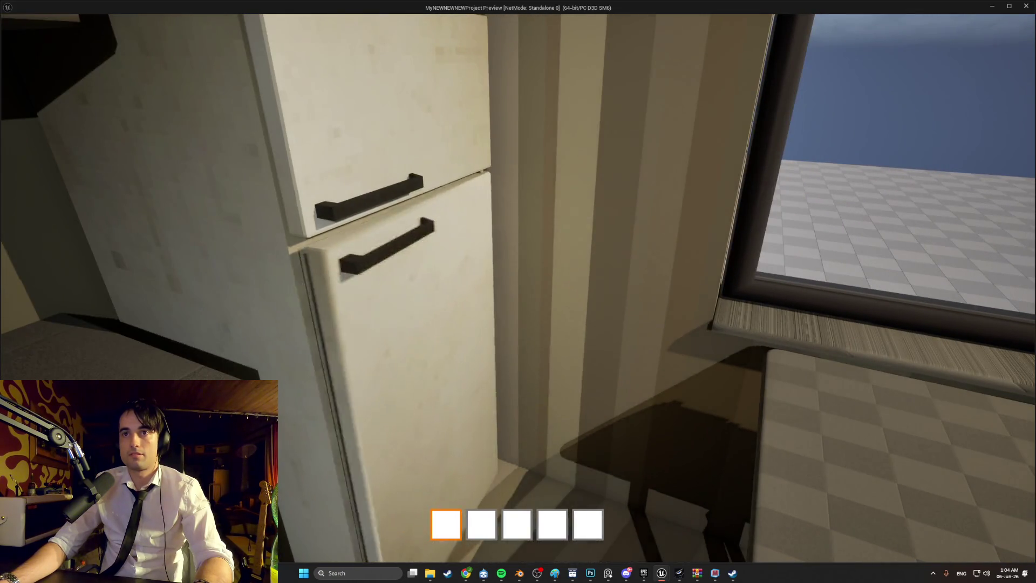
key("e")
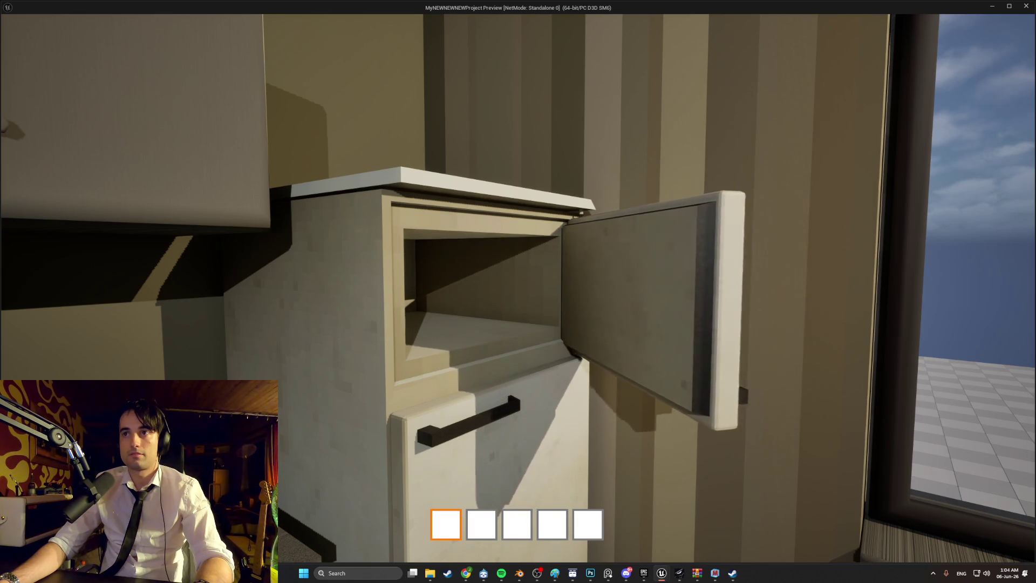
key("s")
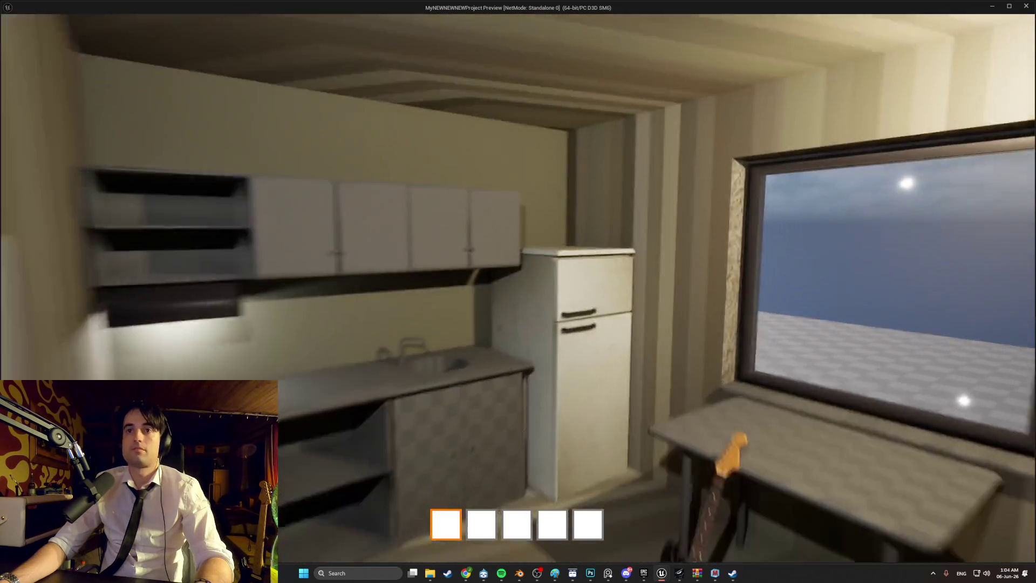
key("s")
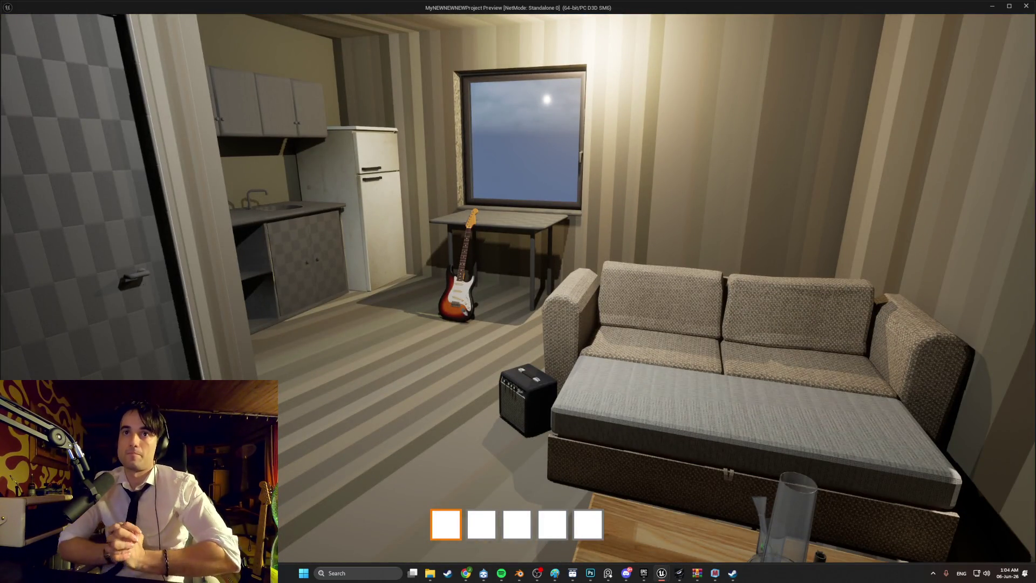
key("w")
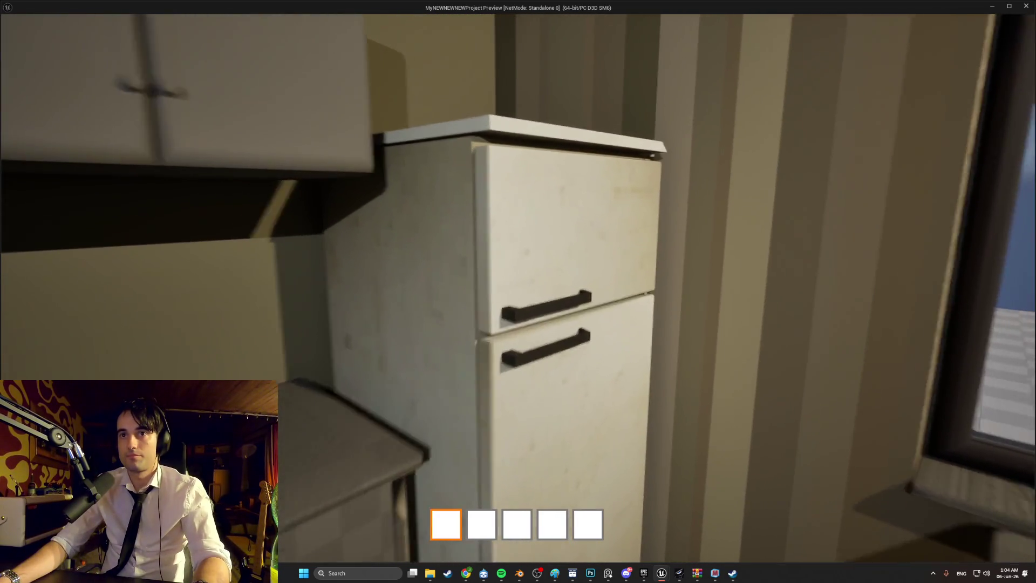
key("e")
key("e")
key("s")
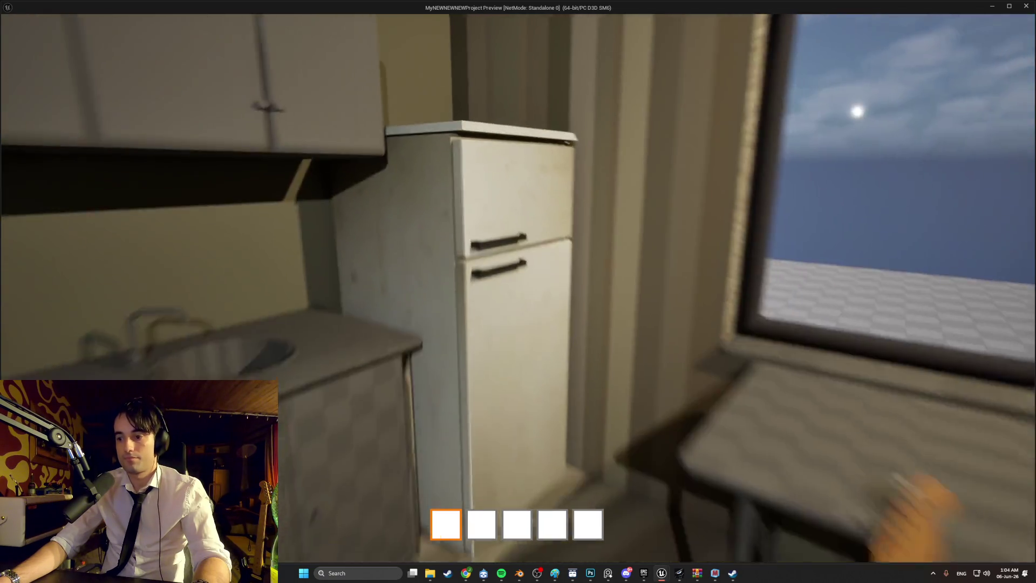
key("w")
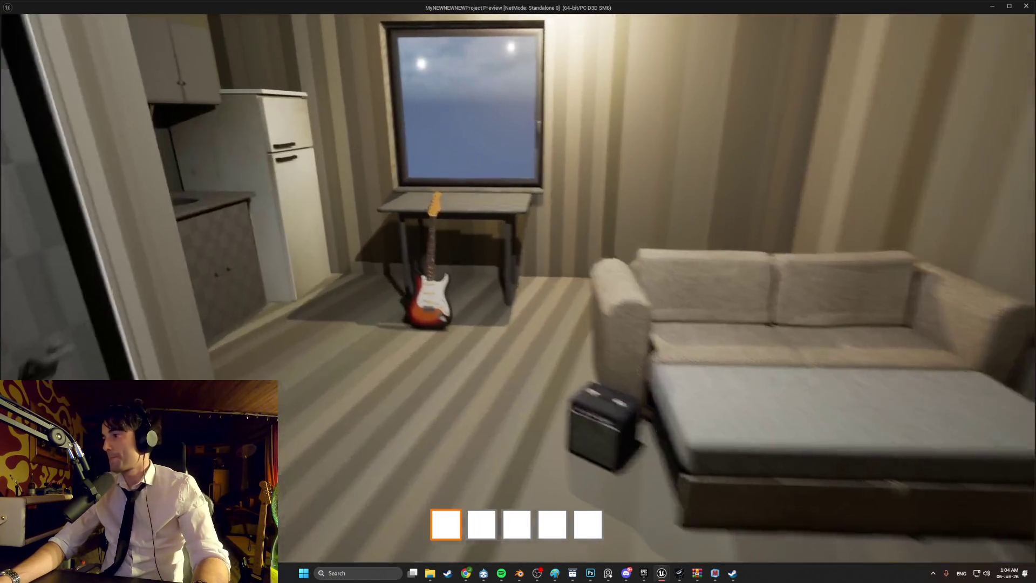
key("Escape")
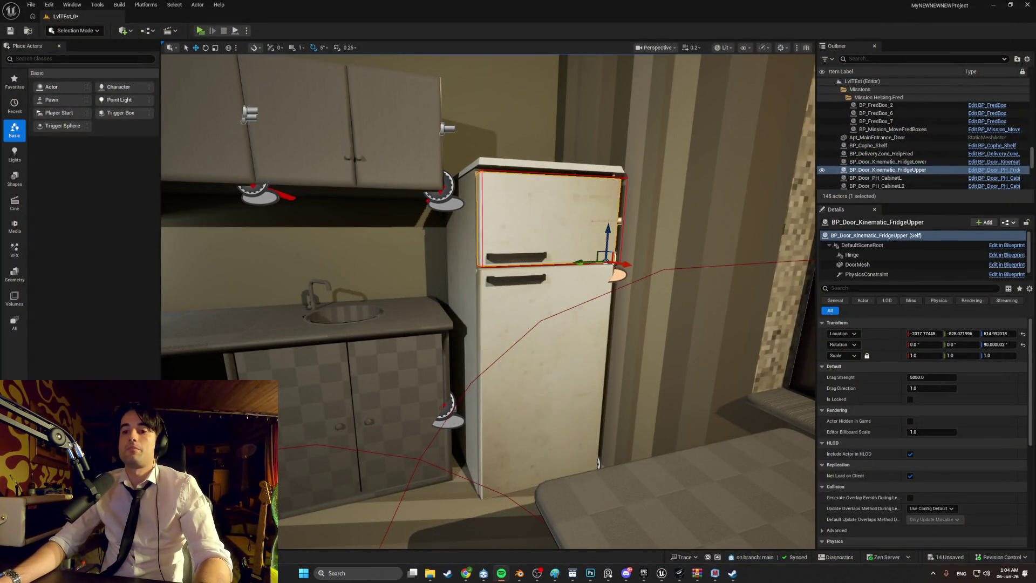
Search Spotify for 'hendrix' and open Jimi Hendrix's full Singles and EPs list
left_click(501, 573)
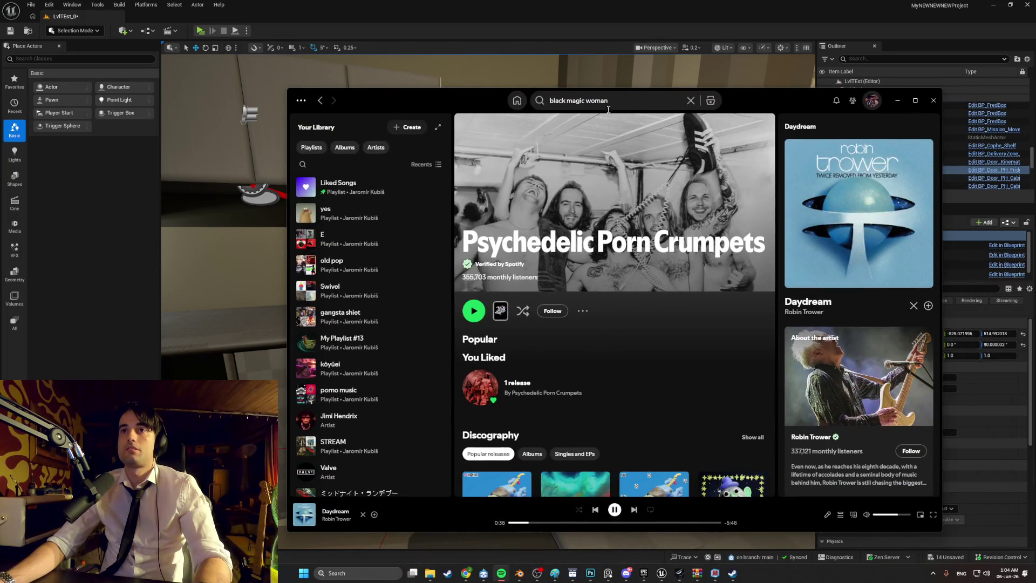
left_click(537, 107)
type("hendrix")
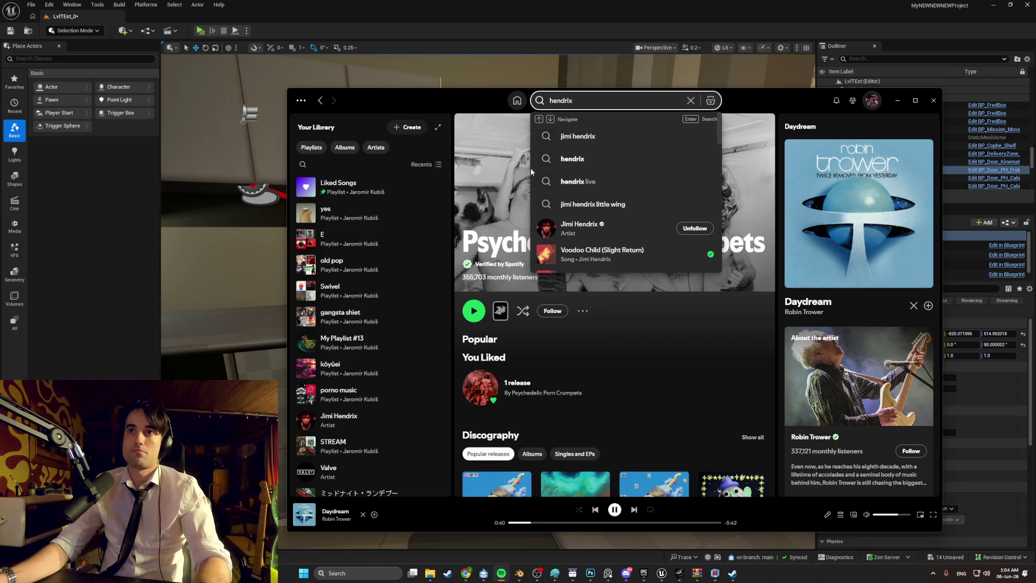
left_click(546, 228)
scroll(524, 337, "down", 5)
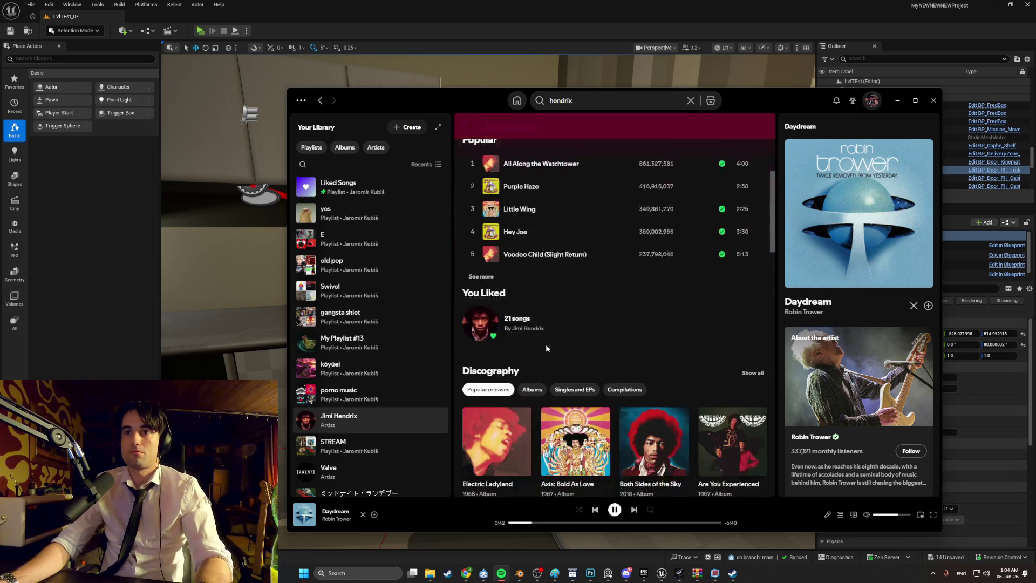
left_click(560, 307)
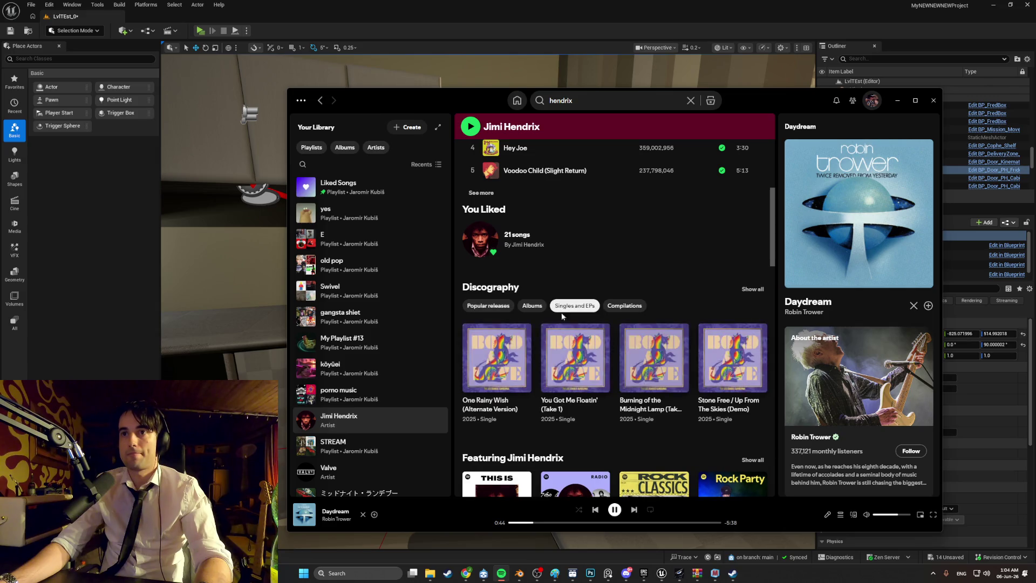
scroll(593, 302, "down", 1)
left_click(752, 248)
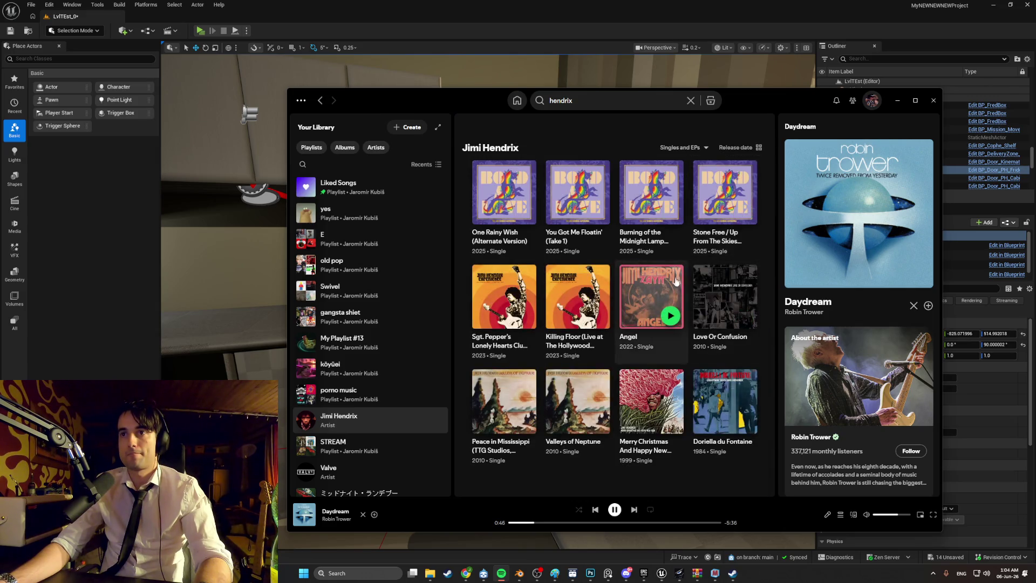
Play Love Or Confusion, then 12 Bar With Horns, and close Spotify
left_click(738, 320)
left_click(707, 323)
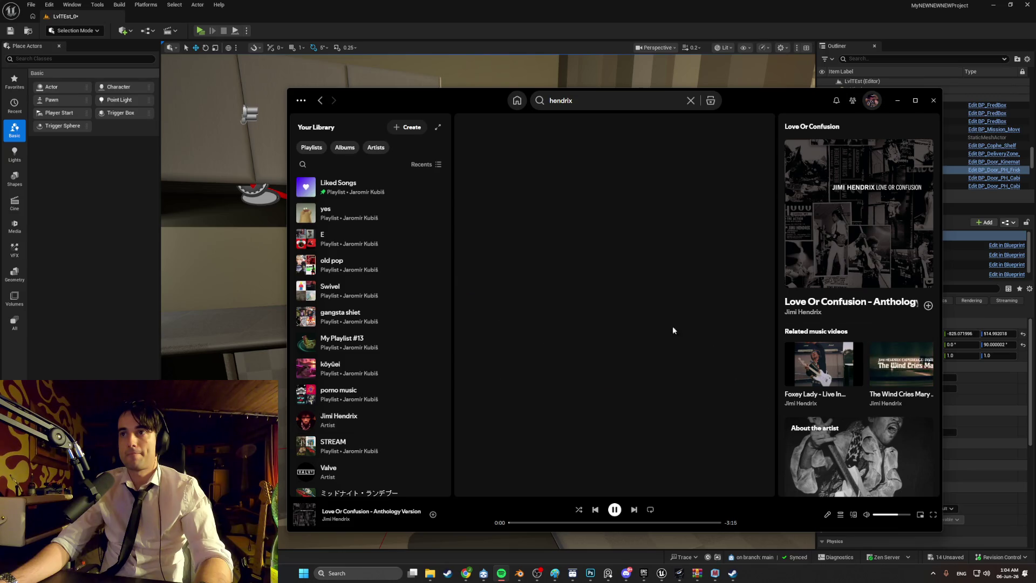
left_click(472, 309)
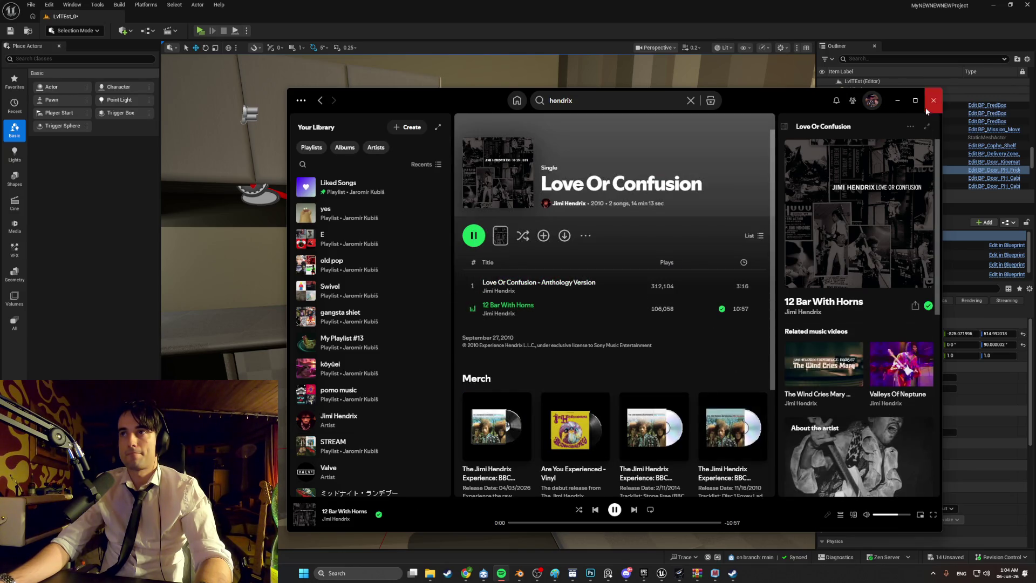
left_click(933, 101)
mouse_move(513, 282)
right_mouse_down()
mouse_move(620, 283)
mouse_move(486, 275)
mouse_move(593, 259)
mouse_move(540, 291)
mouse_move(620, 302)
mouse_move(302, 275)
mouse_move(292, 291)
mouse_move(513, 265)
mouse_move(475, 269)
mouse_move(459, 259)
mouse_move(421, 270)
right_mouse_up()
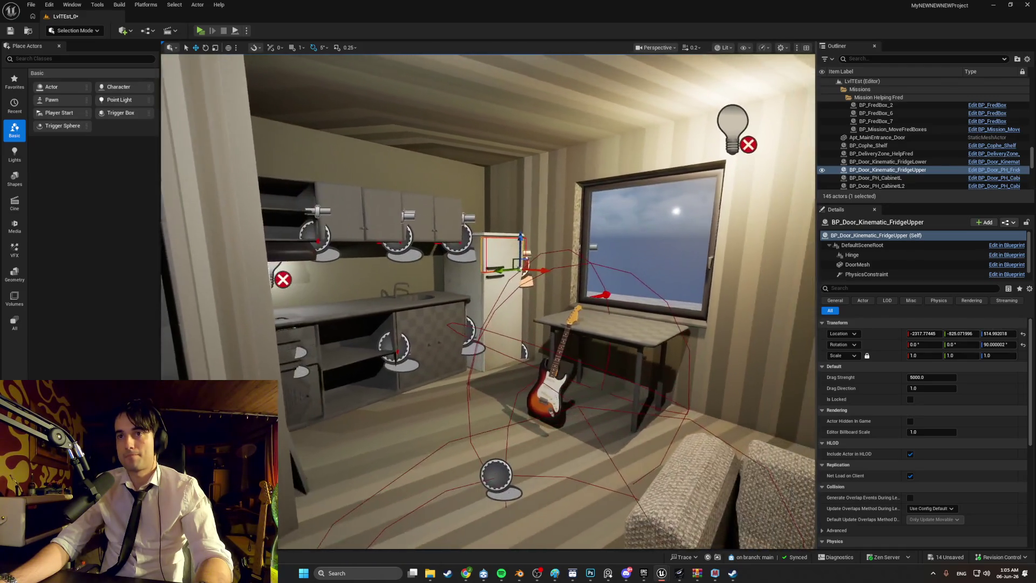
Start a playtest, walk up to inspect the fridge top, then back into the room
left_click(199, 30)
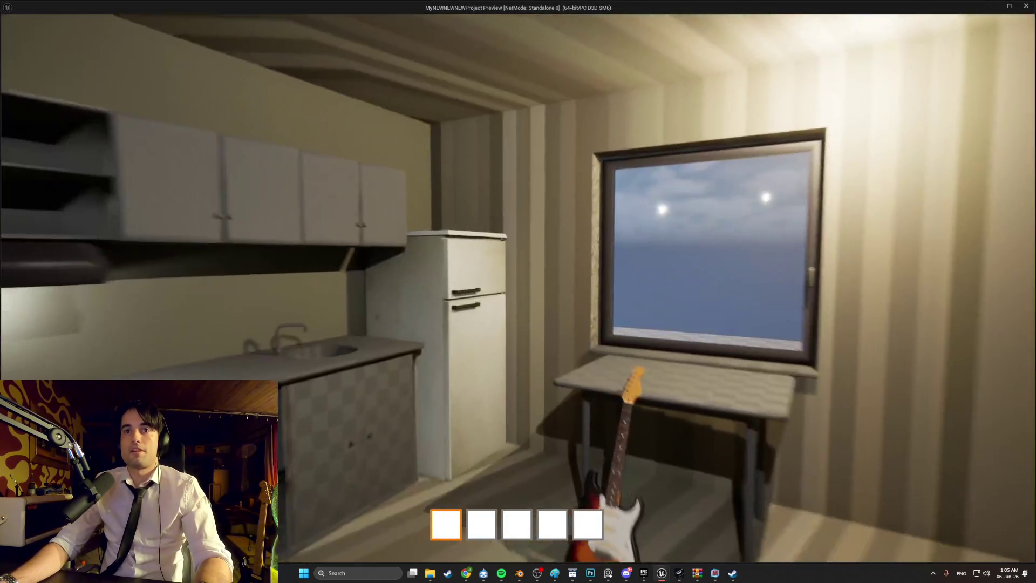
key("w")
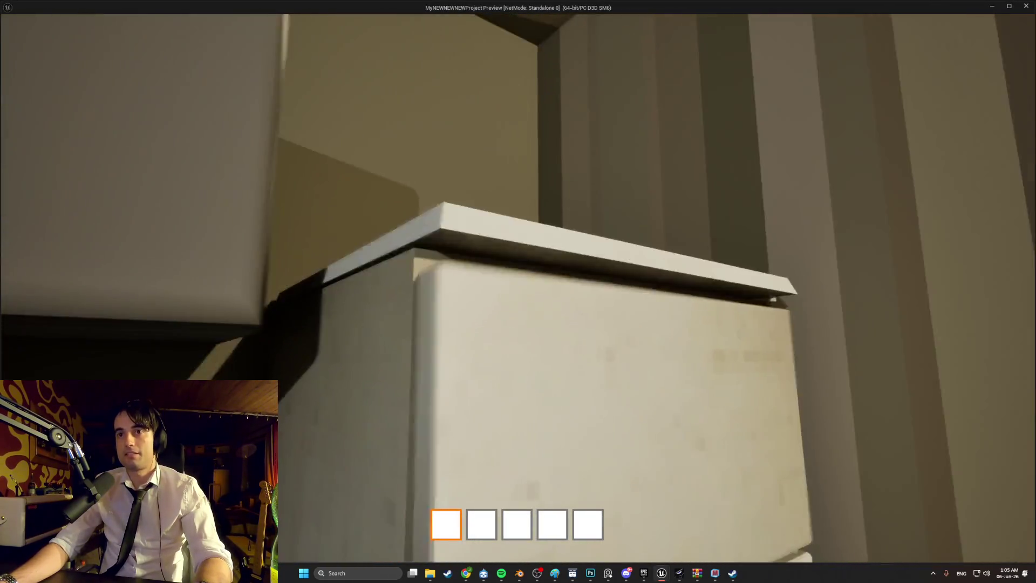
key("w")
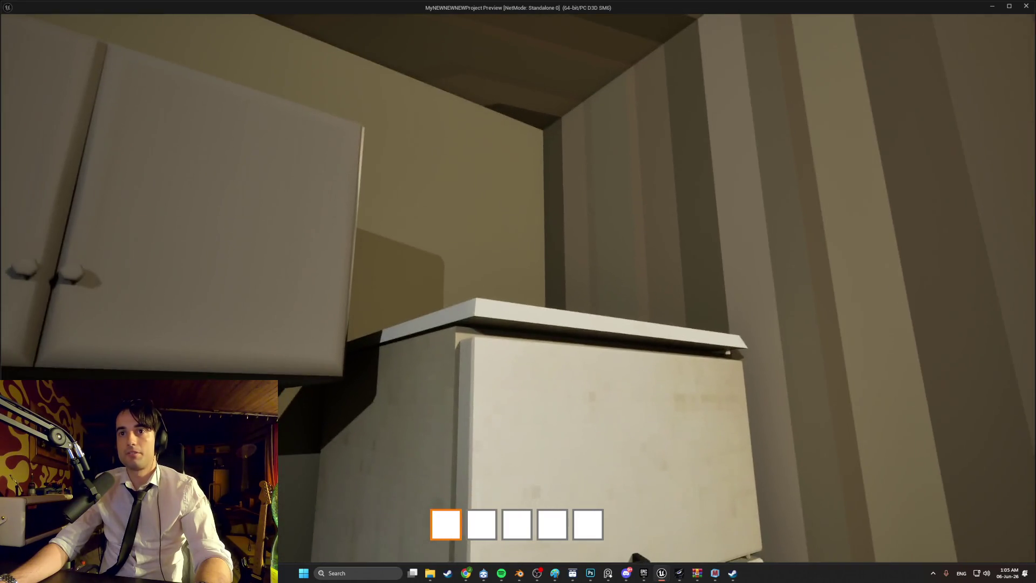
key("s")
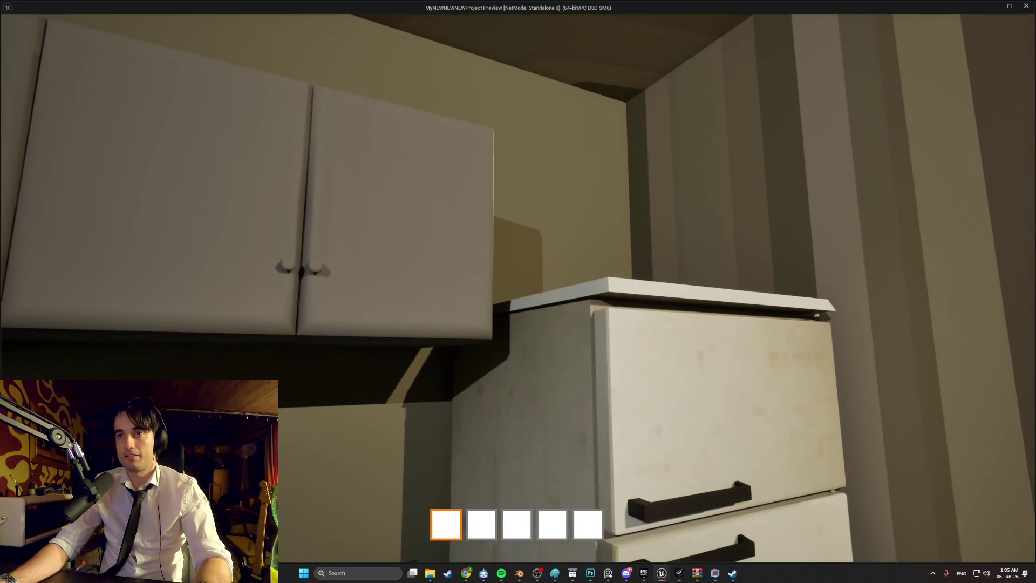
key("s")
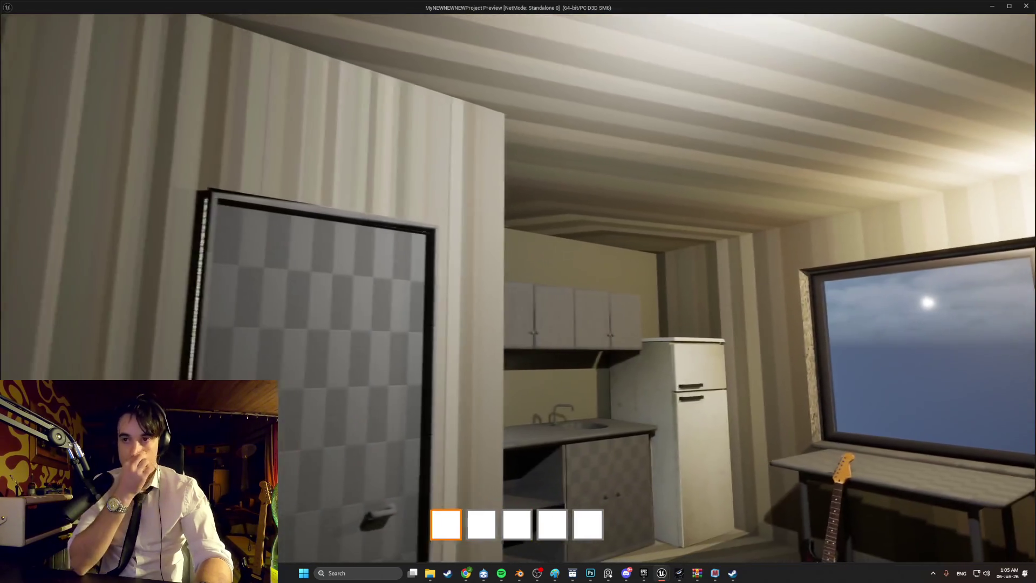
key("s")
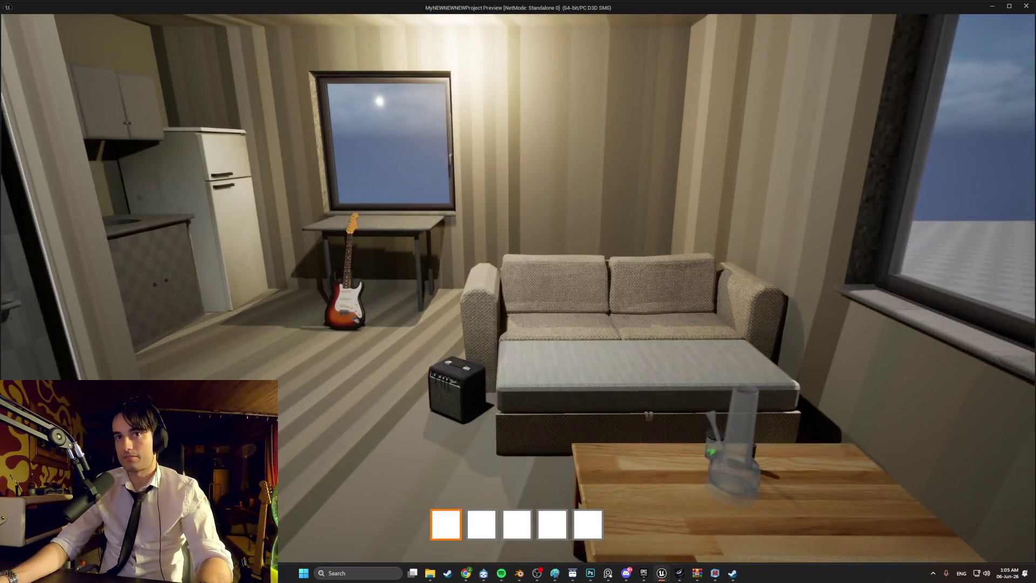
Walk to the kitchen, open the fridge's lower door with E, then turn back toward the room
key("a")
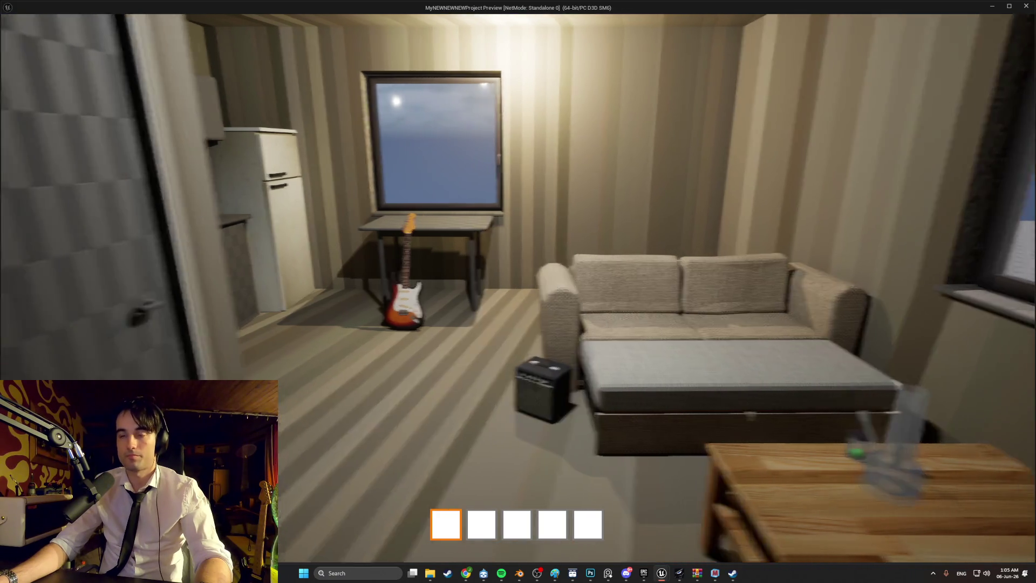
key("w")
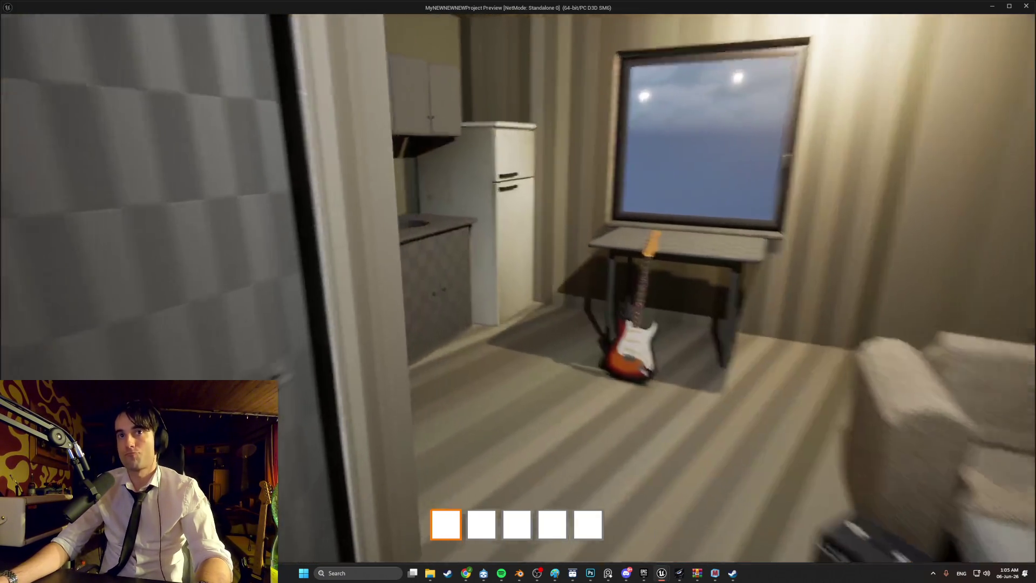
key("e")
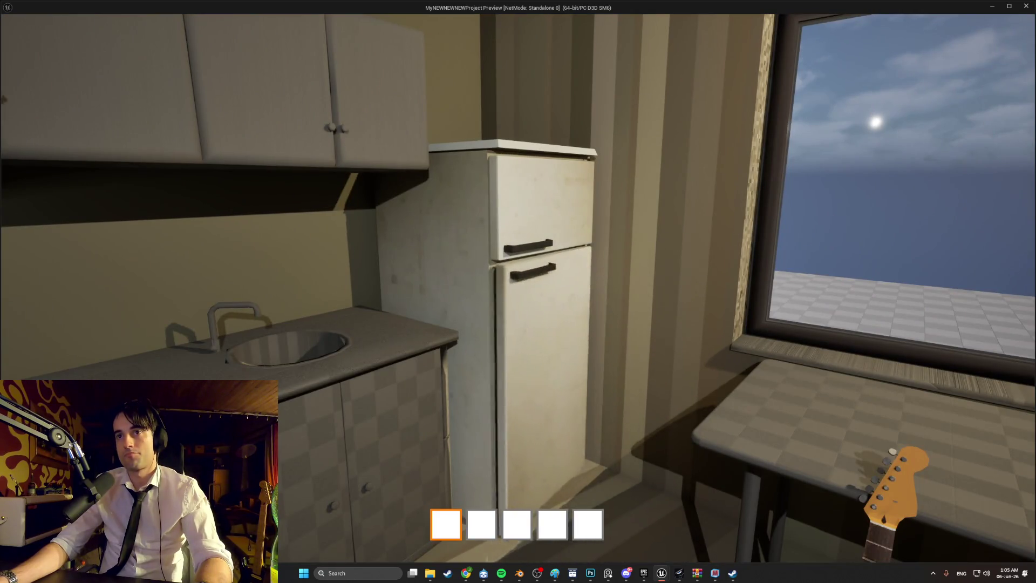
key("e")
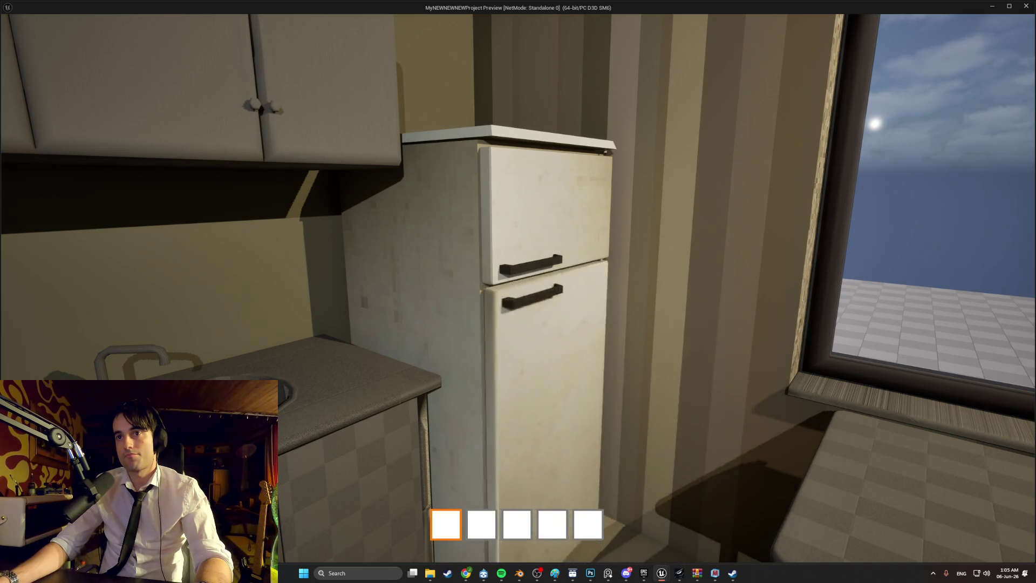
key("s")
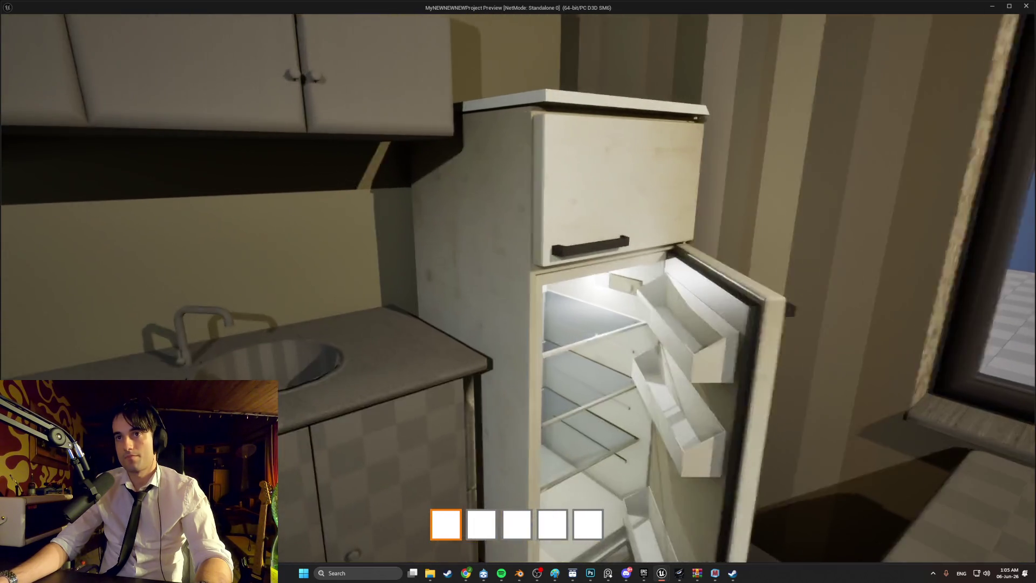
key("s")
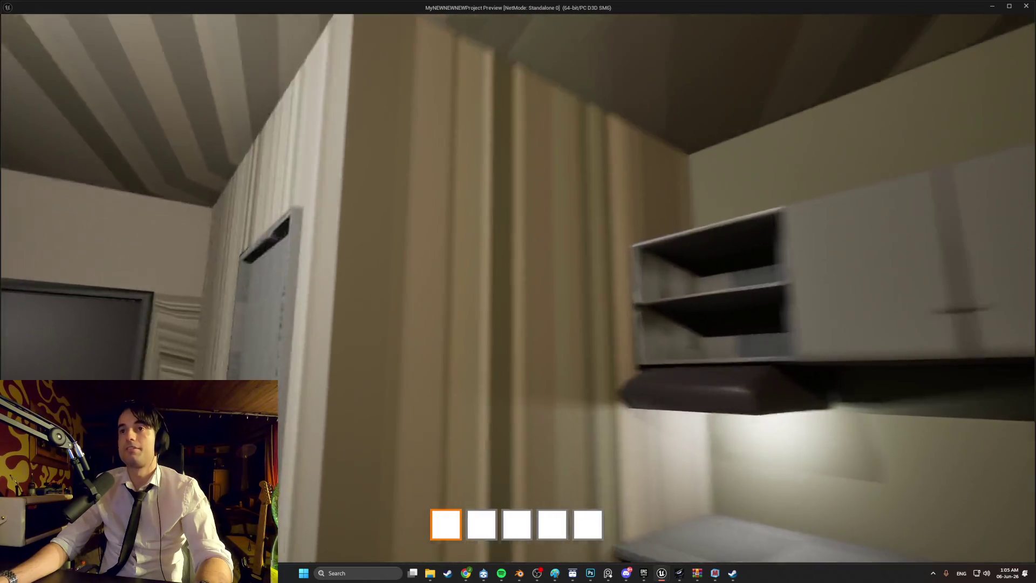
key("w")
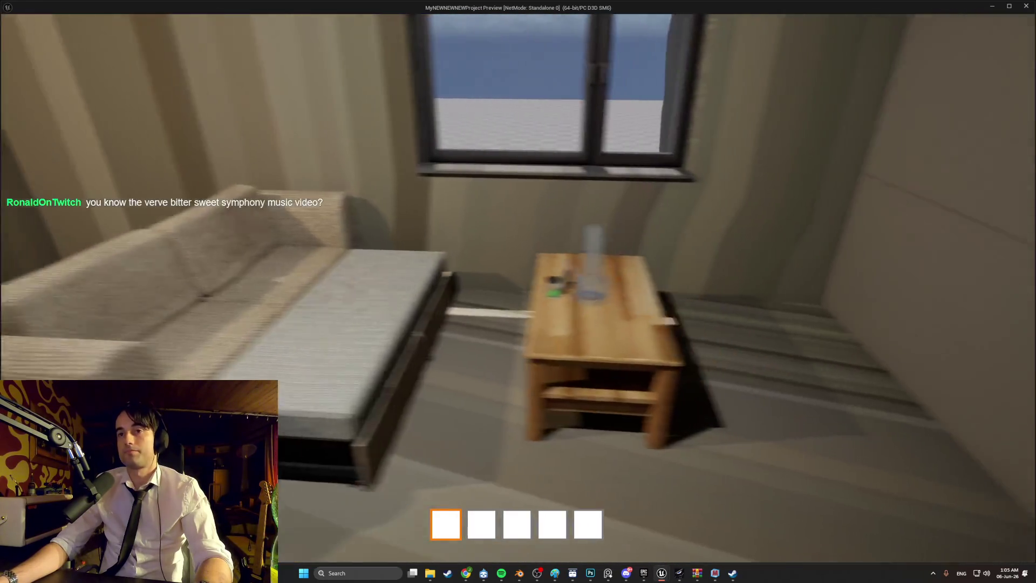
key("a")
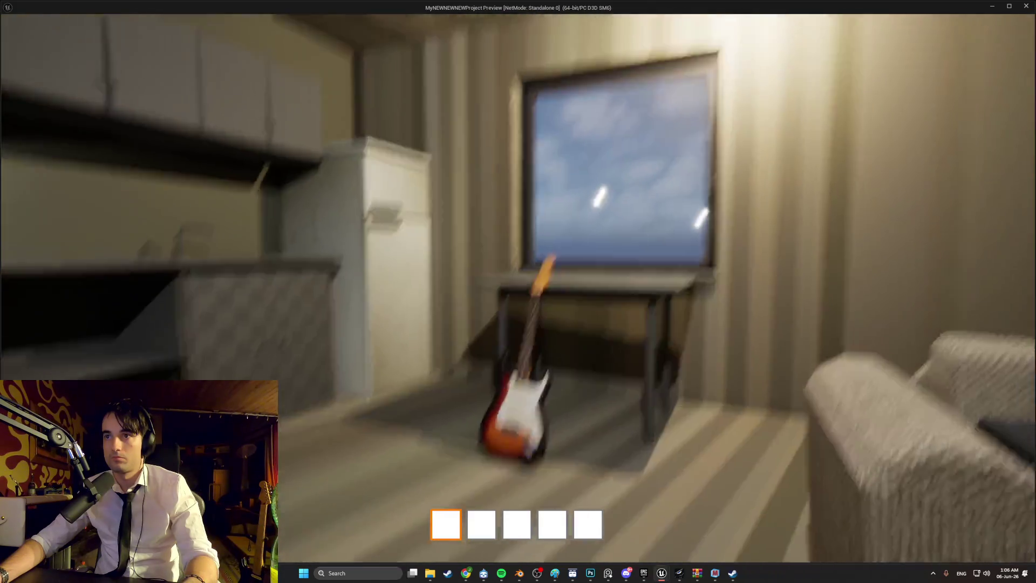
Toggle the grab on the guitar amp and walk it past the sofa
key("e")
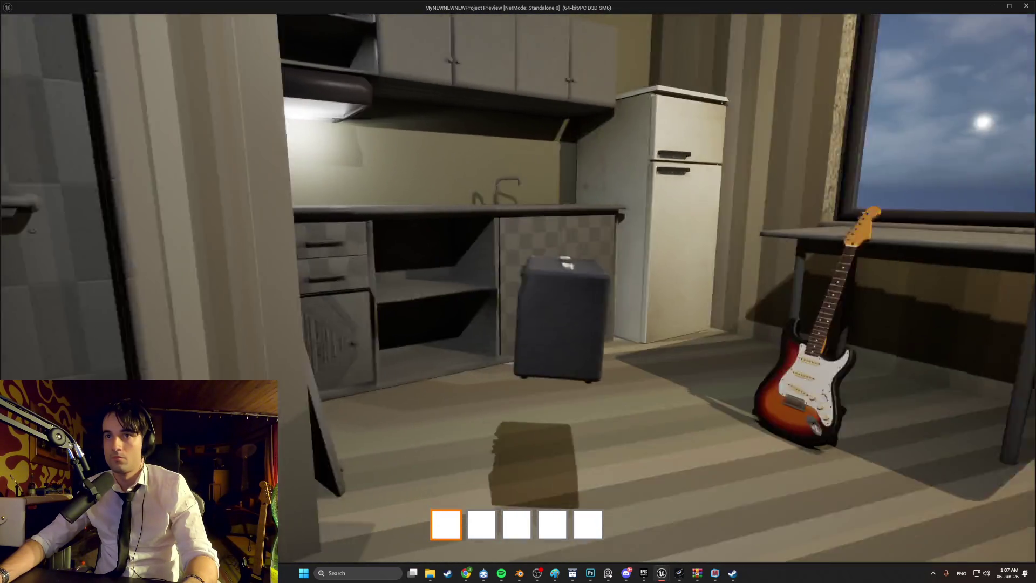
key("w")
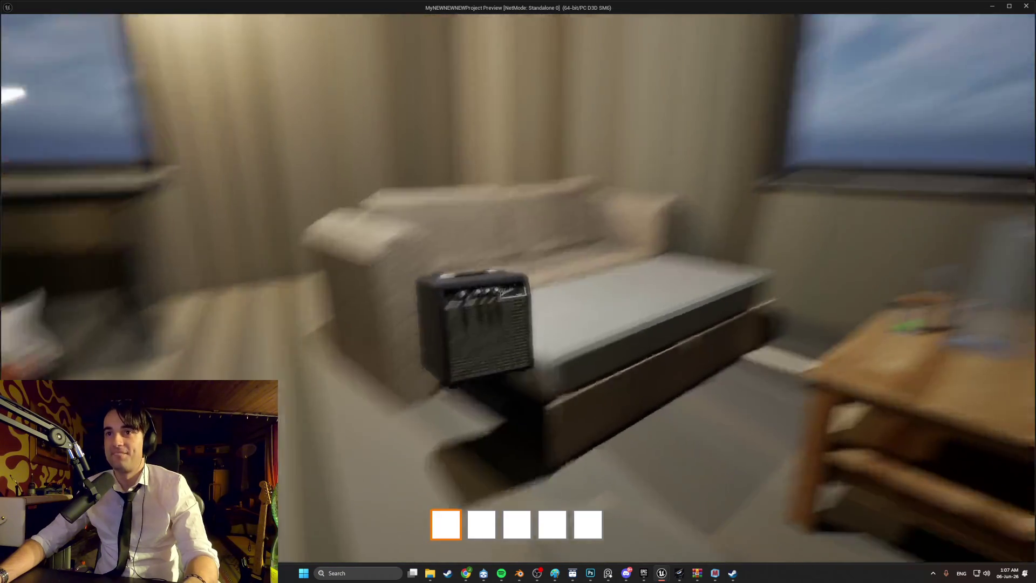
Walk back and forth around the sofa to view the amp and wooden table
key("s")
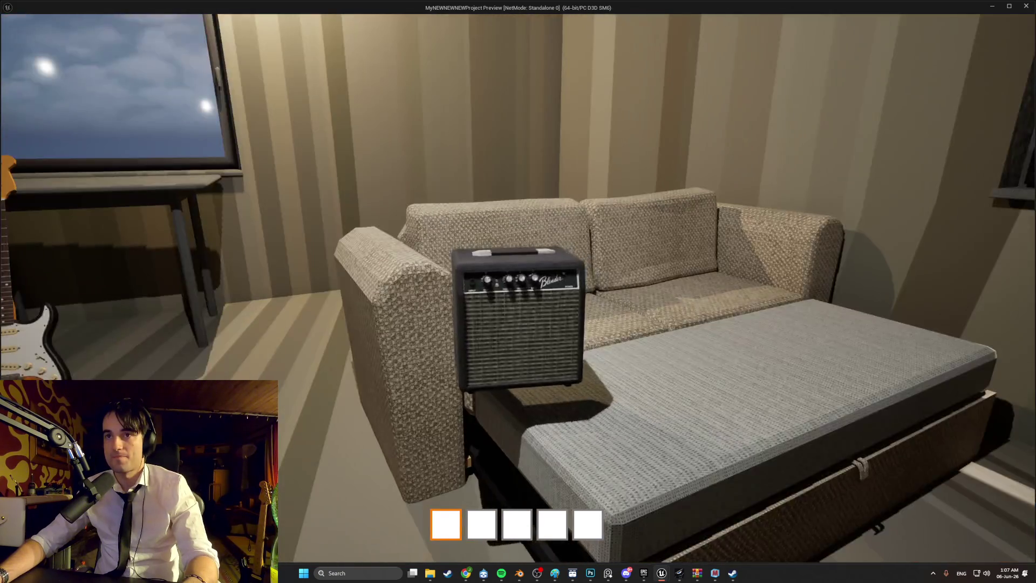
key("s")
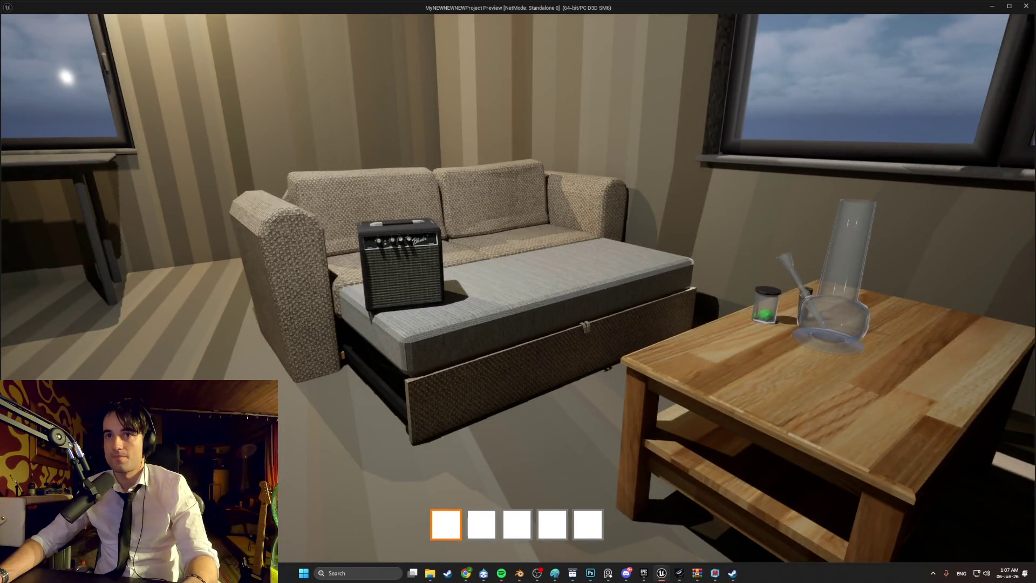
key("w")
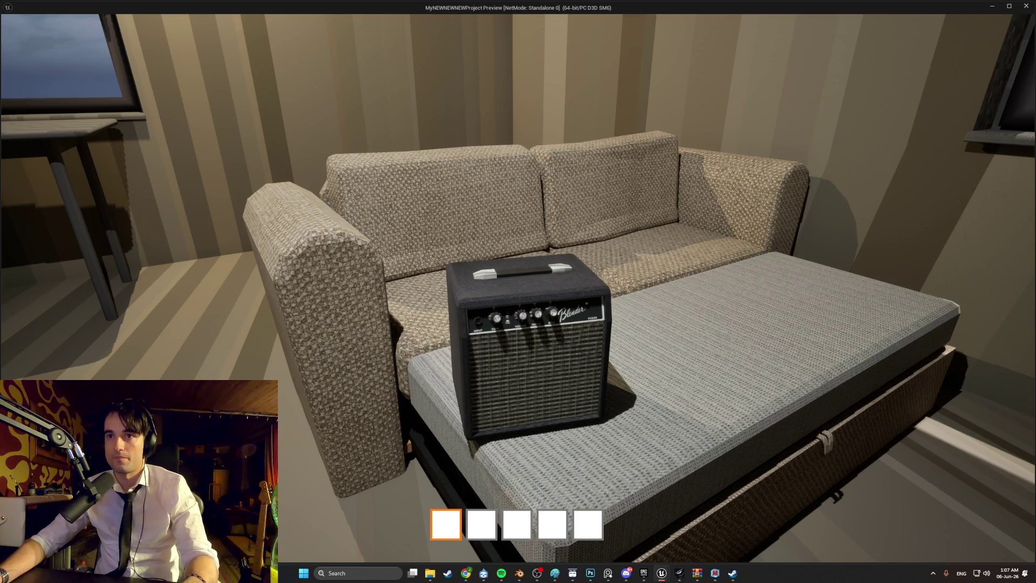
key("s")
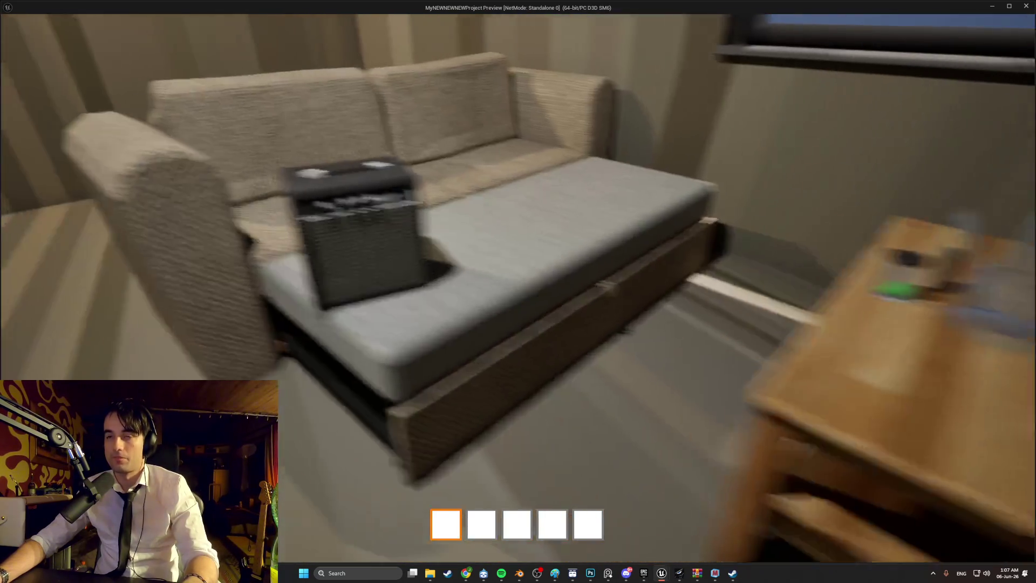
key("w")
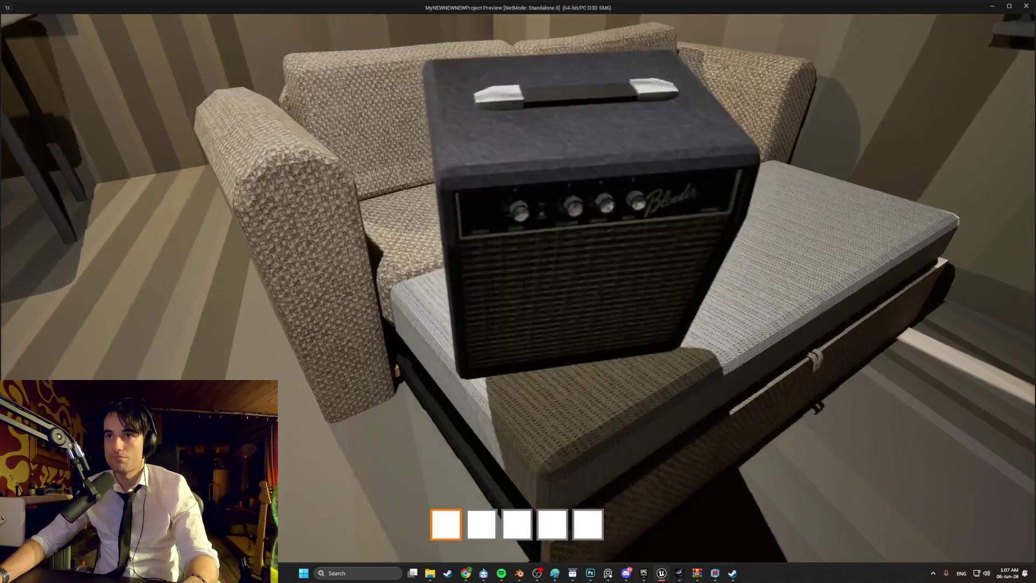
key("s")
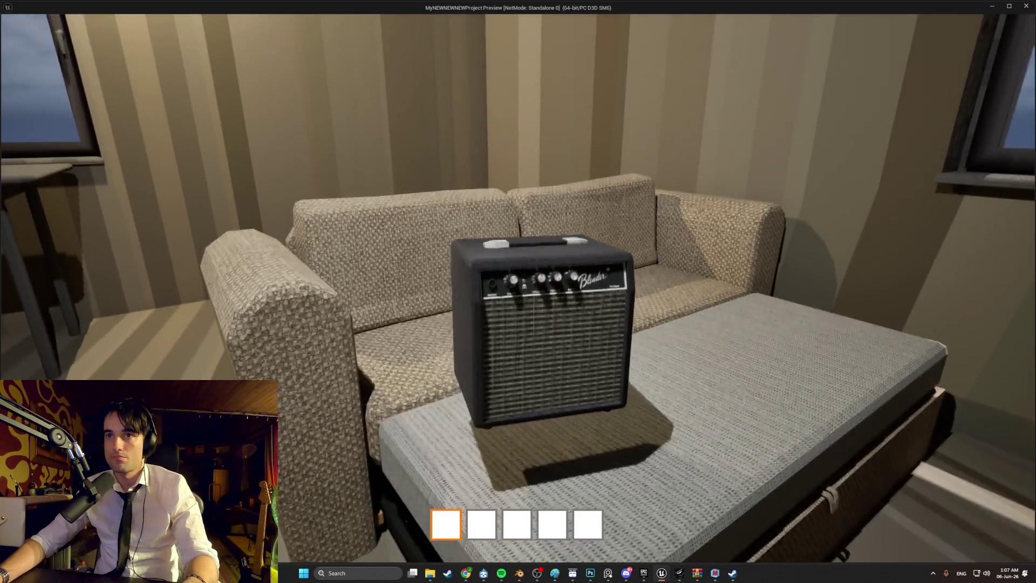
Repeatedly pick up and drop the amp on the sofa bed and floor beside it
key("e")
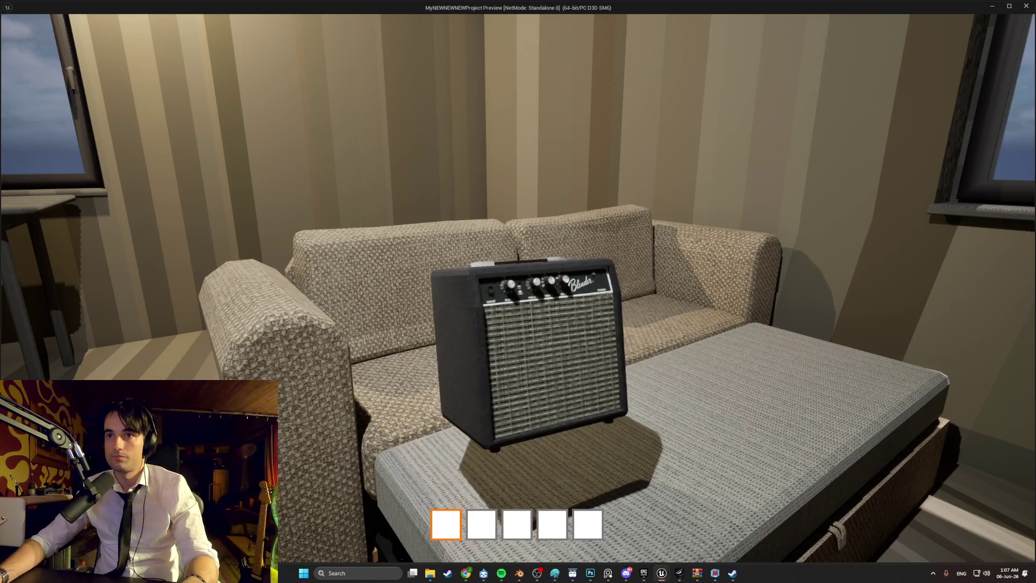
key("e")
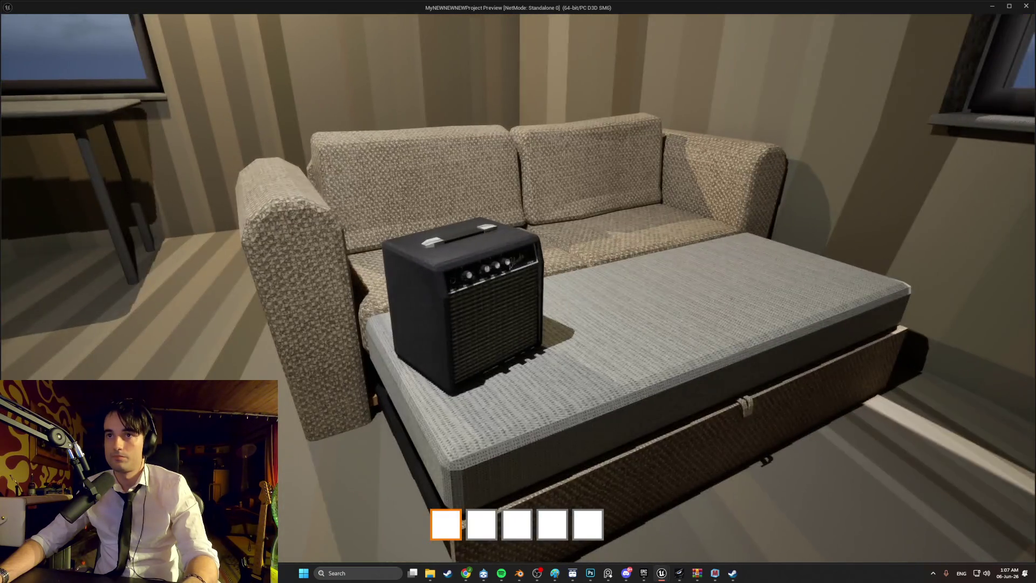
key("e")
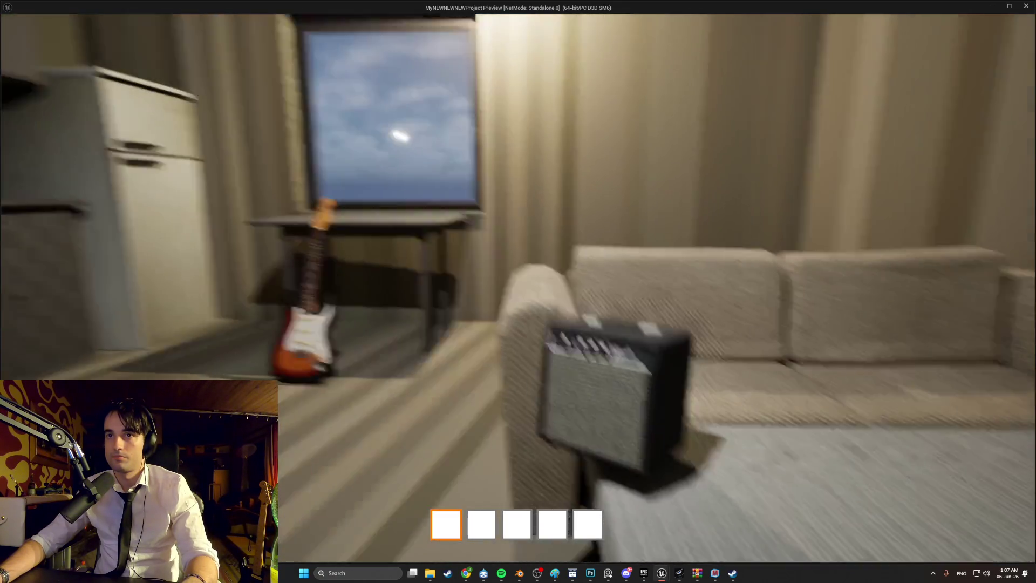
key("e")
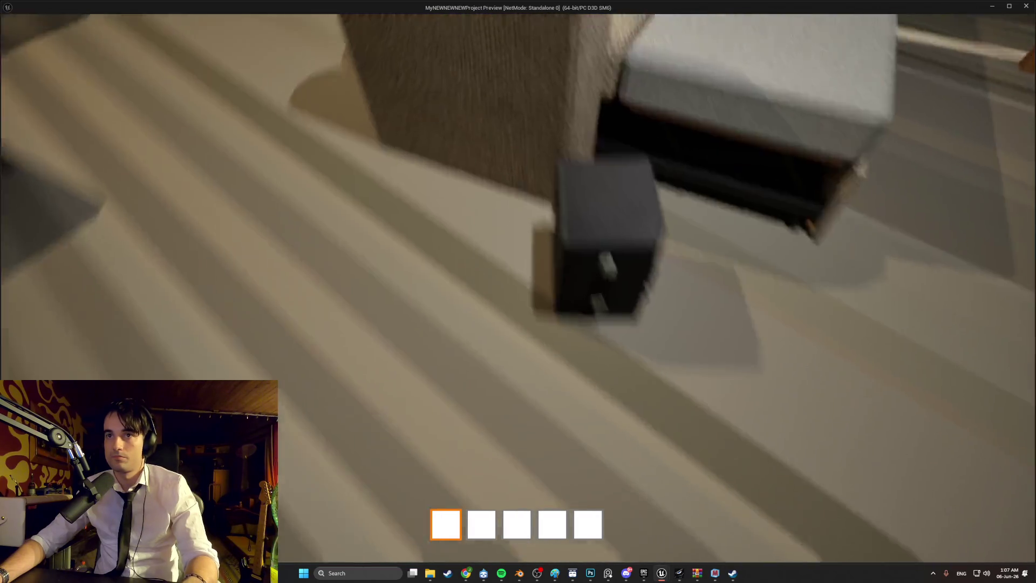
key("e")
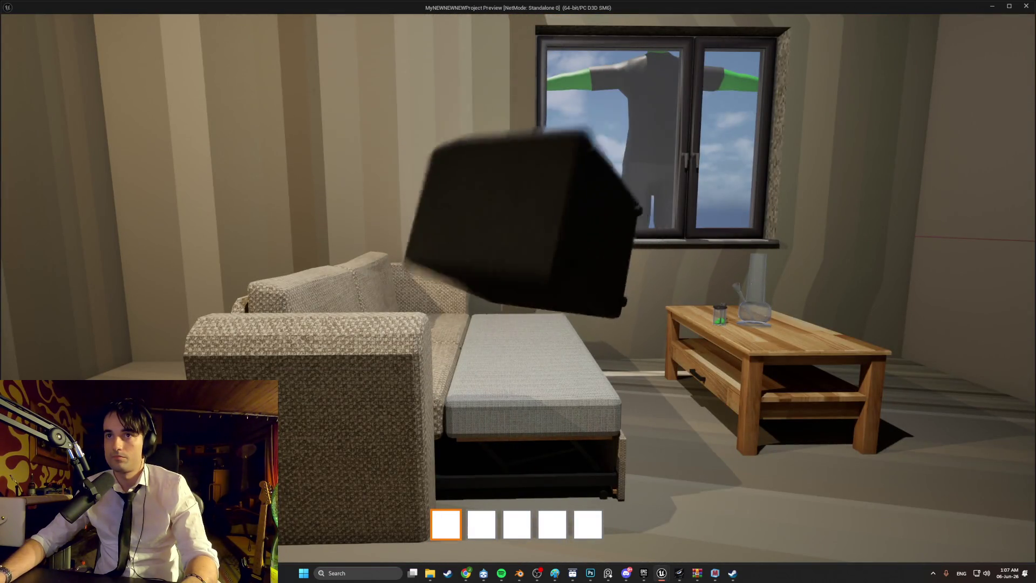
key("e")
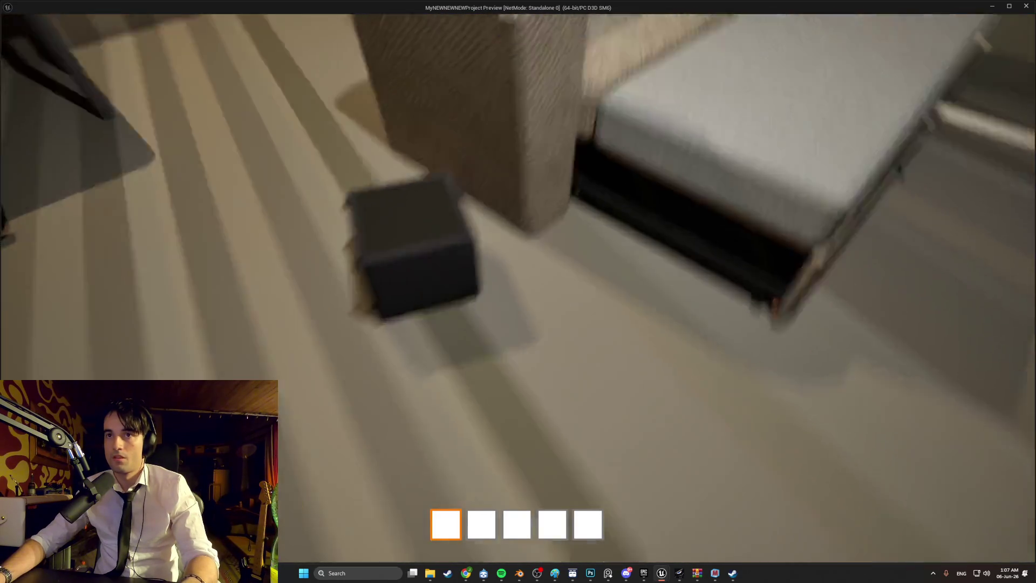
key("e")
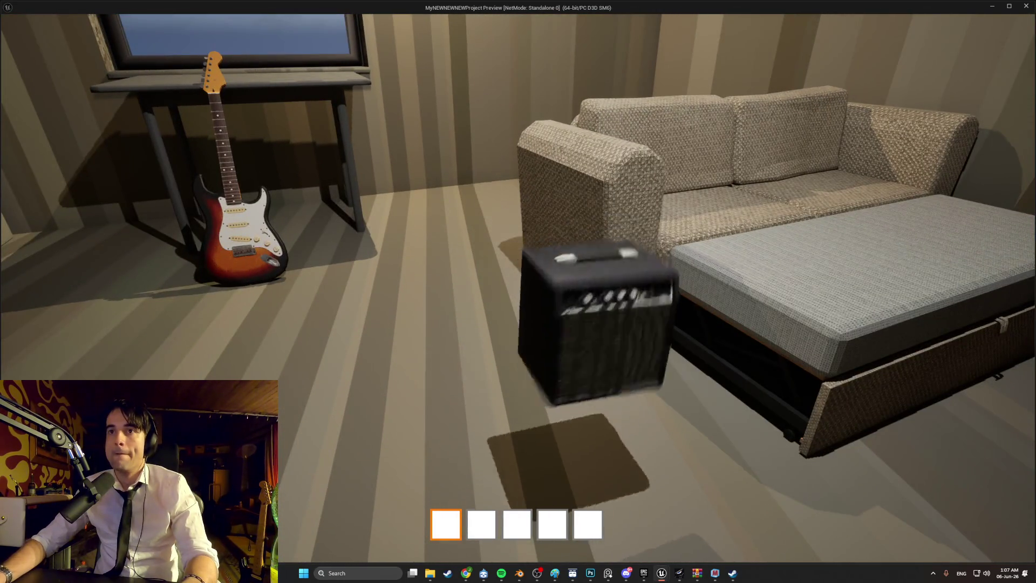
key("e")
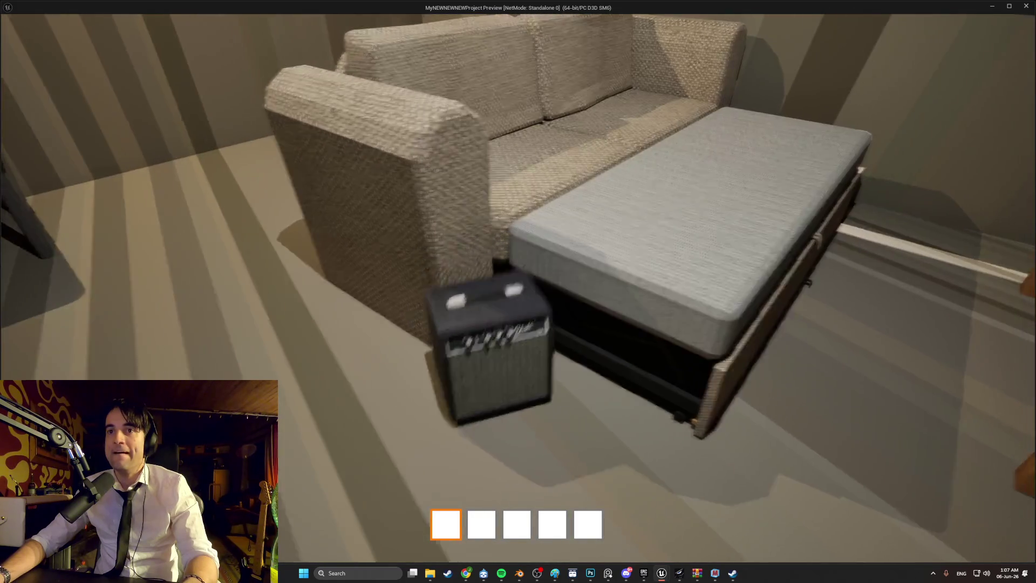
Walk to the guitar and window table, look around the apartment, then exit the preview
key("s")
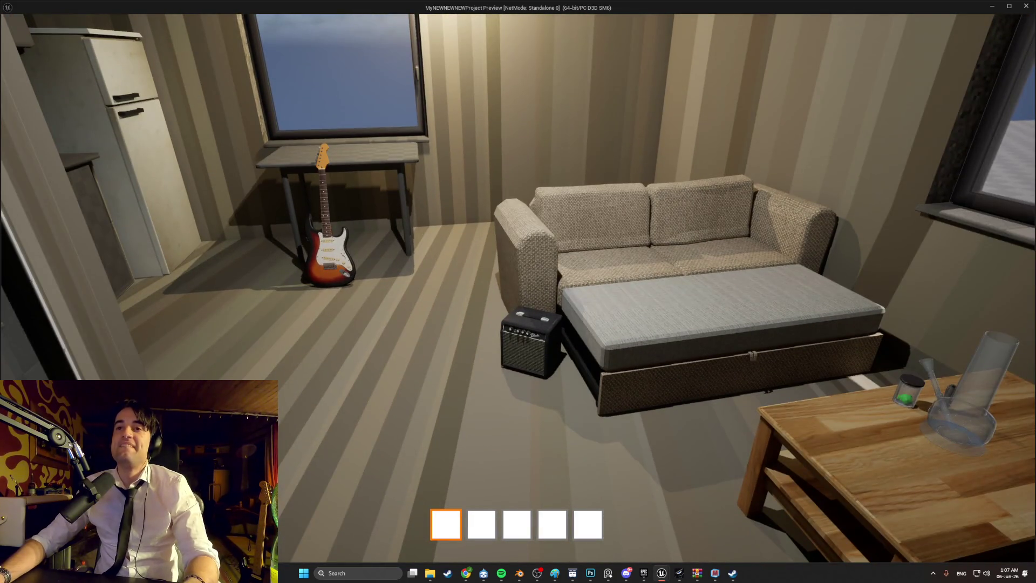
key("w")
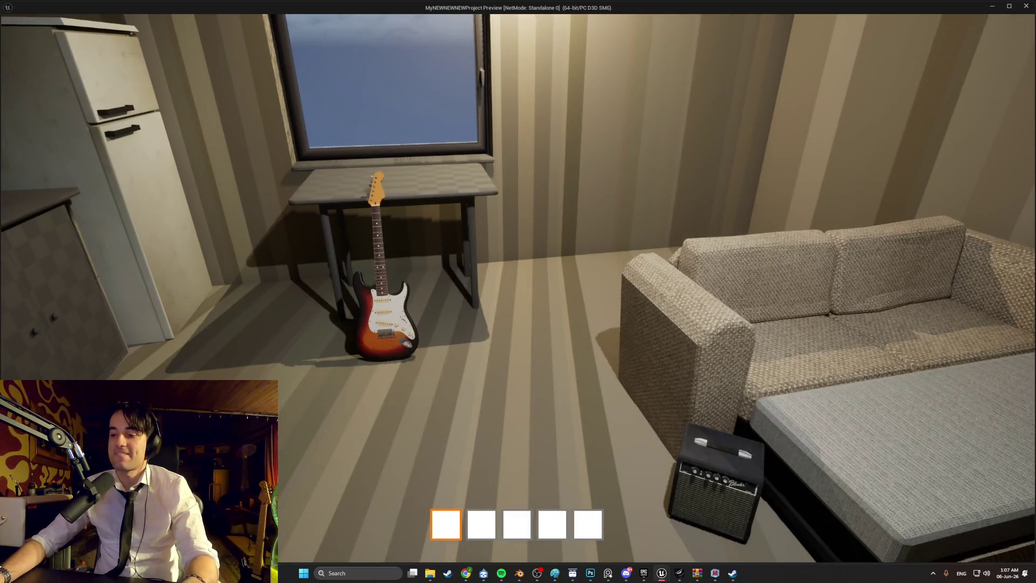
key("w")
key("w")
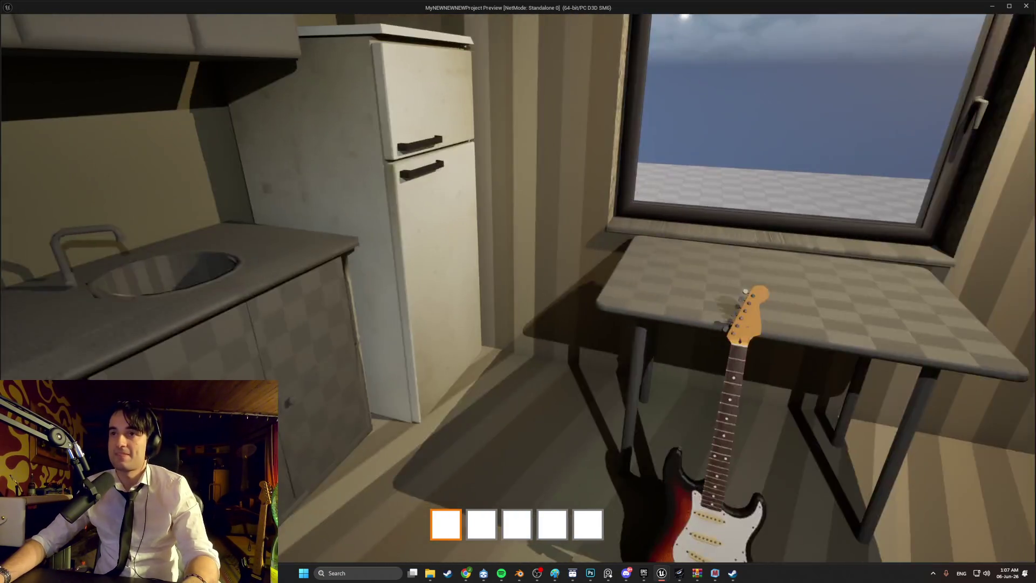
key("s")
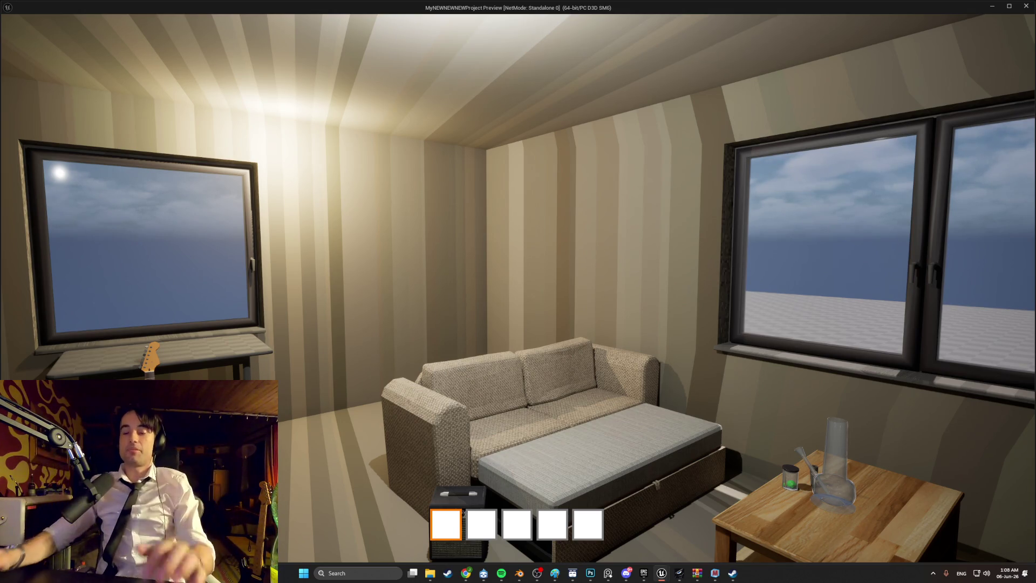
key("w")
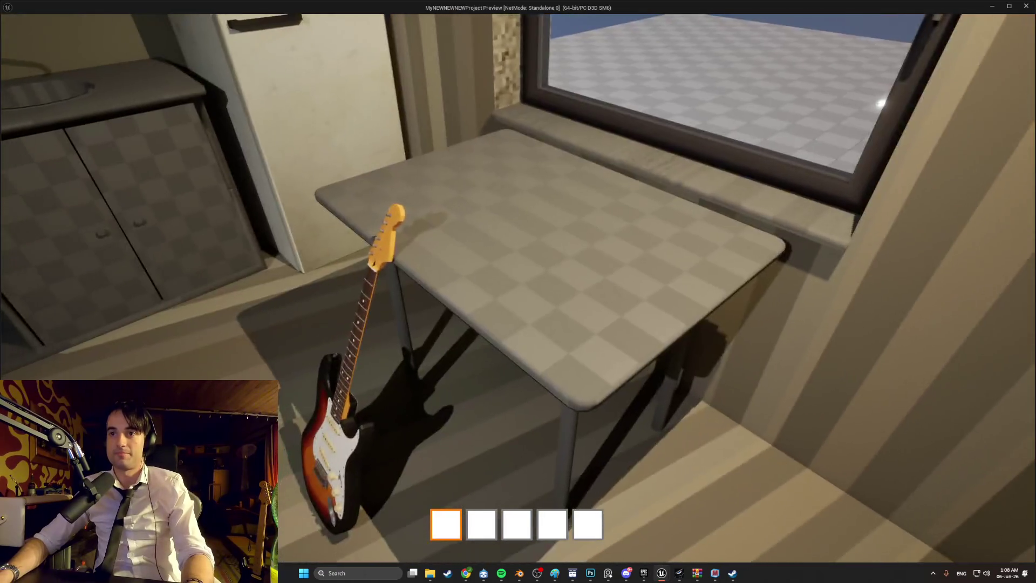
key("w")
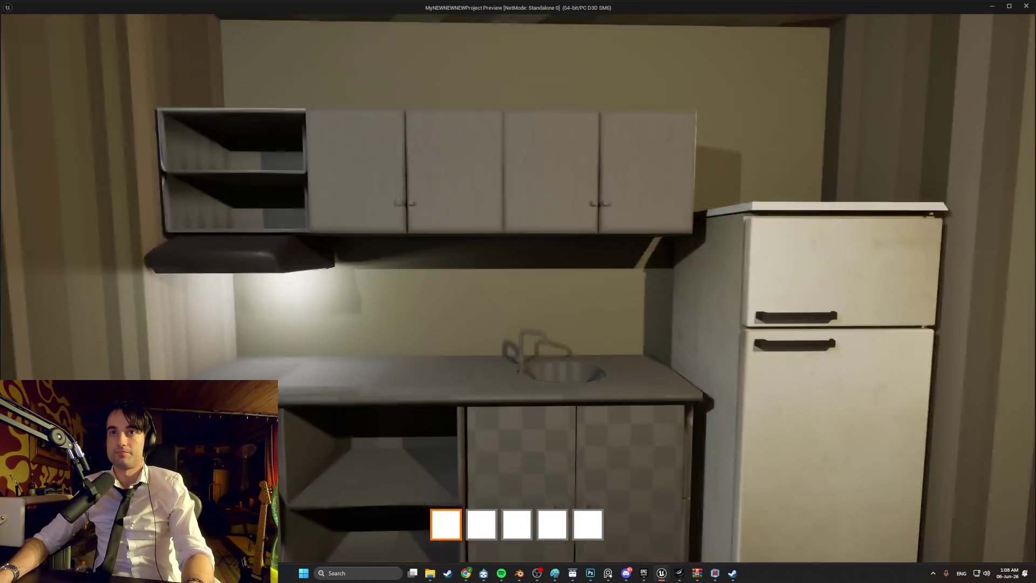
key("w")
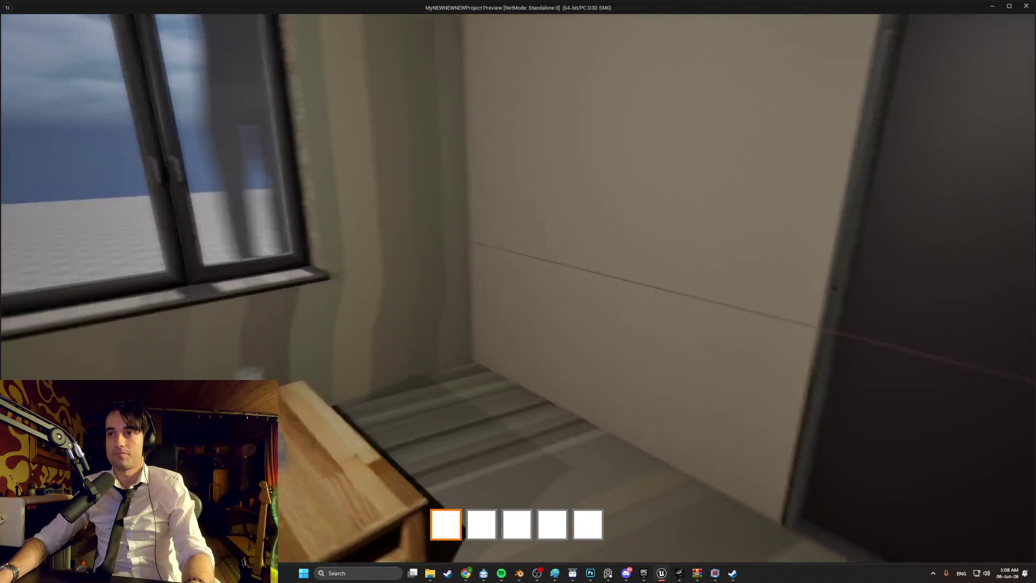
key("w")
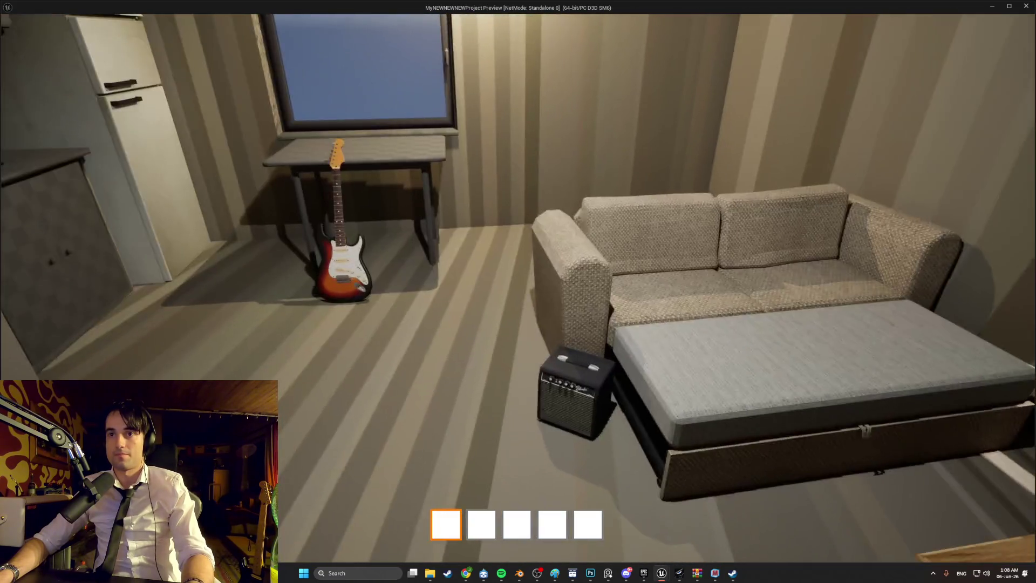
key("Escape")
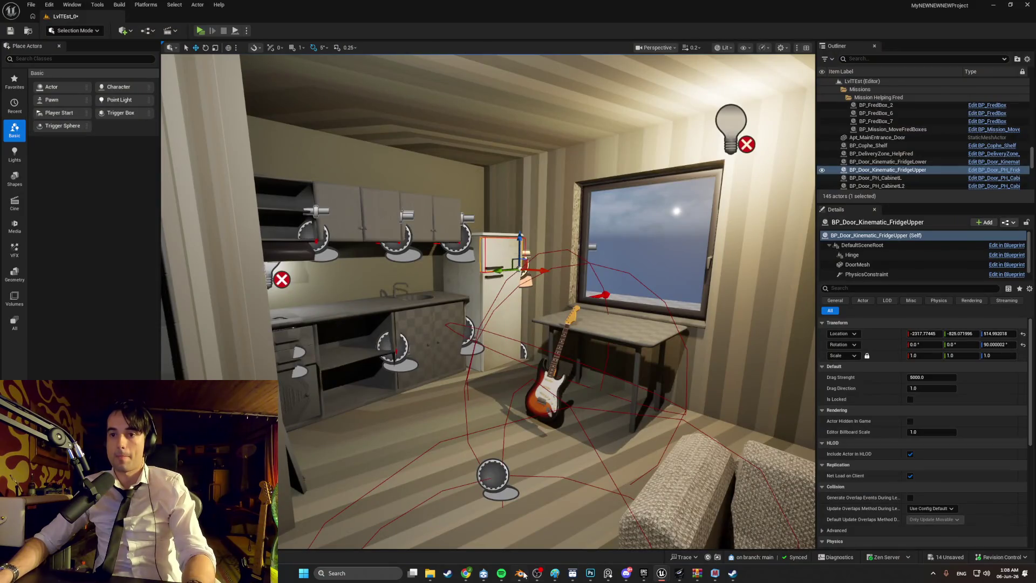
Save Fridgev01.blend in Blender and bring up the File > Open browser
left_click(520, 573)
key("ctrl+s")
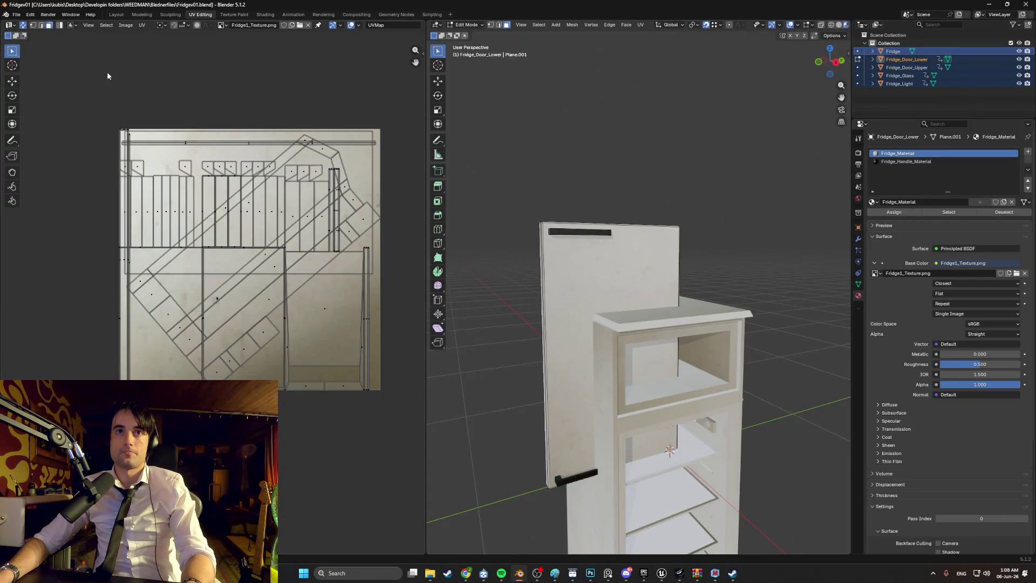
left_click(16, 14)
mouse_move(25, 24)
key("Escape")
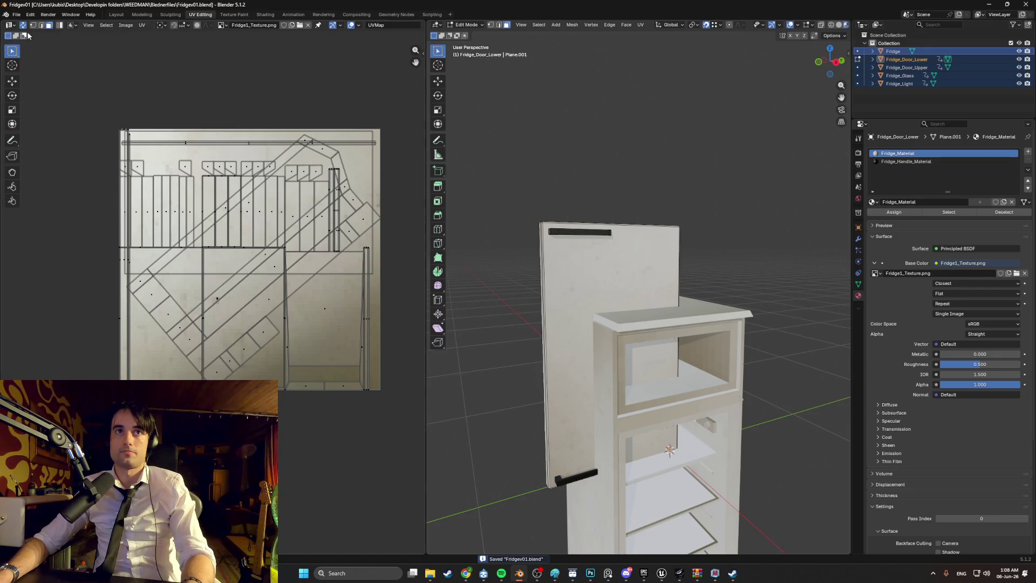
left_click(16, 14)
left_click(28, 32)
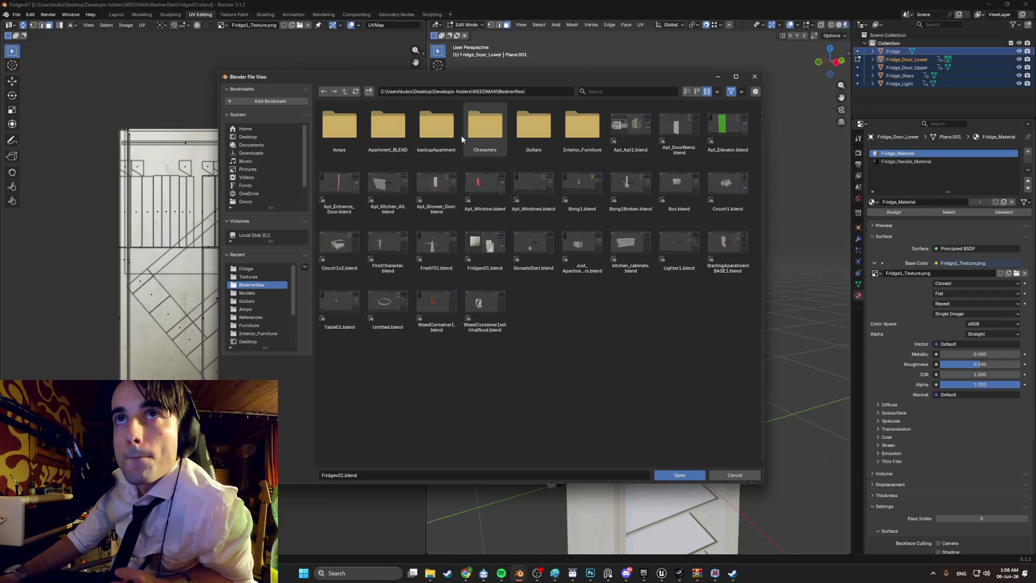
Browse the Interior_Furniture and Apartment_BLEND folders, then open Apt_Kitchen_All.blend
left_click(572, 140)
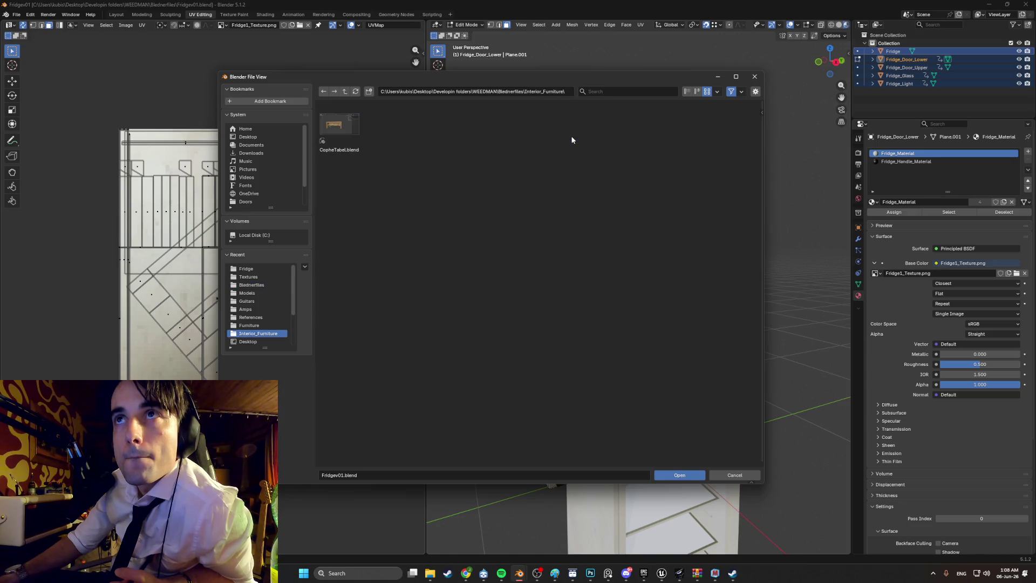
left_click(324, 91)
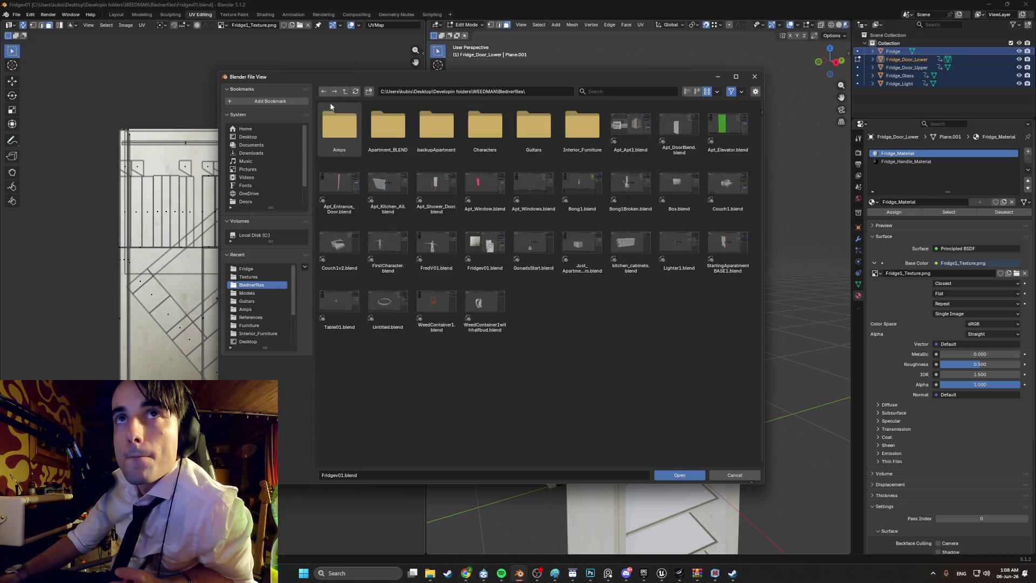
left_click(389, 123)
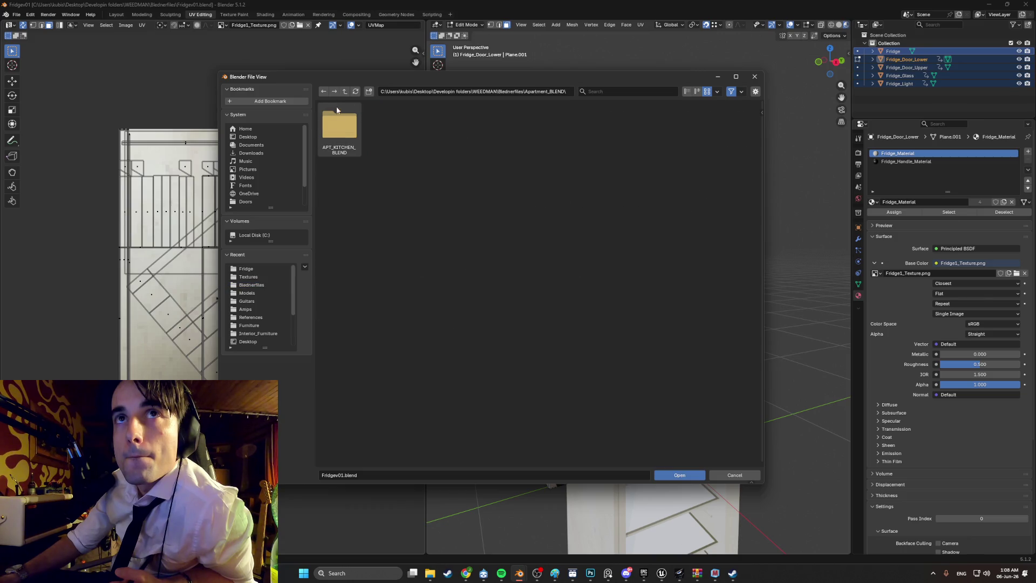
left_click(334, 127)
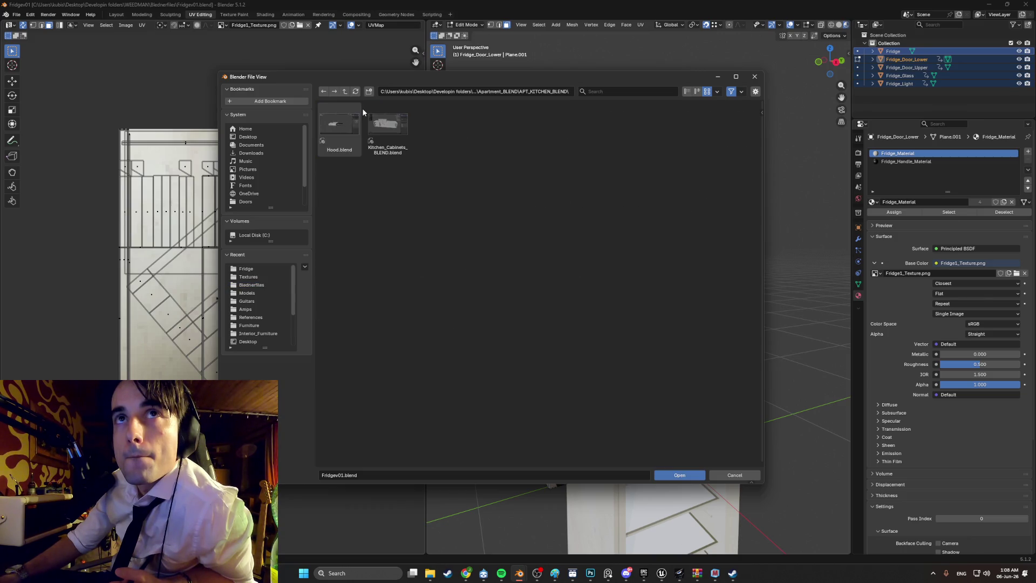
left_click(327, 92)
left_click(326, 92)
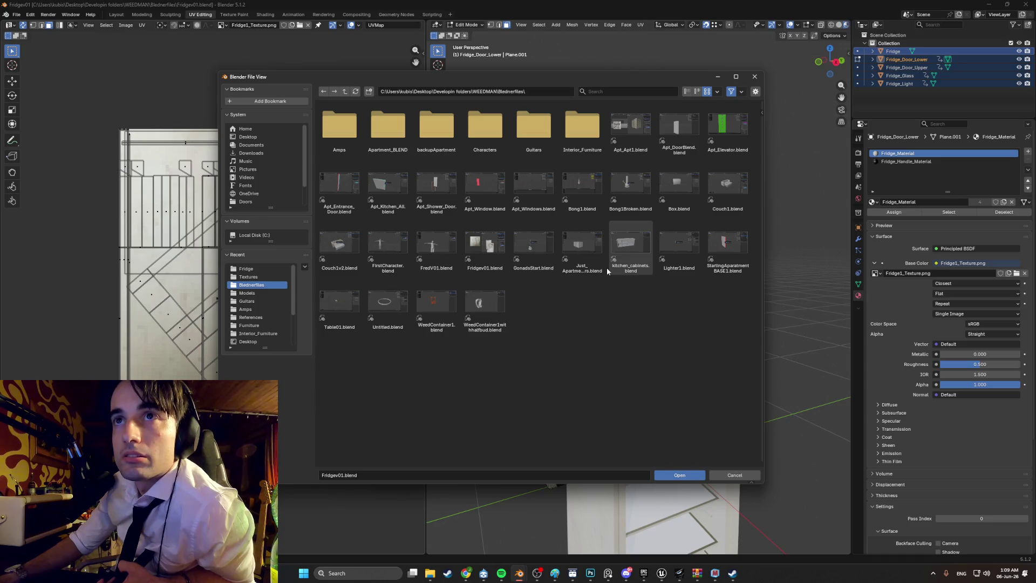
left_click(396, 187)
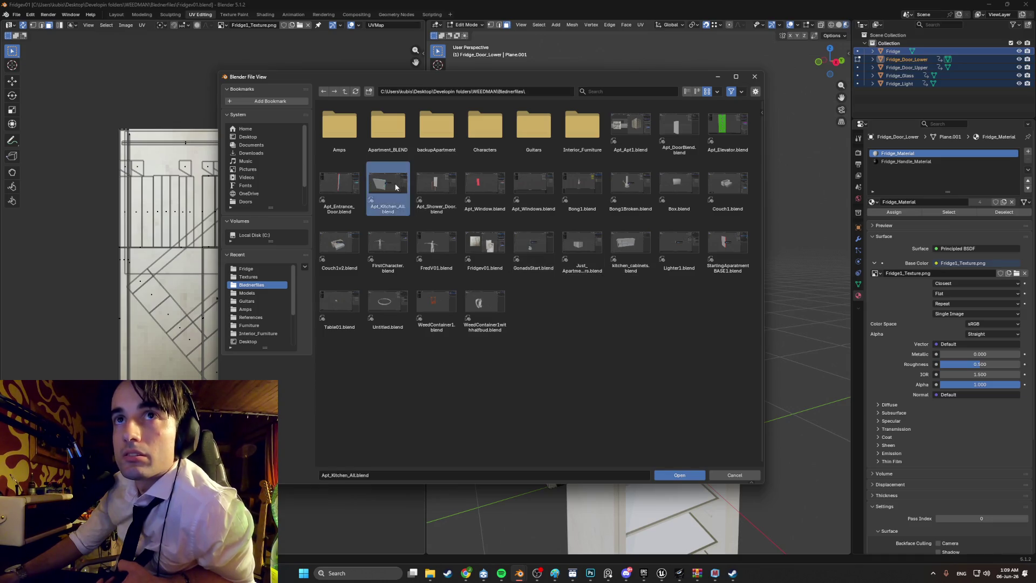
double_click(395, 187)
scroll(516, 268, "down", 5)
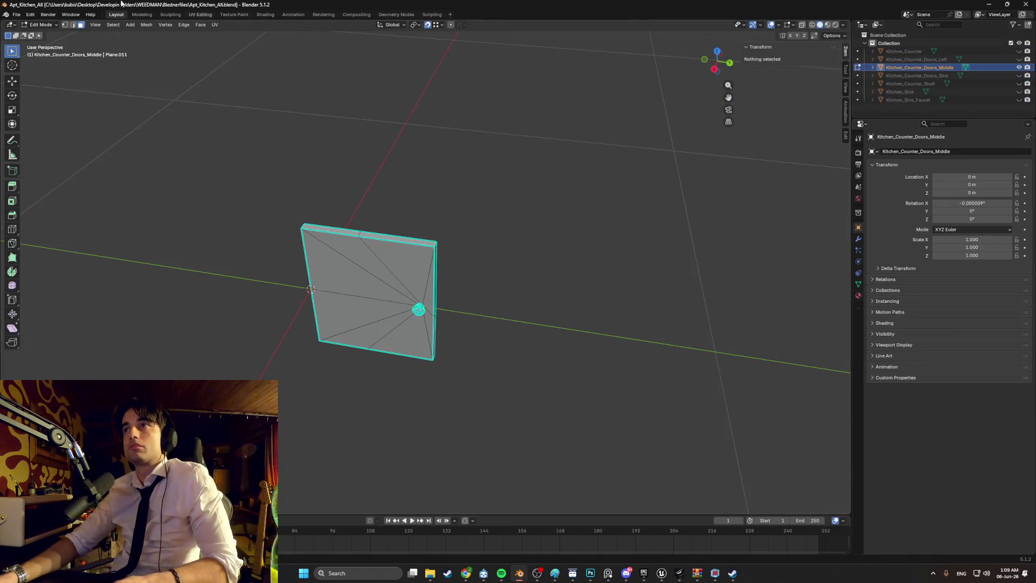
Open Table01.blend from the File > Open browser
left_click(16, 15)
left_click(32, 33)
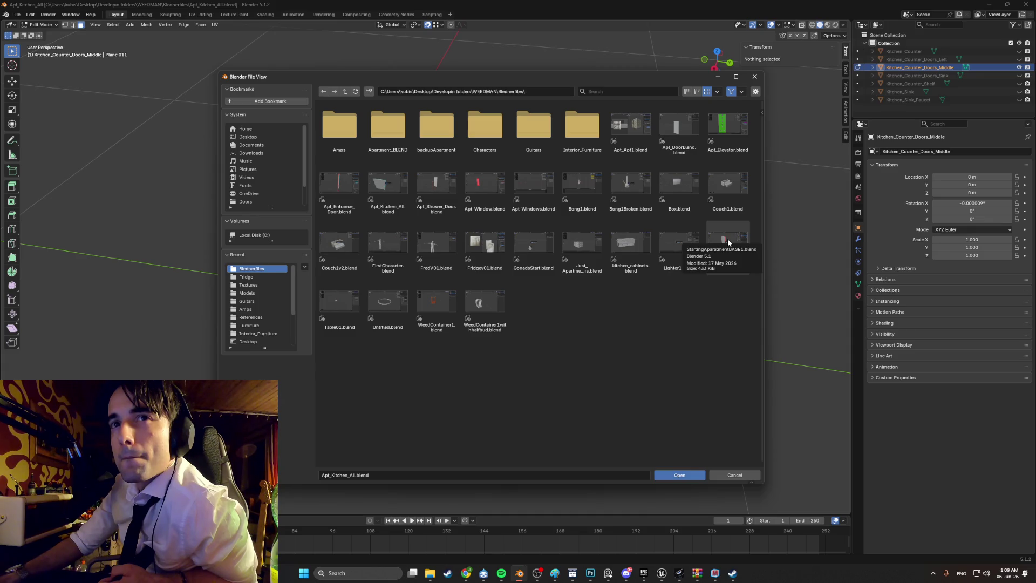
double_click(348, 300)
scroll(373, 301, "up", 8)
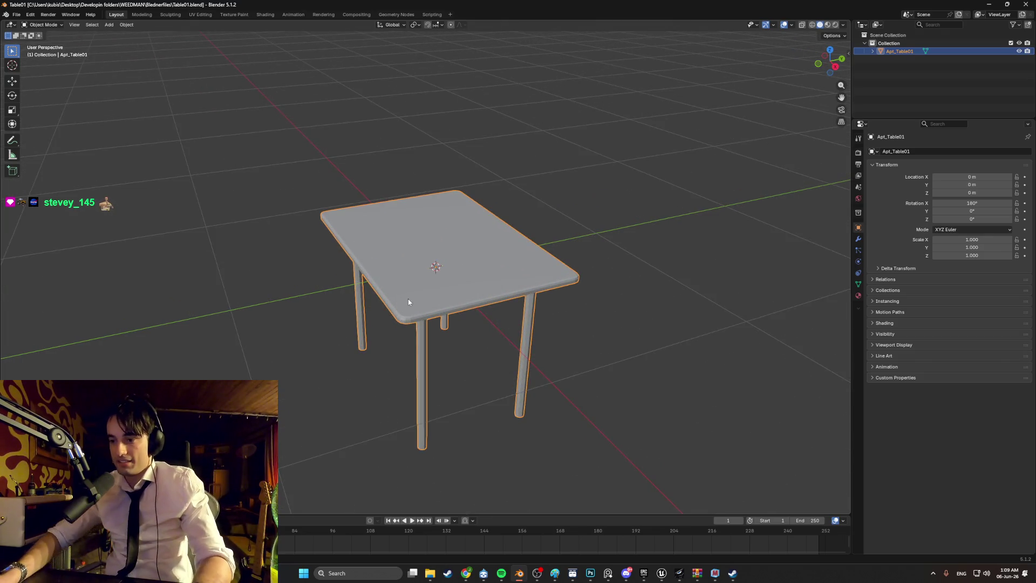
Enter Edit Mode on the table and orbit below to inspect the tabletop's underside
mouse_move(407, 299)
middle_mouse_down()
mouse_move(434, 270)
mouse_move(471, 316)
mouse_move(510, 335)
mouse_move(475, 289)
mouse_move(557, 316)
middle_mouse_up()
key("Tab")
scroll(510, 335, "up", 3)
scroll(510, 335, "down", 3)
scroll(504, 291, "up", 3)
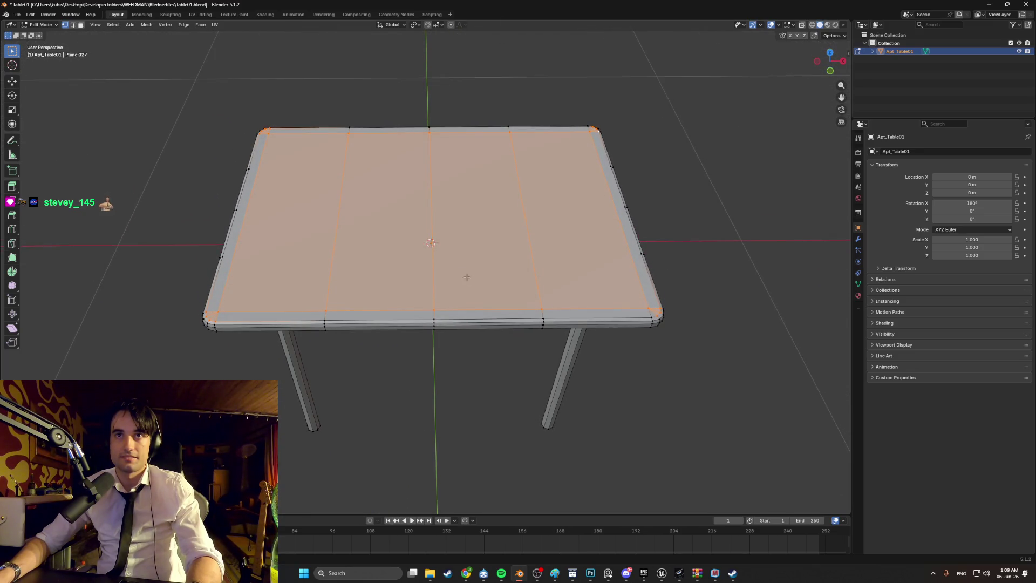
middle_click_drag(466, 277, 527, 324)
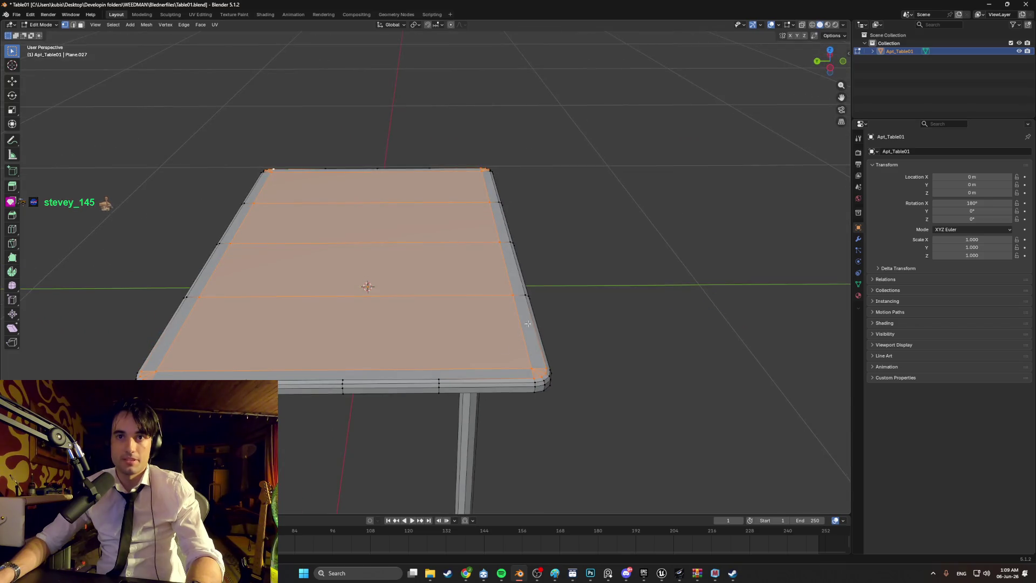
scroll(527, 323, "up", 3)
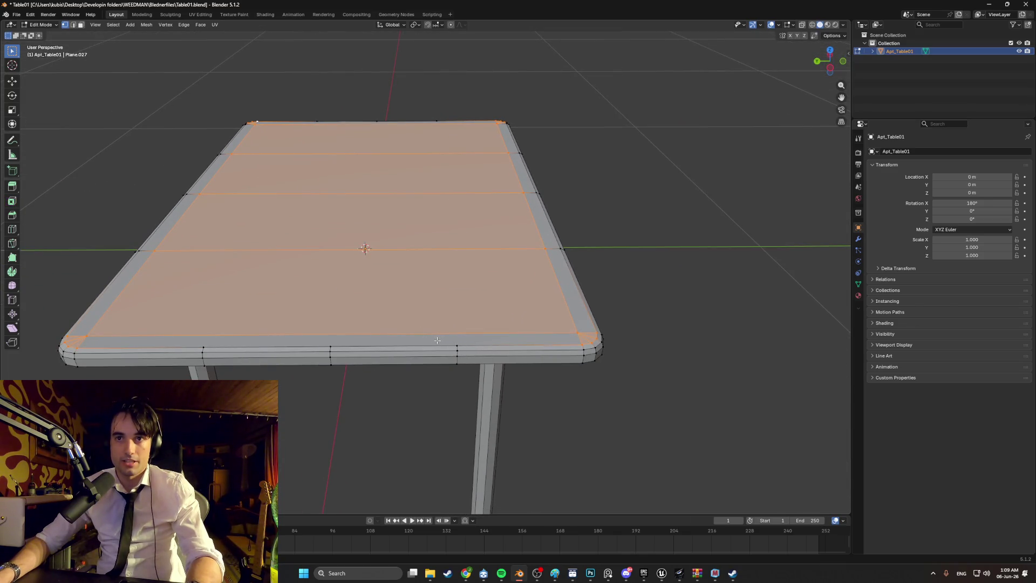
mouse_move(437, 340)
middle_mouse_down()
mouse_move(414, 323)
mouse_move(421, 308)
mouse_move(450, 297)
mouse_move(453, 247)
mouse_move(465, 322)
mouse_move(435, 351)
mouse_move(418, 349)
mouse_move(410, 324)
mouse_move(439, 289)
mouse_move(466, 336)
mouse_move(370, 342)
mouse_move(331, 319)
mouse_move(320, 297)
mouse_move(318, 346)
mouse_move(436, 315)
mouse_move(492, 319)
middle_mouse_up()
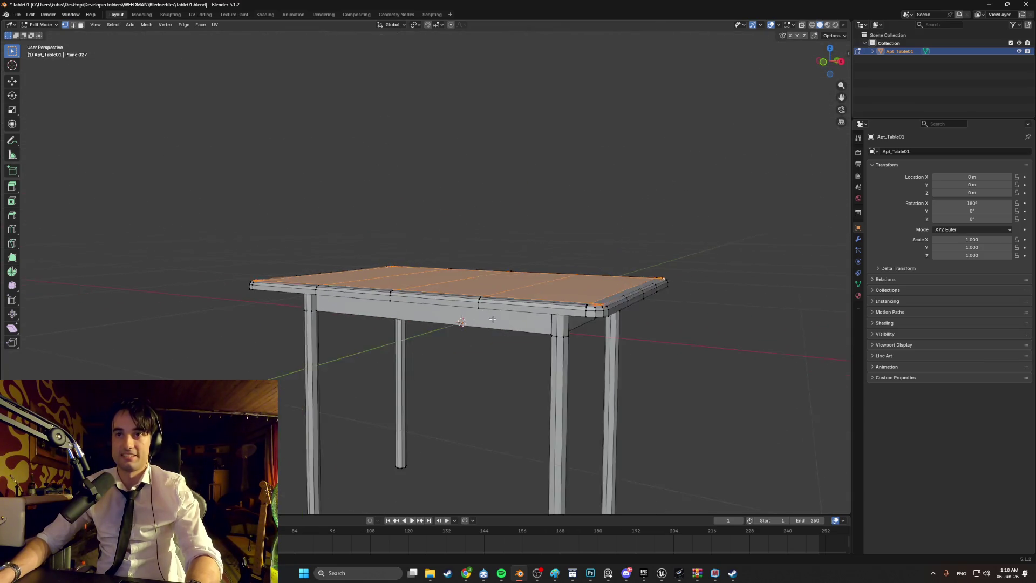
scroll(469, 254, "up", 1)
Clear the selection and add a cube to the table mesh
left_click(896, 102)
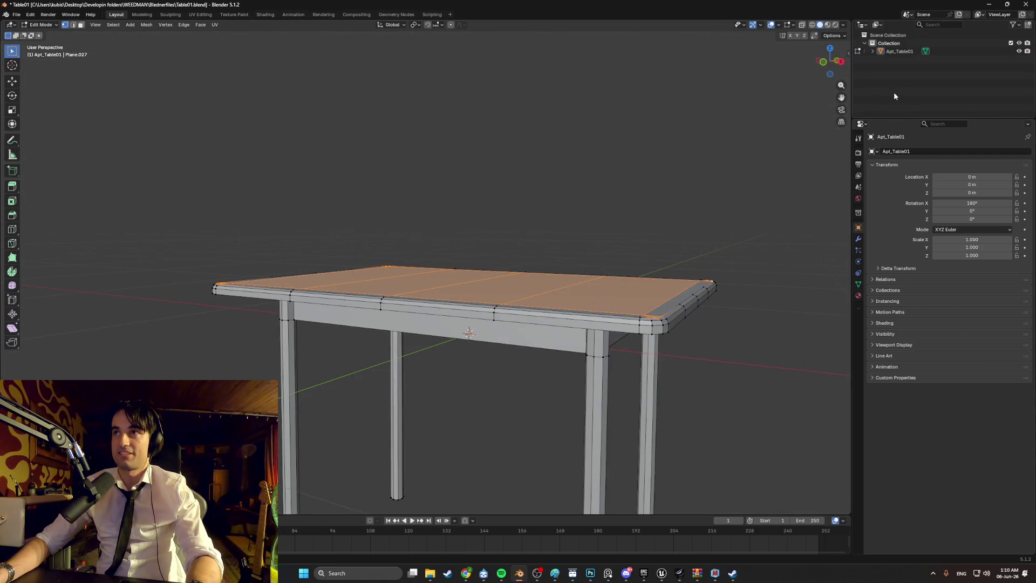
right_click(691, 178)
left_click(672, 180)
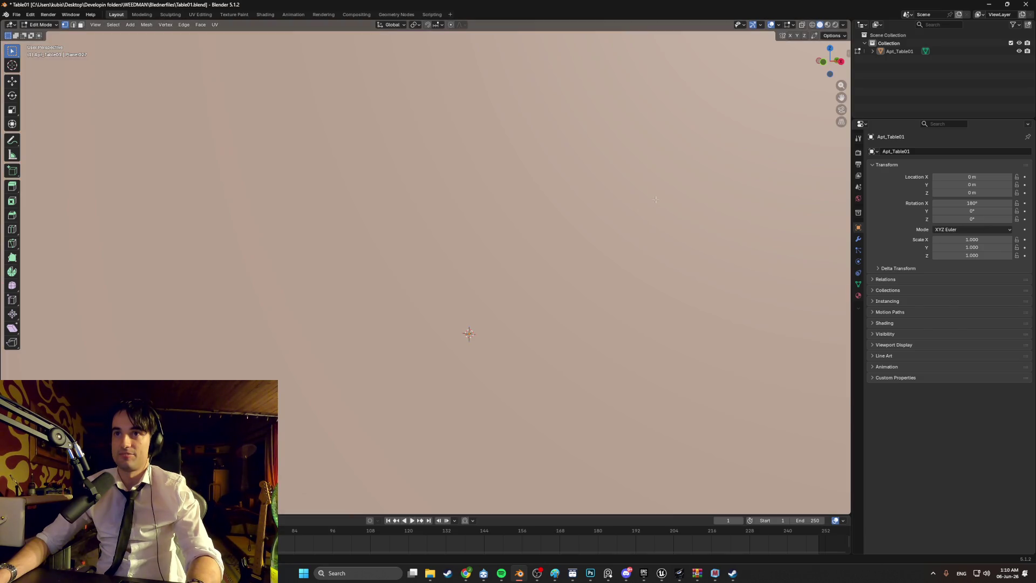
Lower the cube's top face along Z to flatten it into a thin slab
scroll(656, 200, "down", 8)
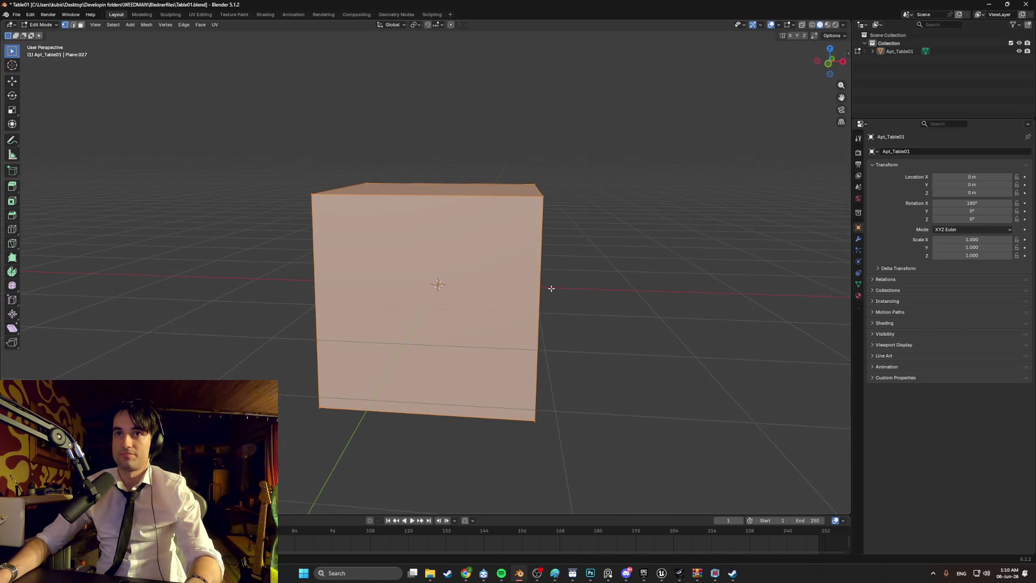
key("alt+a")
key("3")
left_click(452, 189)
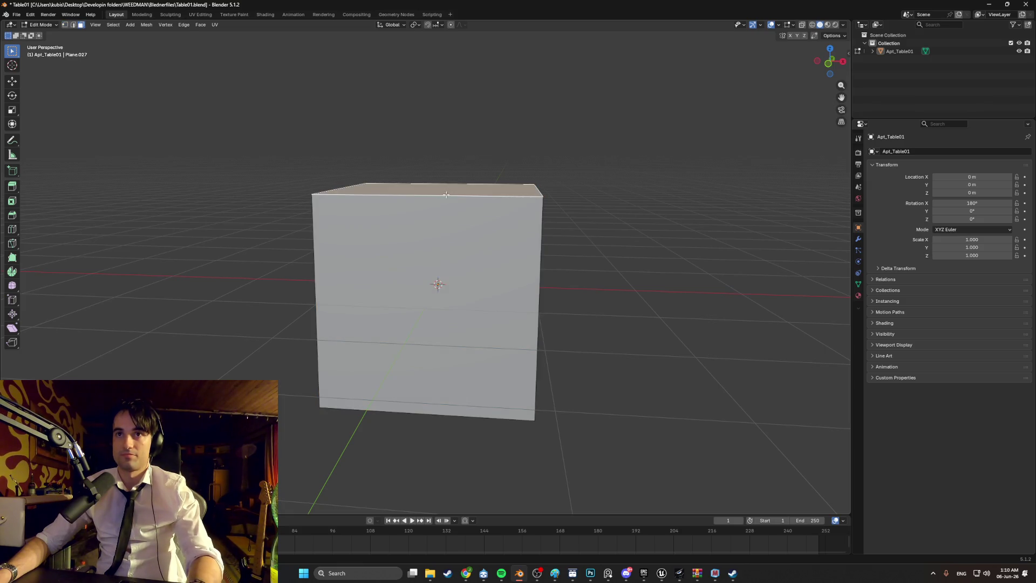
key("g")
key("z")
mouse_move(458, 270)
middle_mouse_down("alt")
mouse_move(433, 288)
mouse_move(421, 318)
middle_mouse_up("alt")
left_click(433, 291)
Stretch the slab along the Y axis to set its depth over the table
key("g")
key("x")
right_click(383, 288)
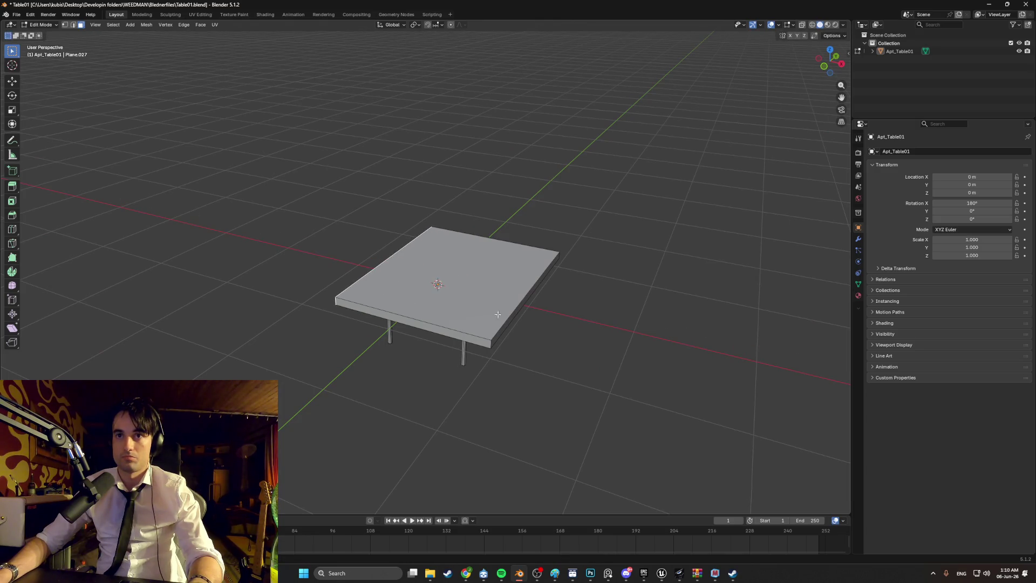
key("g")
key("x")
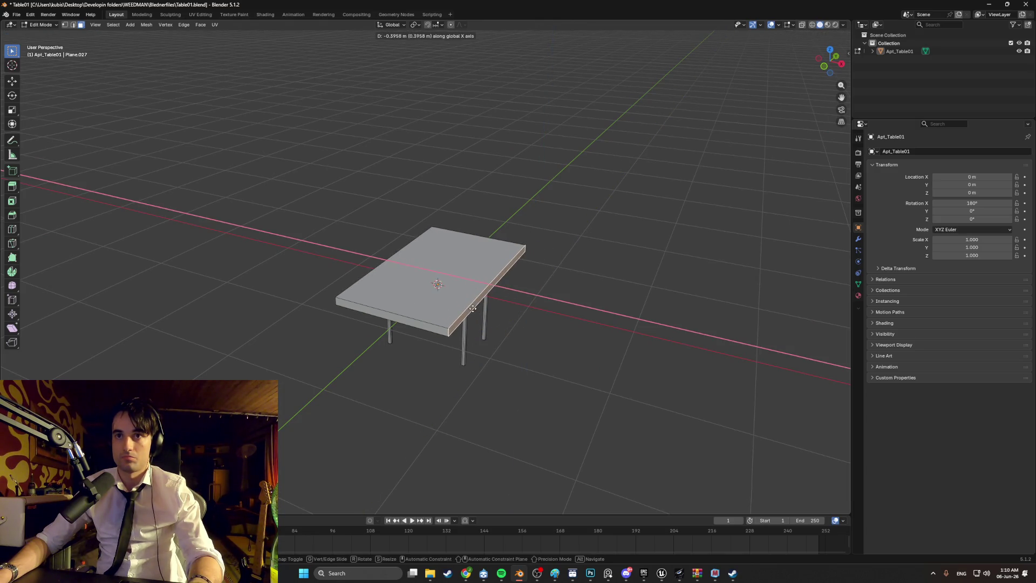
right_click(473, 309)
mouse_move(473, 309)
middle_mouse_down()
mouse_move(437, 312)
mouse_move(399, 296)
middle_mouse_up()
key("g")
key("y")
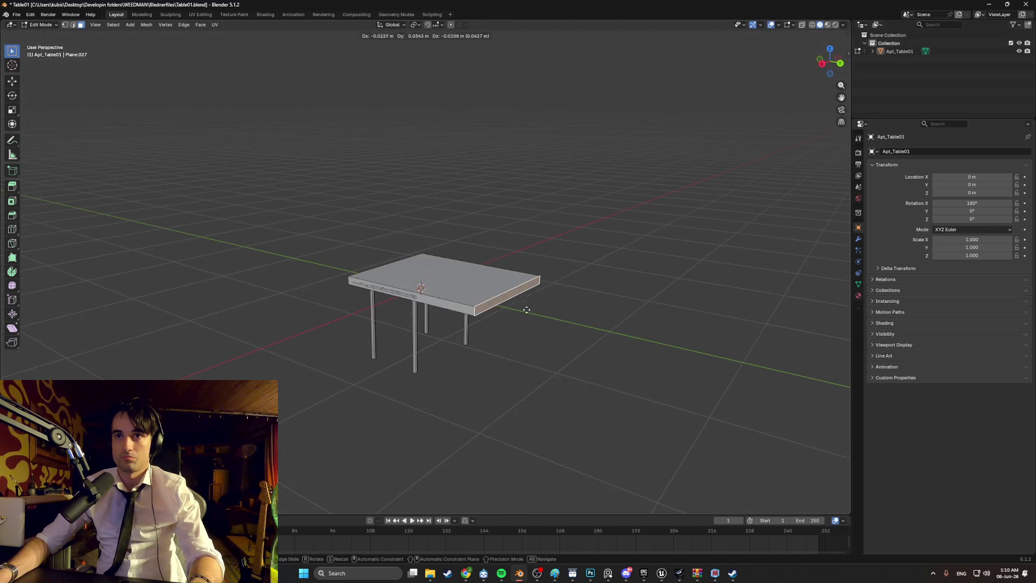
left_click(469, 301)
Turn on X-ray to see the table through the new slab
mouse_move(469, 300)
middle_mouse_down()
mouse_move(471, 285)
mouse_move(451, 298)
mouse_move(465, 275)
mouse_move(448, 261)
mouse_move(411, 278)
middle_mouse_up()
scroll(467, 308, "up", 5)
scroll(467, 308, "down", 5)
key("alt+z")
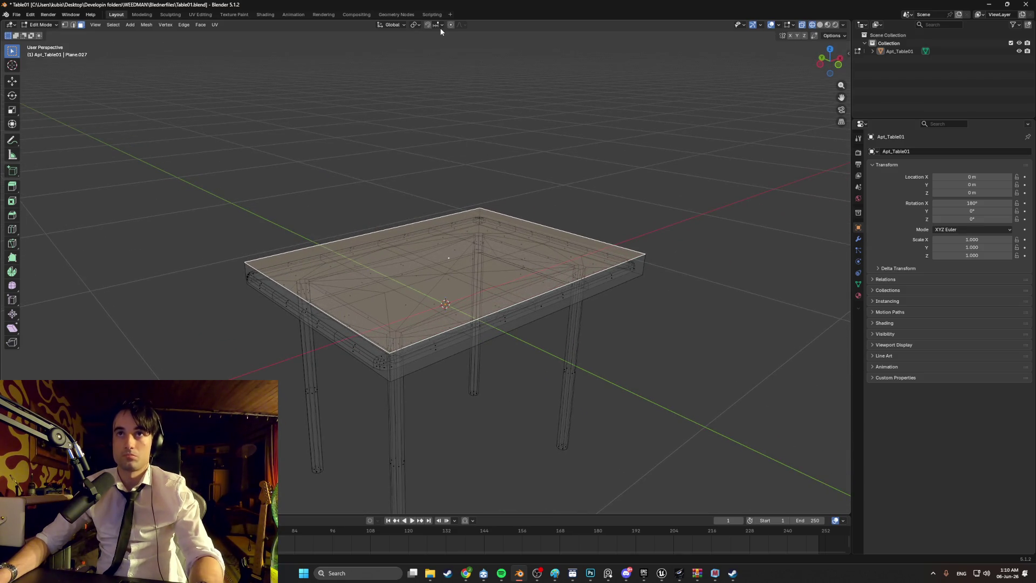
Change the snap target and snap the new tabletop vertically onto the existing geometry
left_click(436, 28)
left_click(432, 86)
mouse_move(427, 26)
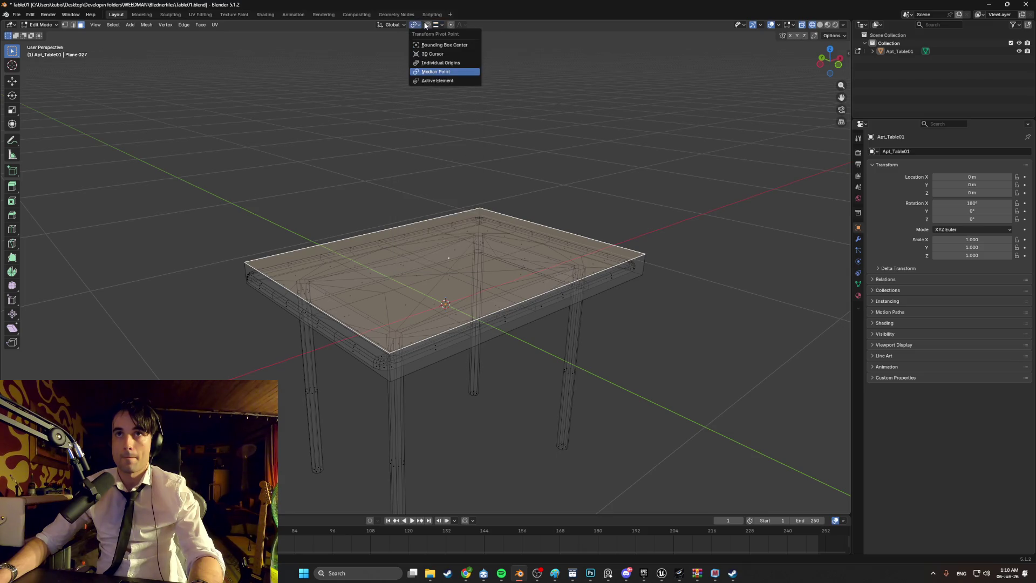
key("g")
key("z")
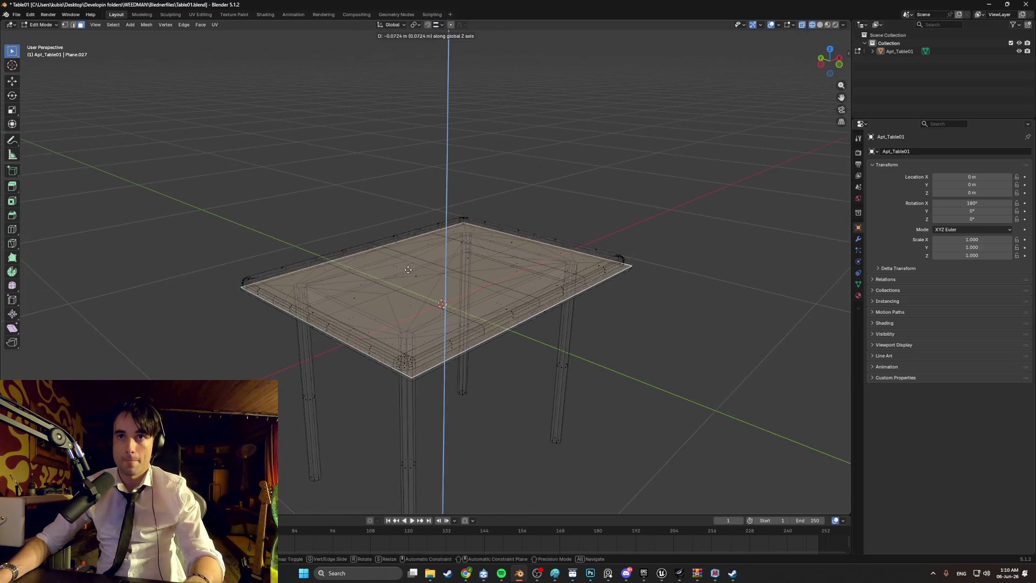
key("ctrl")
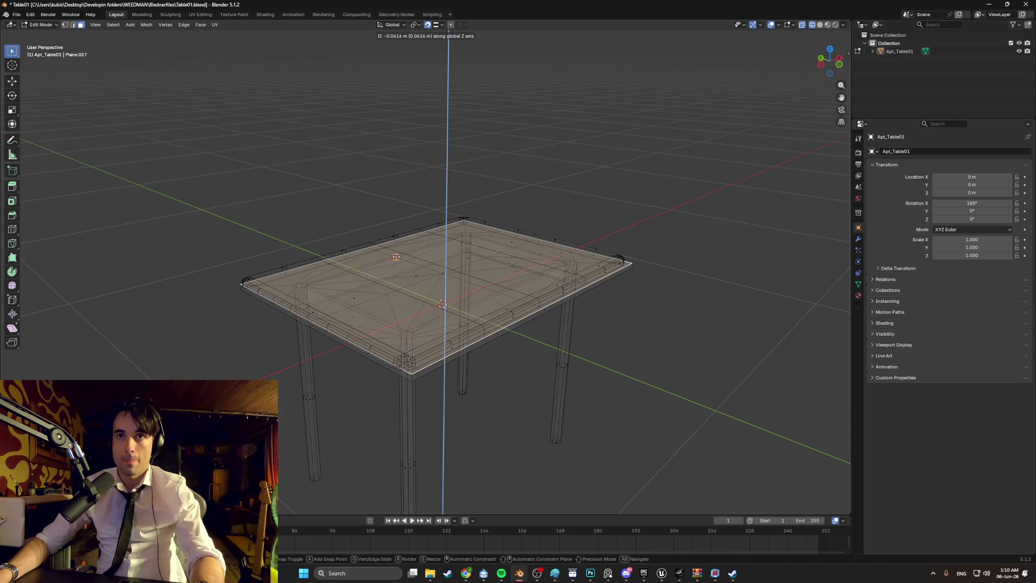
left_click(396, 257)
Move the selected tabletop faces along Z to adjust the top's height
middle_click_drag(382, 269, 387, 234)
scroll(387, 234, "up", 5)
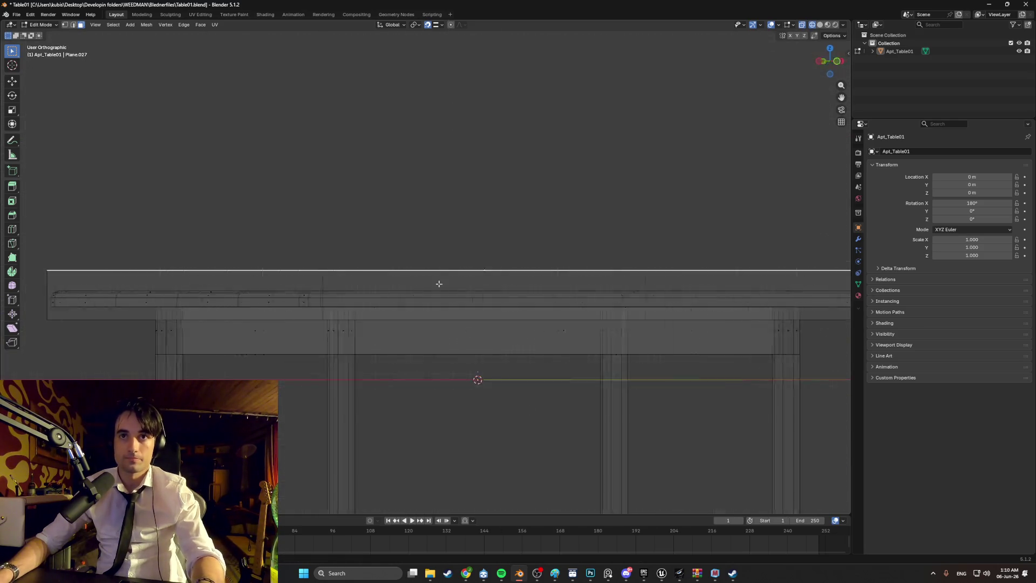
scroll(439, 283, "down", 4)
key("g")
key("z")
left_click(329, 286)
scroll(366, 311, "up", 4)
mouse_move(329, 286)
middle_mouse_down()
mouse_move(366, 311)
mouse_move(338, 296)
mouse_move(377, 284)
mouse_move(404, 319)
middle_mouse_up()
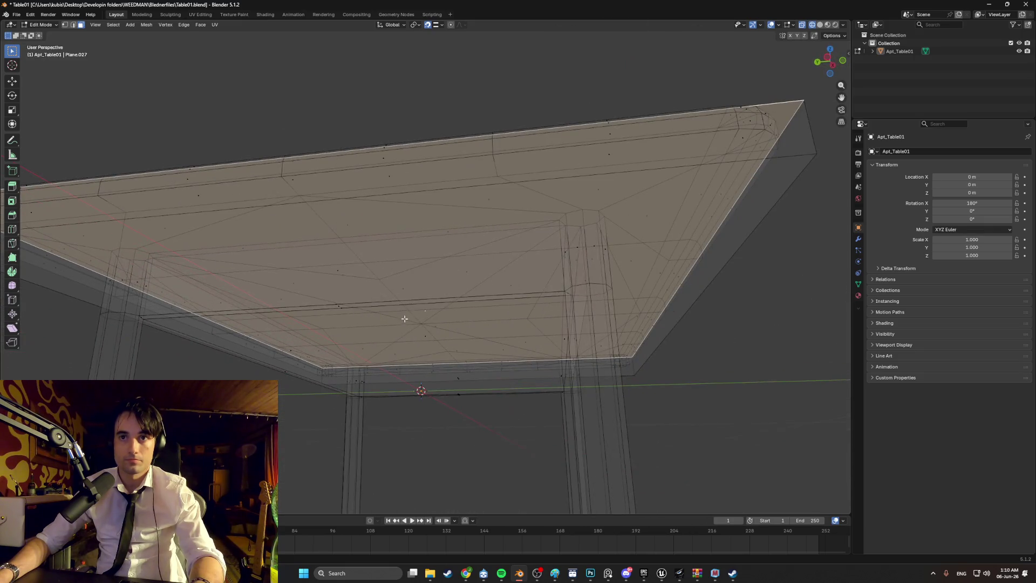
Switch to solid shading and move the tabletop's underside face along Z
key("z")
left_click(474, 339)
mouse_move(475, 339)
middle_mouse_down()
mouse_move(439, 338)
mouse_move(450, 329)
mouse_move(356, 333)
middle_mouse_up()
left_click(450, 329)
key("g")
key("z")
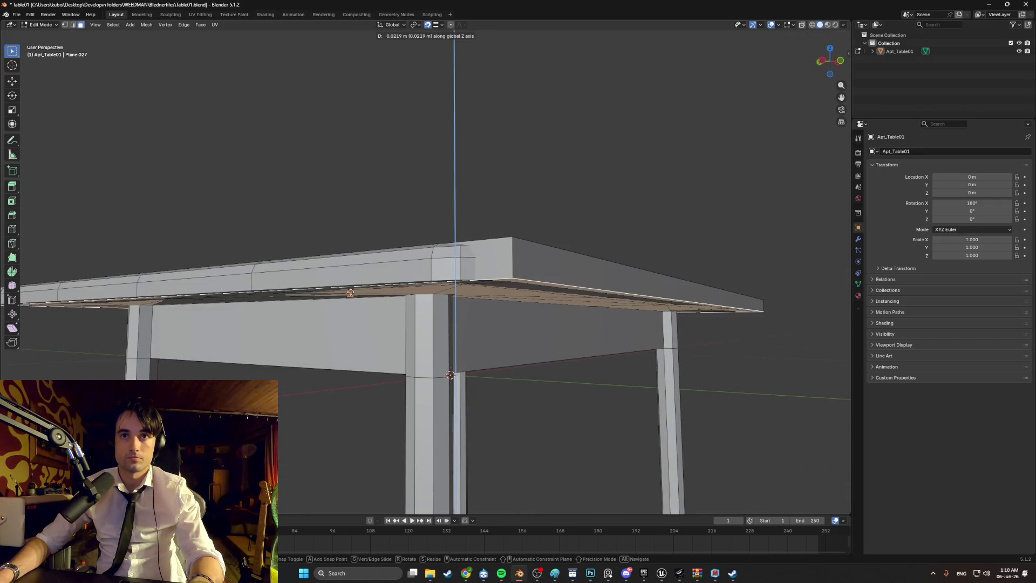
left_click(350, 293)
Adjust the tabletop's side face along Y and then twice along X
mouse_move(350, 293)
middle_mouse_down()
mouse_move(513, 334)
mouse_move(496, 356)
mouse_move(649, 394)
mouse_move(324, 394)
mouse_move(475, 347)
mouse_move(509, 361)
mouse_move(606, 363)
mouse_move(606, 342)
mouse_move(655, 363)
mouse_move(625, 367)
mouse_move(597, 353)
middle_mouse_up()
left_click(515, 339)
key("g")
key("y")
left_click(516, 340)
key("g")
key("x")
left_click(298, 399)
key("g")
key("x")
left_click(660, 384)
Move the front side face along Y and inspect the tabletop corner
left_click(449, 287)
key("g")
key("y")
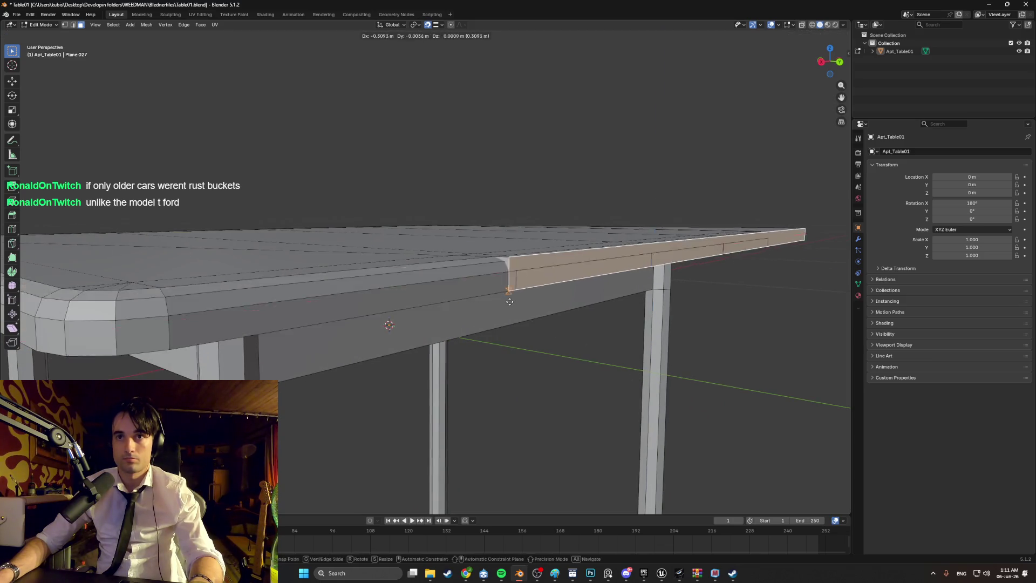
left_click(466, 297)
mouse_move(466, 298)
middle_mouse_down()
mouse_move(448, 323)
mouse_move(384, 273)
mouse_move(315, 260)
mouse_move(336, 354)
middle_mouse_up()
scroll(422, 303, "down", 6)
scroll(377, 272, "up", 3)
scroll(315, 260, "up", 2)
scroll(315, 260, "down", 3)
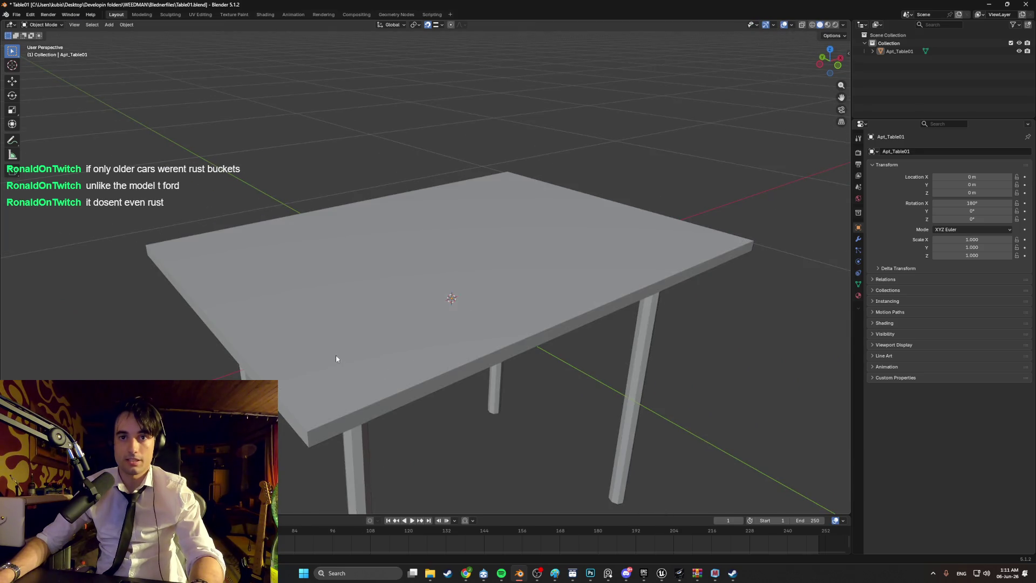
Reselect the table object in Object Mode and return to Edit Mode
scroll(335, 355, "up", 3)
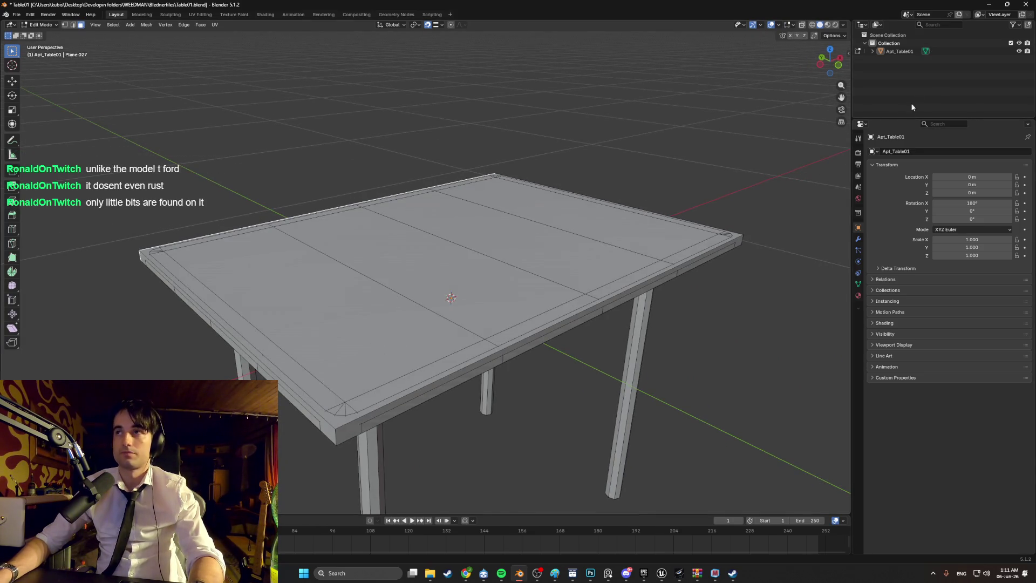
middle_click_drag(548, 253, 462, 285)
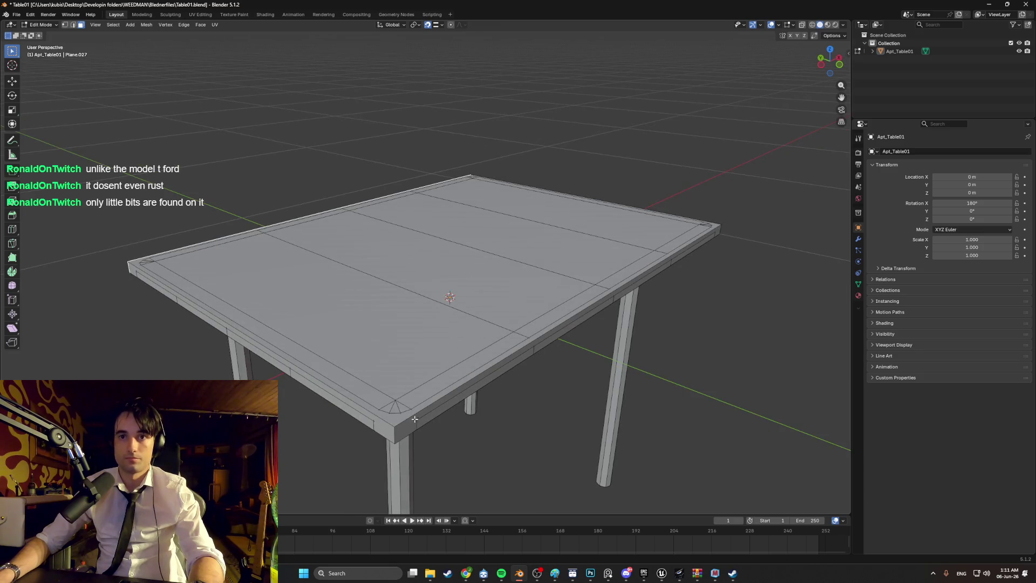
key("Tab")
left_click(393, 432)
key("Tab")
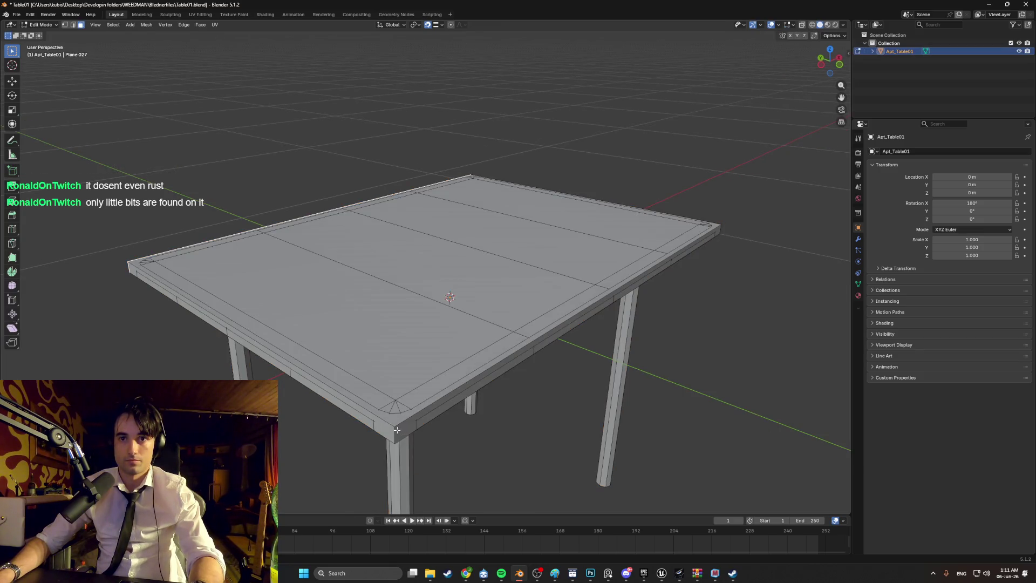
In edge select, bevel the tabletop's vertical corner edges (about 0.042 m, 3 segments)
left_click(397, 429, "alt")
key("2")
key("alt+a")
mouse_move(397, 430)
middle_mouse_down()
mouse_move(444, 420)
mouse_move(369, 394)
mouse_move(288, 407)
mouse_move(459, 417)
middle_mouse_up()
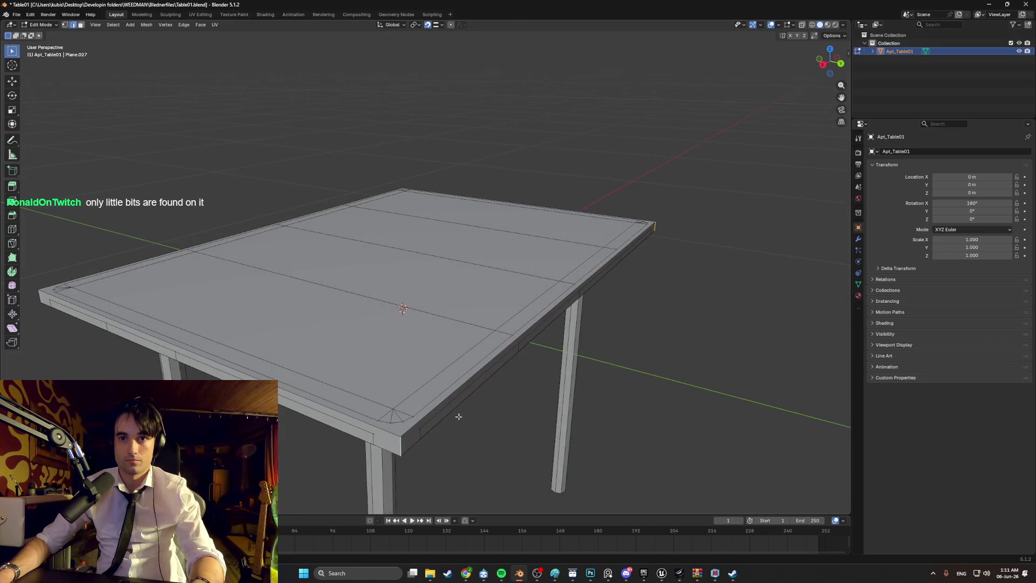
mouse_move(522, 419)
middle_mouse_down()
mouse_move(473, 399)
mouse_move(383, 393)
middle_mouse_up()
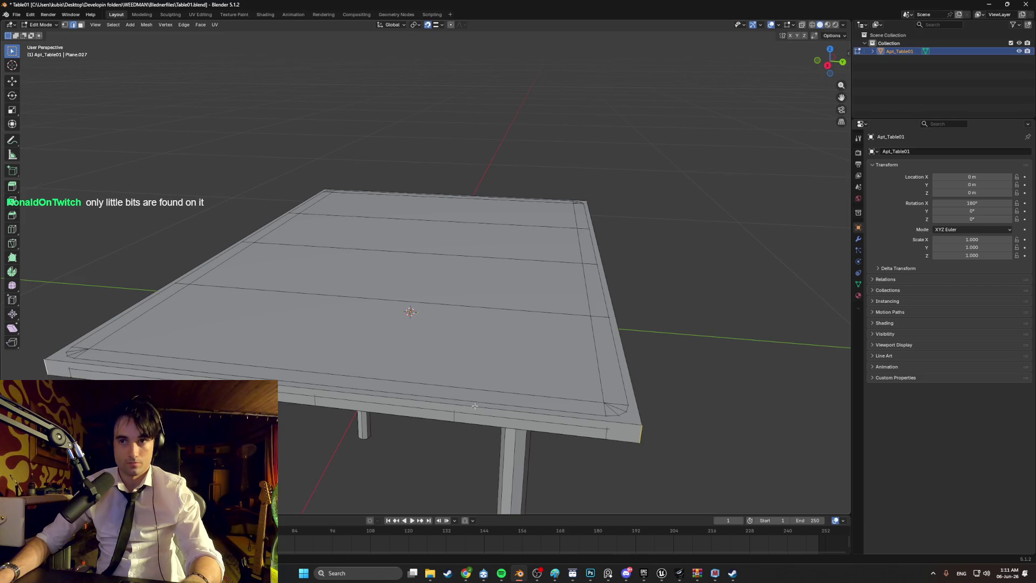
key("ctrl+b")
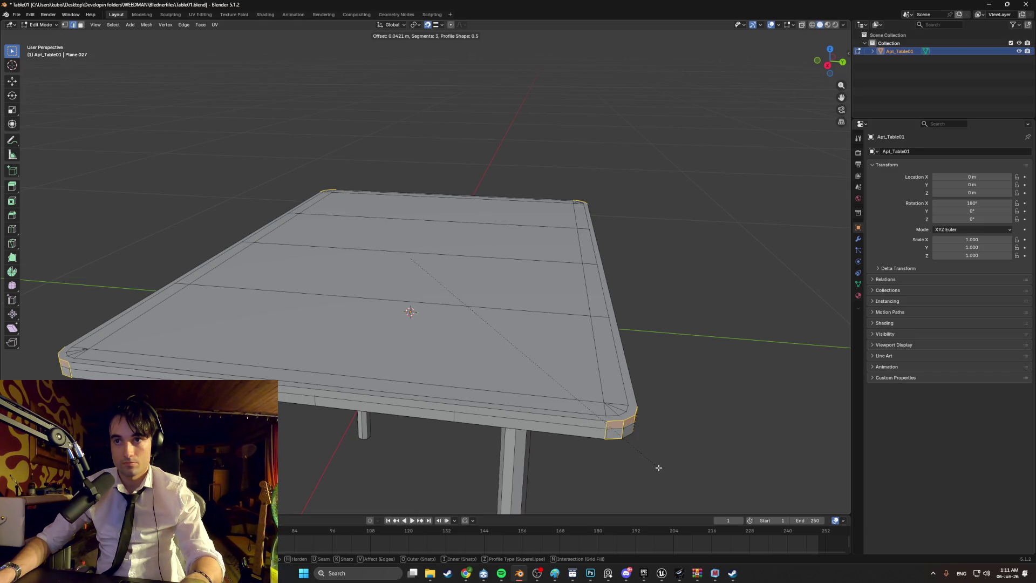
Confirm the rounded corners, then bevel the top face's rim with 2 segments and inspect underneath
left_click(658, 467)
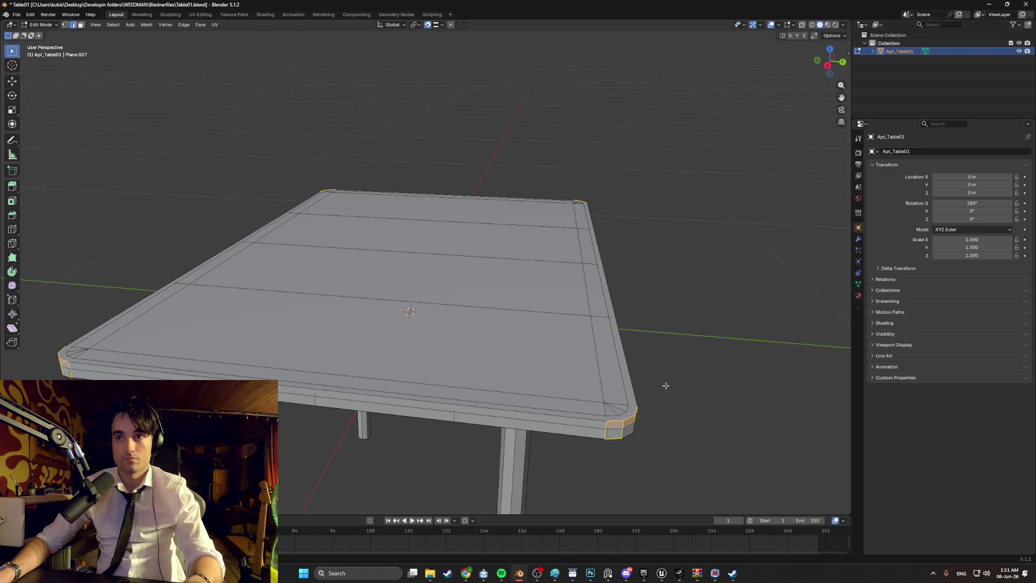
left_click(612, 420)
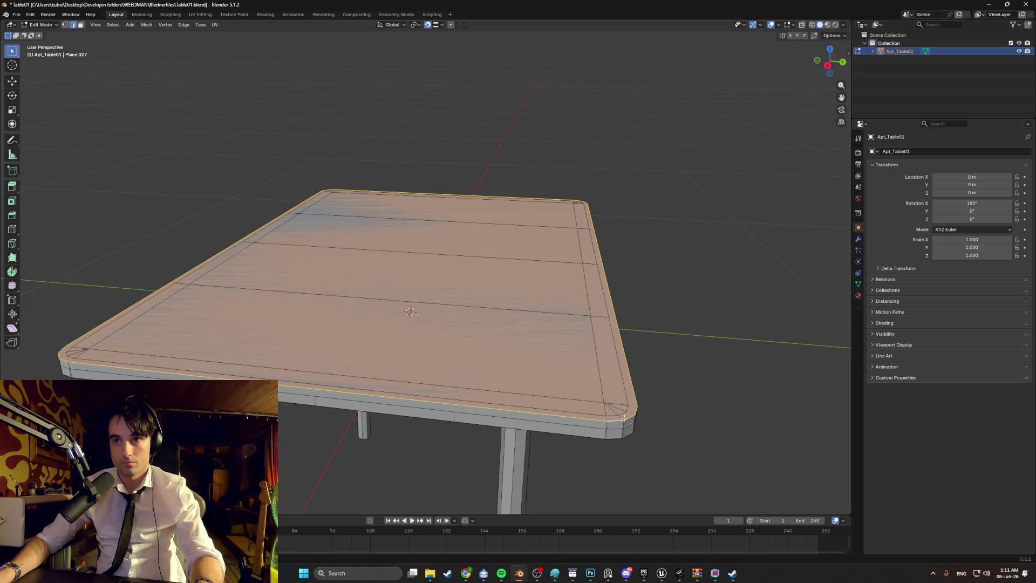
key("ctrl+b")
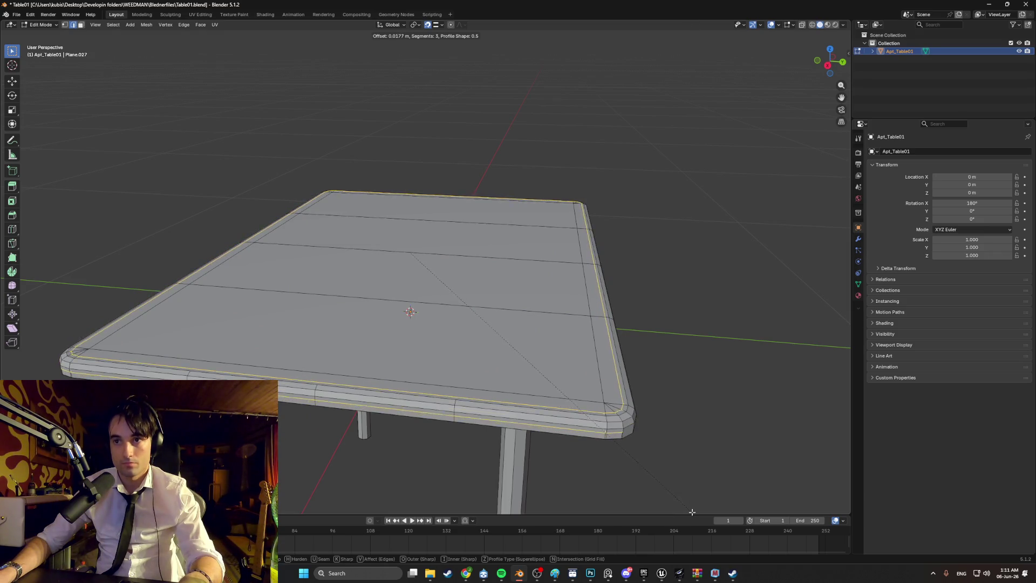
scroll(691, 509, "down", 1)
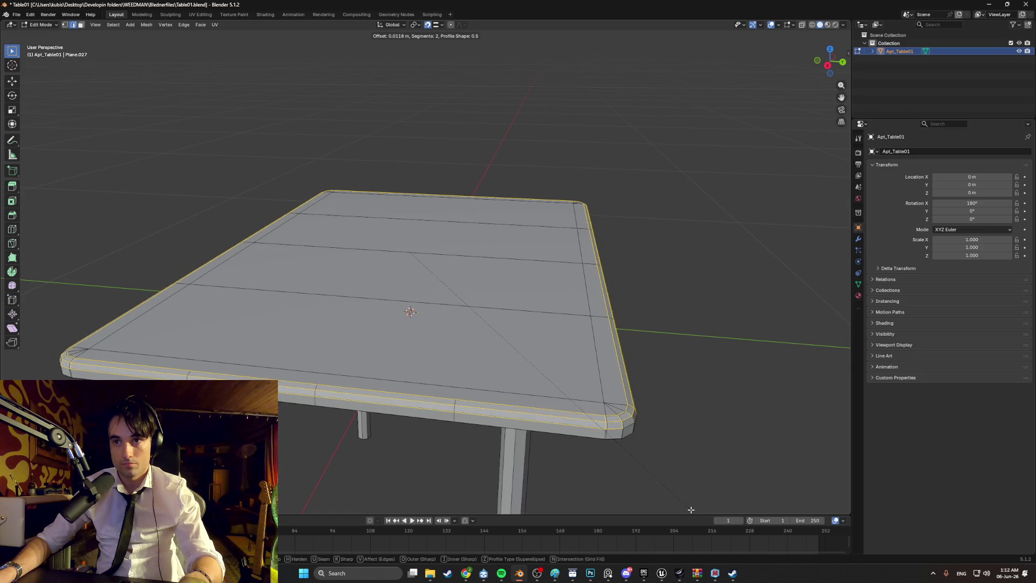
left_click(691, 509)
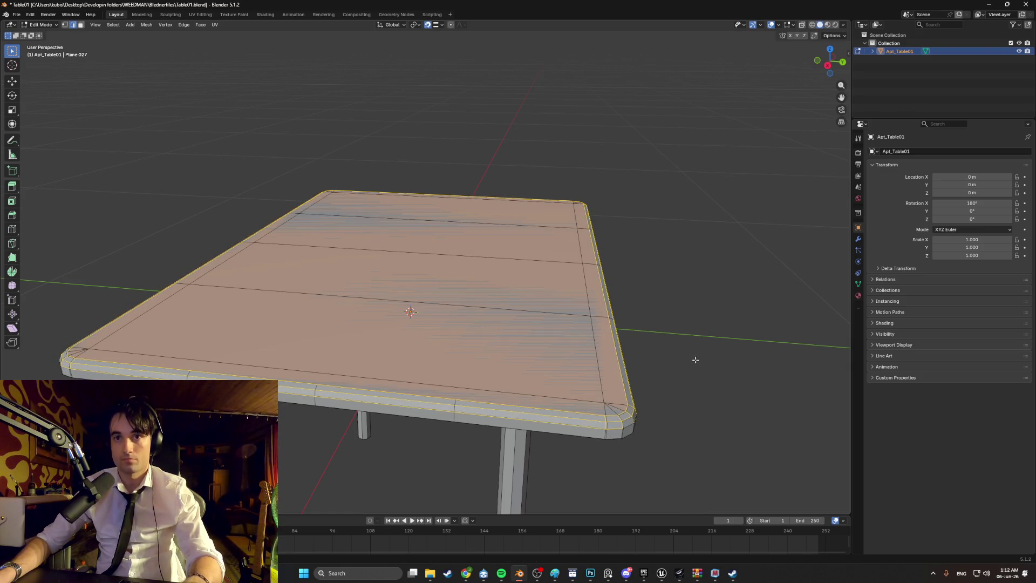
left_click(695, 360)
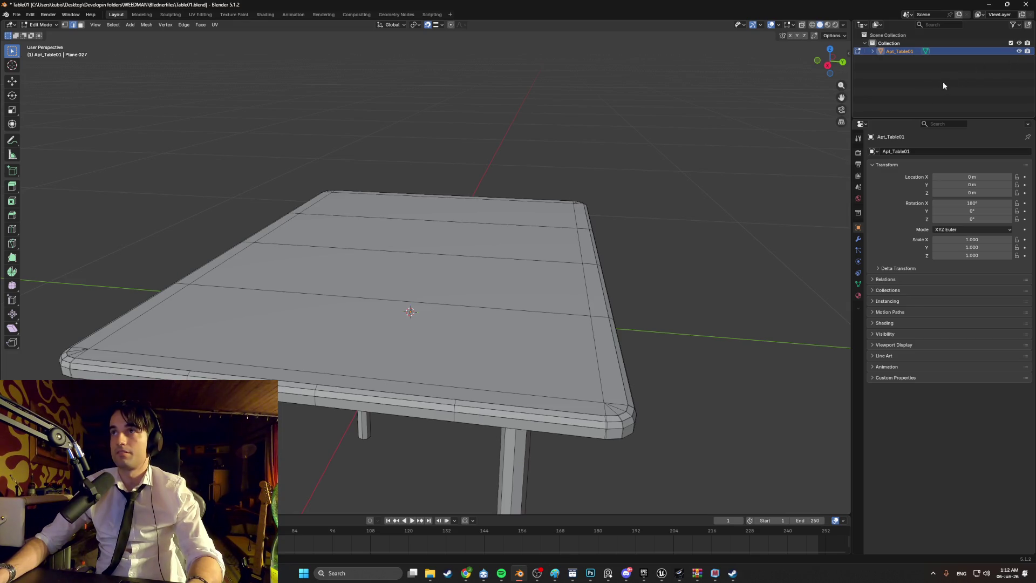
mouse_move(673, 244)
middle_mouse_down()
mouse_move(630, 238)
mouse_move(626, 226)
mouse_move(622, 256)
middle_mouse_up()
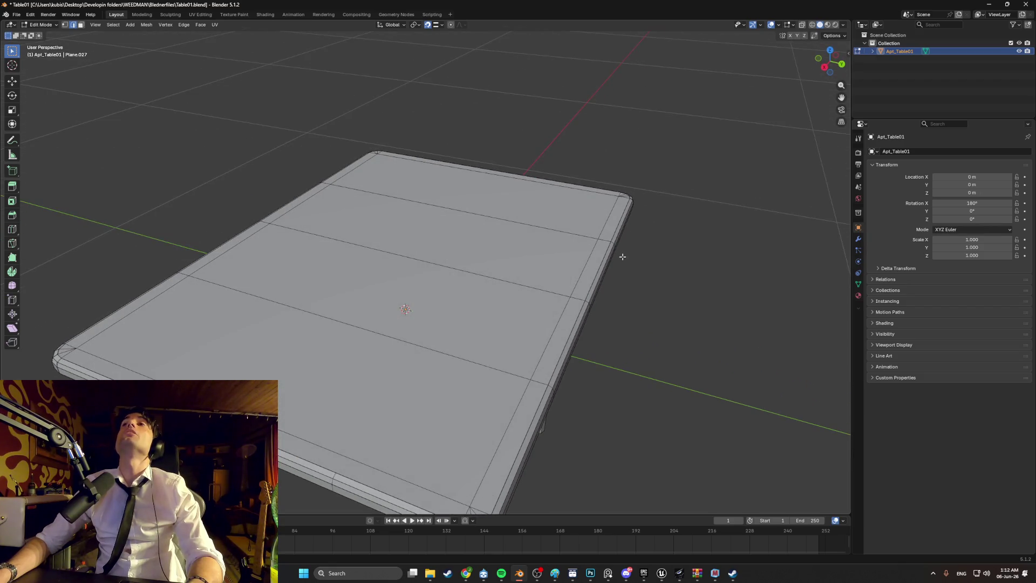
mouse_move(644, 216)
middle_mouse_down()
mouse_move(456, 276)
mouse_move(478, 300)
mouse_move(567, 303)
mouse_move(550, 303)
middle_mouse_up()
mouse_move(546, 308)
middle_mouse_down()
mouse_move(528, 275)
mouse_move(440, 296)
mouse_move(460, 213)
middle_mouse_up()
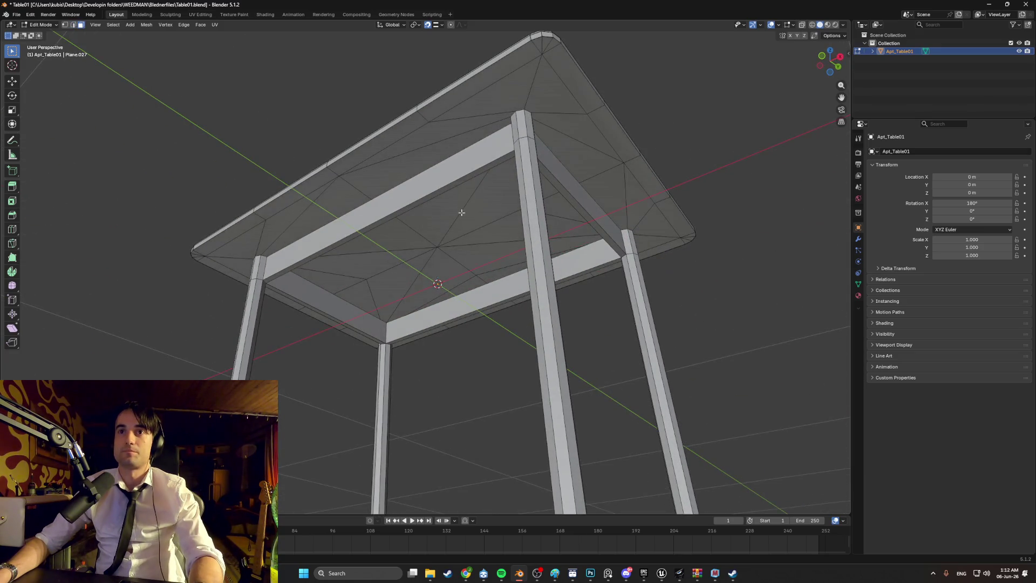
Select the tabletop's linked faces and inspect the beveled corner and apron
left_click(458, 230)
key("ctrl+l")
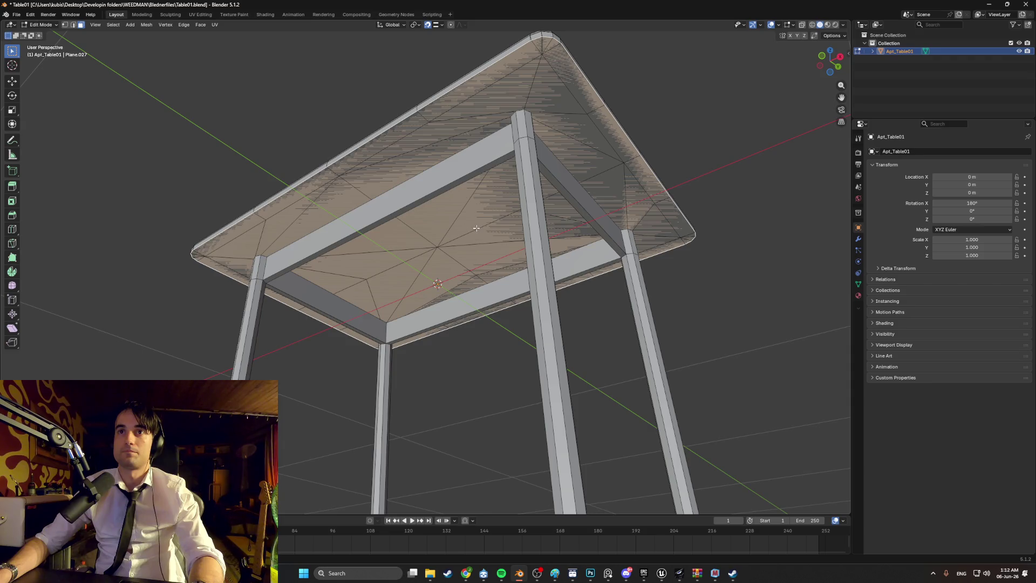
mouse_move(494, 221)
middle_mouse_down()
mouse_move(550, 301)
mouse_move(521, 286)
mouse_move(540, 287)
mouse_move(472, 305)
mouse_move(484, 307)
mouse_move(465, 297)
mouse_move(464, 277)
middle_mouse_up()
scroll(481, 321, "up", 5)
scroll(472, 301, "down", 3)
scroll(484, 307, "up", 3)
key("a")
scroll(470, 291, "up", 3)
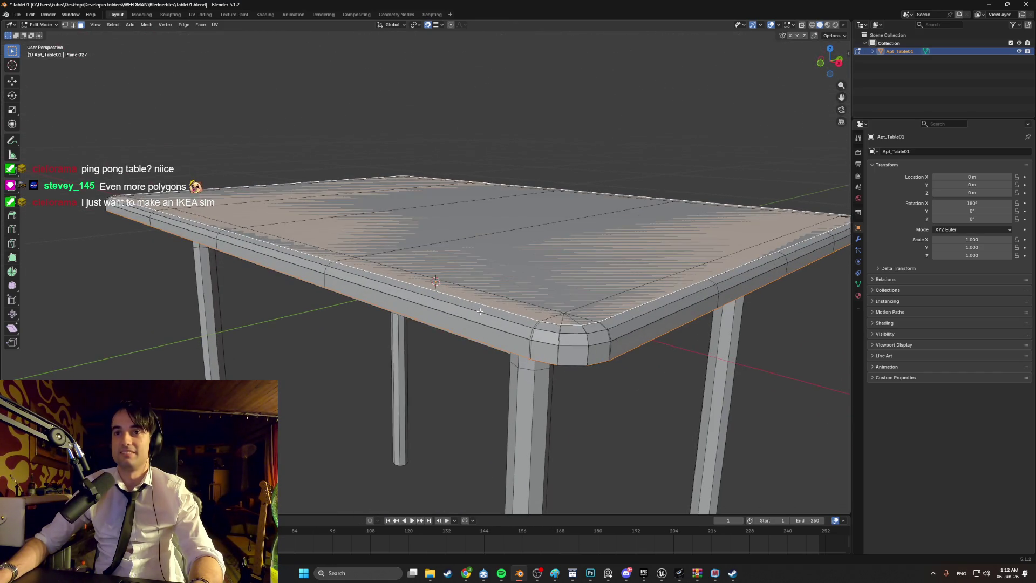
mouse_move(491, 330)
middle_mouse_down()
mouse_move(556, 310)
mouse_move(546, 301)
mouse_move(551, 309)
middle_mouse_up()
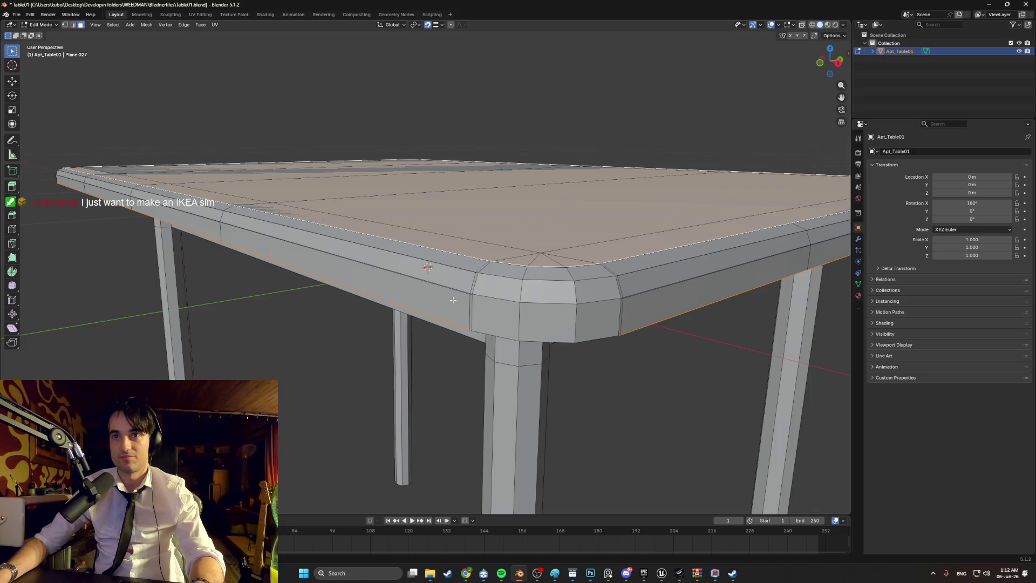
mouse_move(452, 300)
middle_mouse_down()
mouse_move(487, 289)
mouse_move(483, 301)
middle_mouse_up()
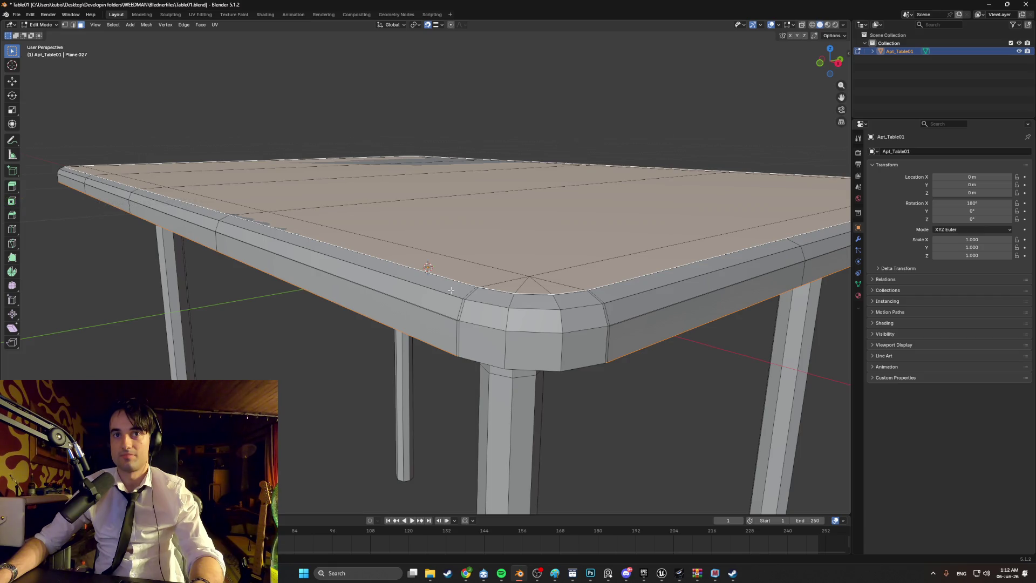
scroll(450, 290, "down", 5)
Clear the selection and reselect only the tabletop faces in face mode with L
key("alt+a")
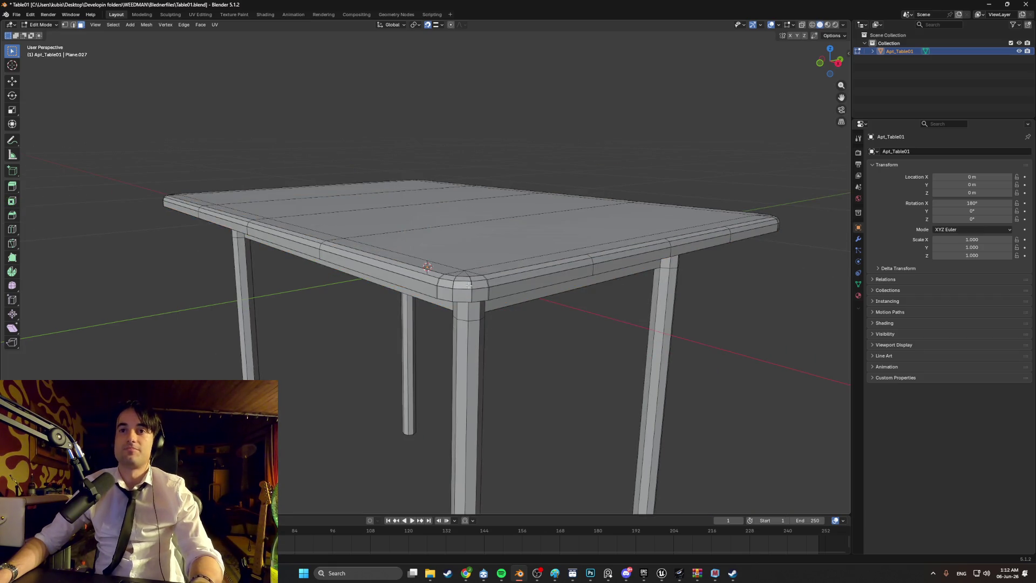
key("2")
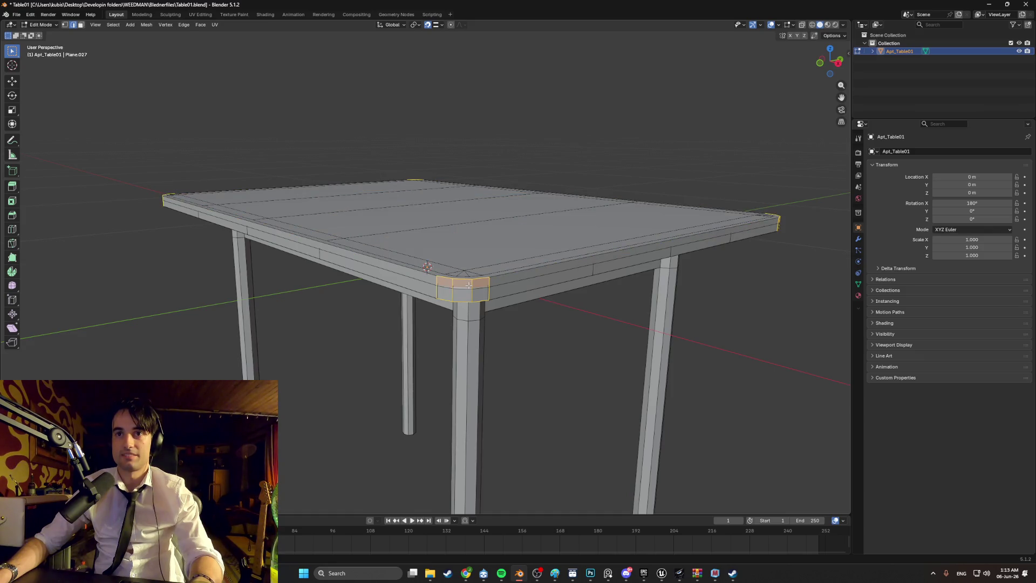
middle_click_drag(481, 285, 461, 299)
key("alt+a")
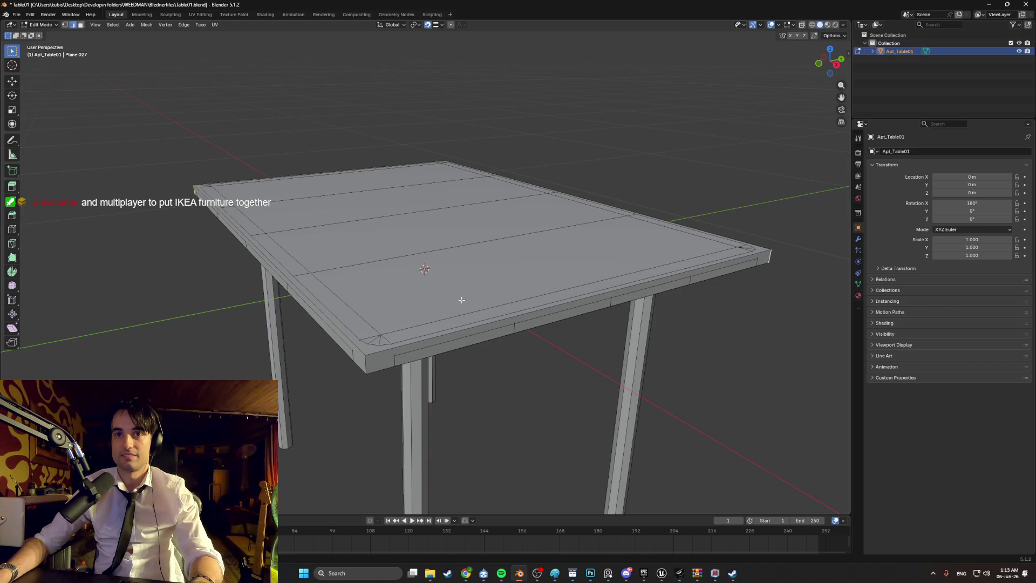
key("3")
key("l")
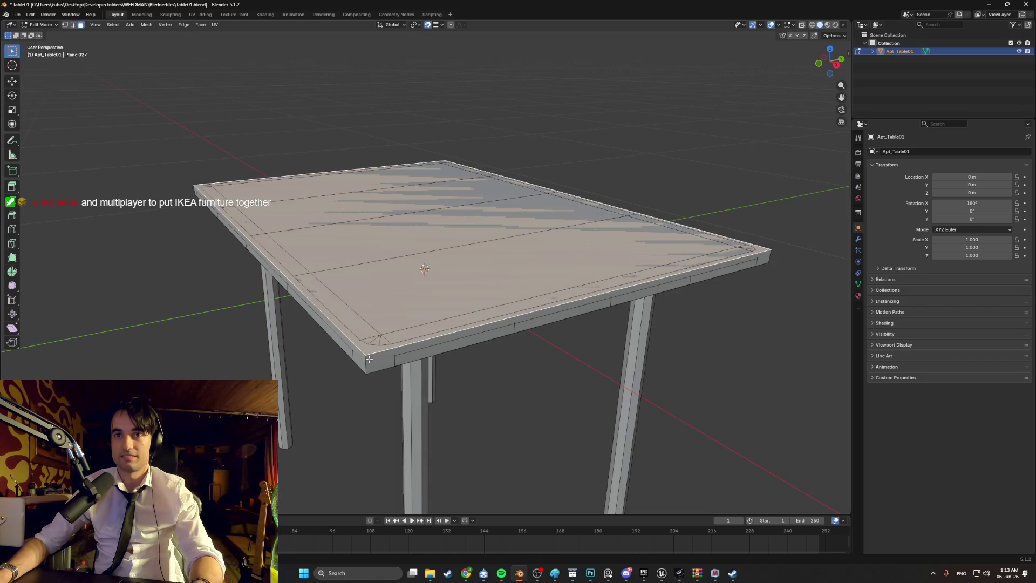
middle_click_drag(360, 359, 388, 314)
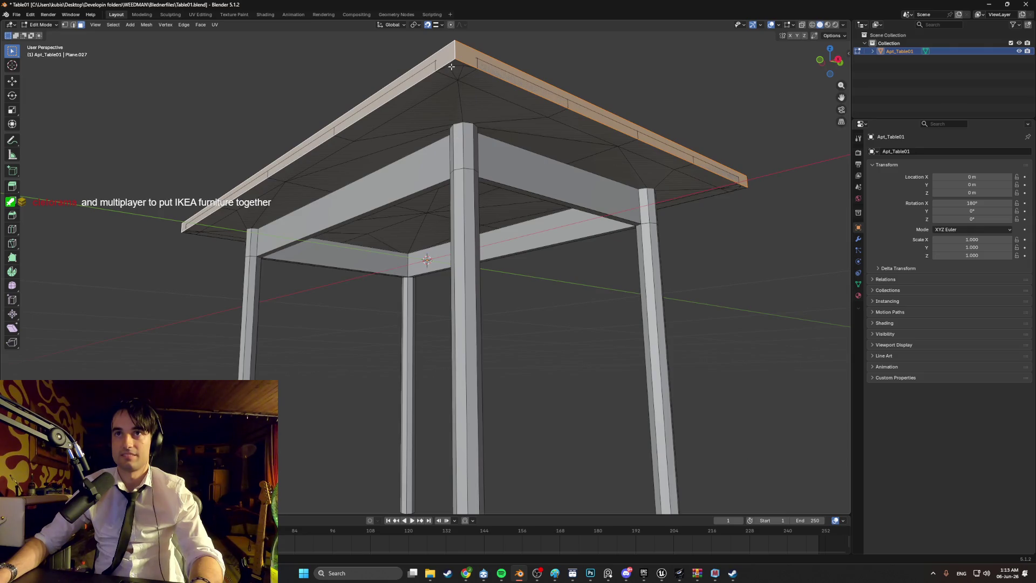
mouse_move(451, 66)
middle_mouse_down()
mouse_move(486, 98)
mouse_move(549, 118)
middle_mouse_up()
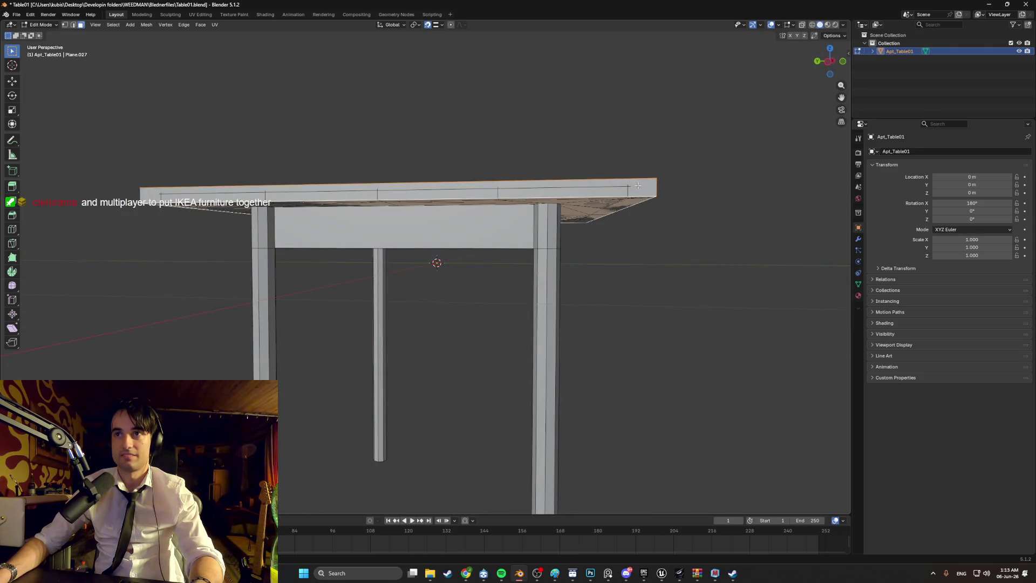
middle_click_drag(638, 186, 575, 214)
middle_click_drag(474, 229, 519, 245)
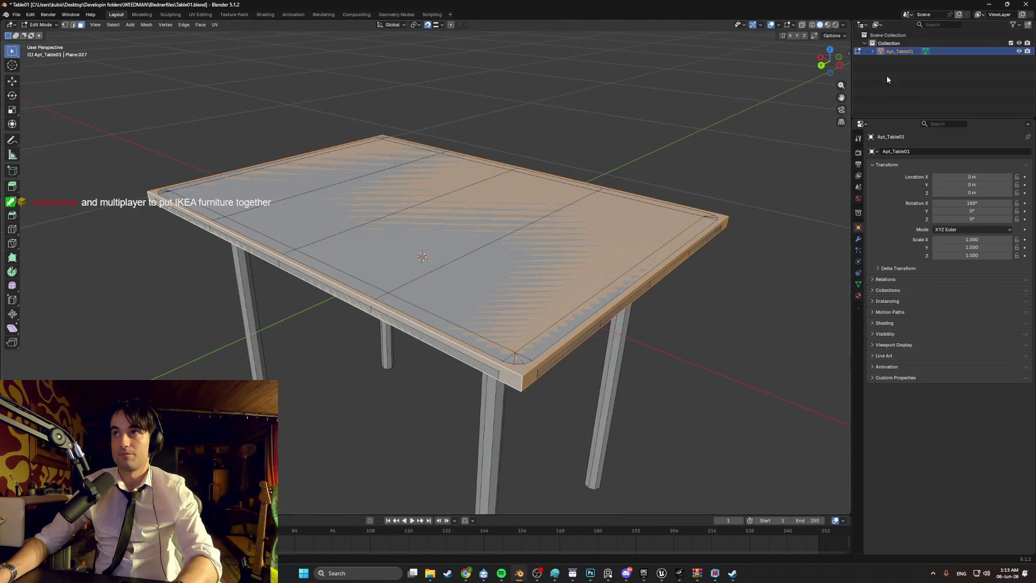
Separate the selected tabletop into its own object, Apt_Table01.001
key("p")
left_click(666, 180)
middle_click_drag(769, 139, 480, 212)
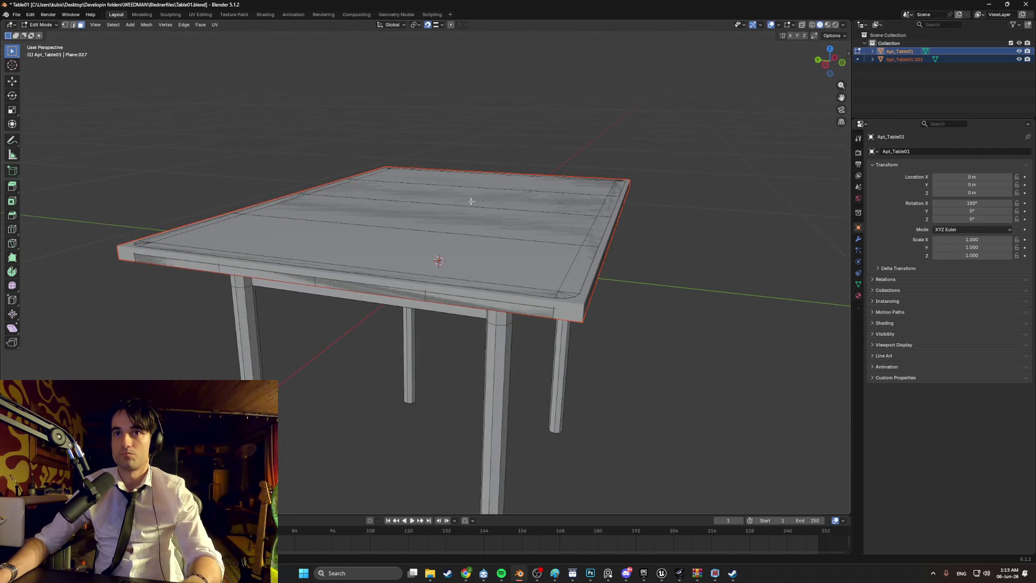
In Object Mode, test-move the Apt_Table01.001 tabletop, then cancel to leave it in place
key("Tab")
left_click(532, 224)
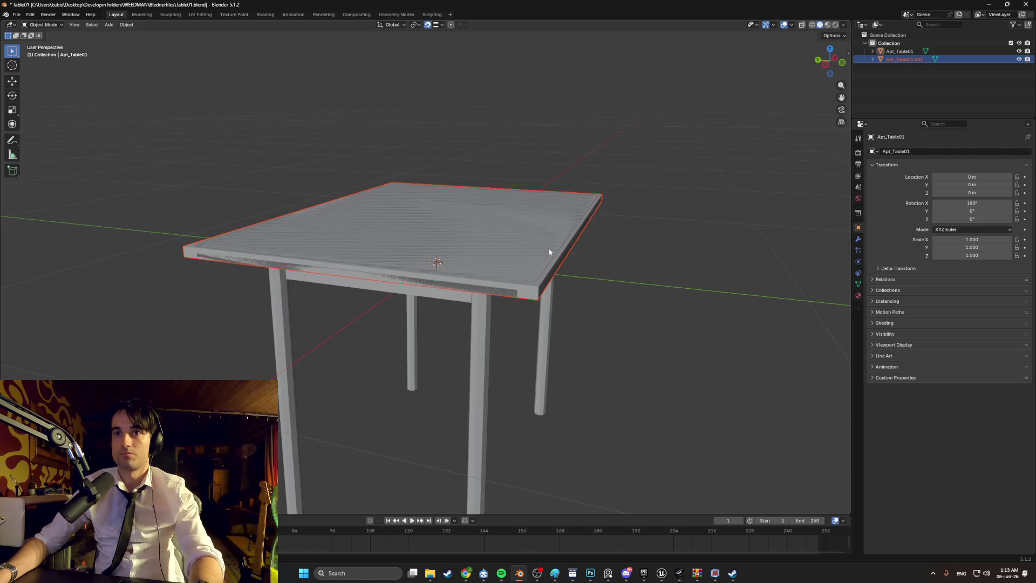
key("g")
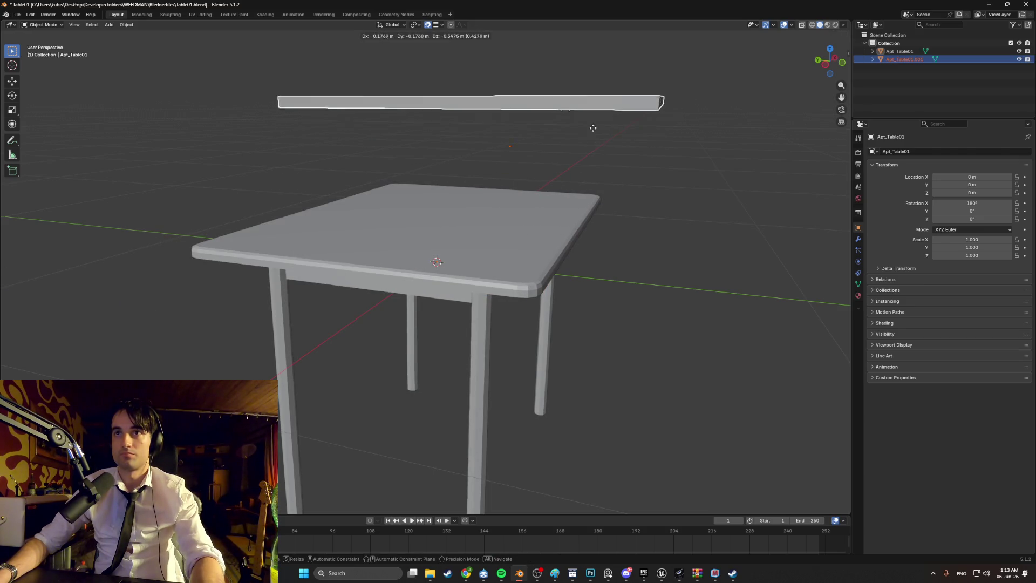
right_click(604, 188)
middle_click_drag(603, 189, 578, 234)
Enter Edit Mode on the tabletop and select its front vertical corner edge
key("Tab")
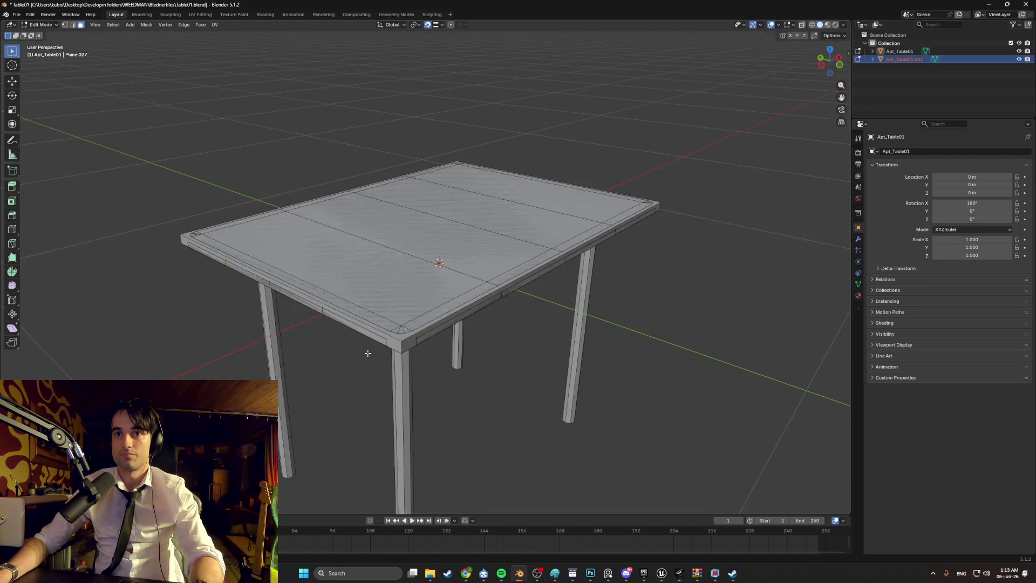
scroll(378, 356, "up", 2)
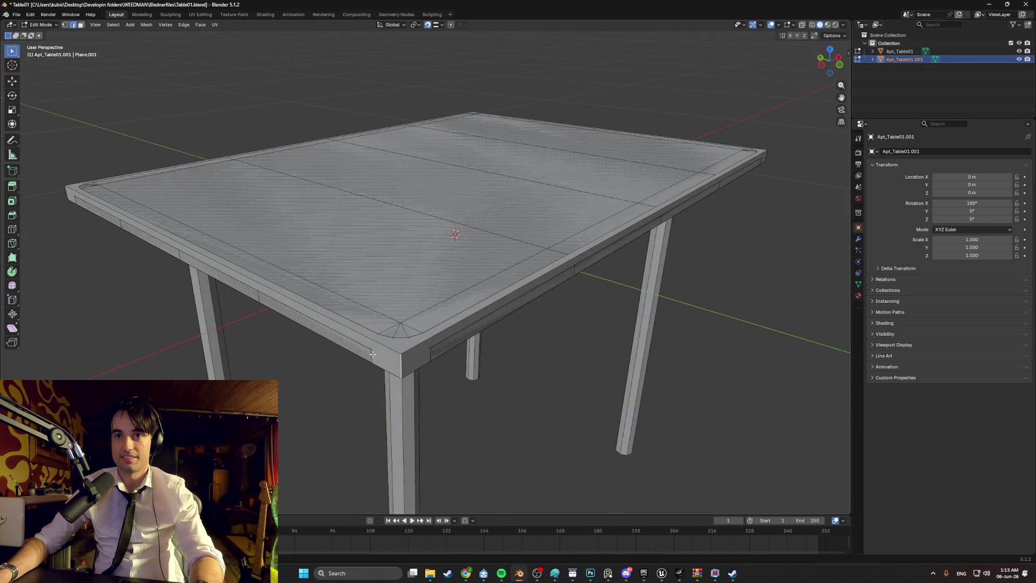
middle_click_drag(372, 354, 451, 351)
mouse_move(352, 306)
middle_mouse_down()
mouse_move(398, 307)
mouse_move(519, 345)
middle_mouse_up()
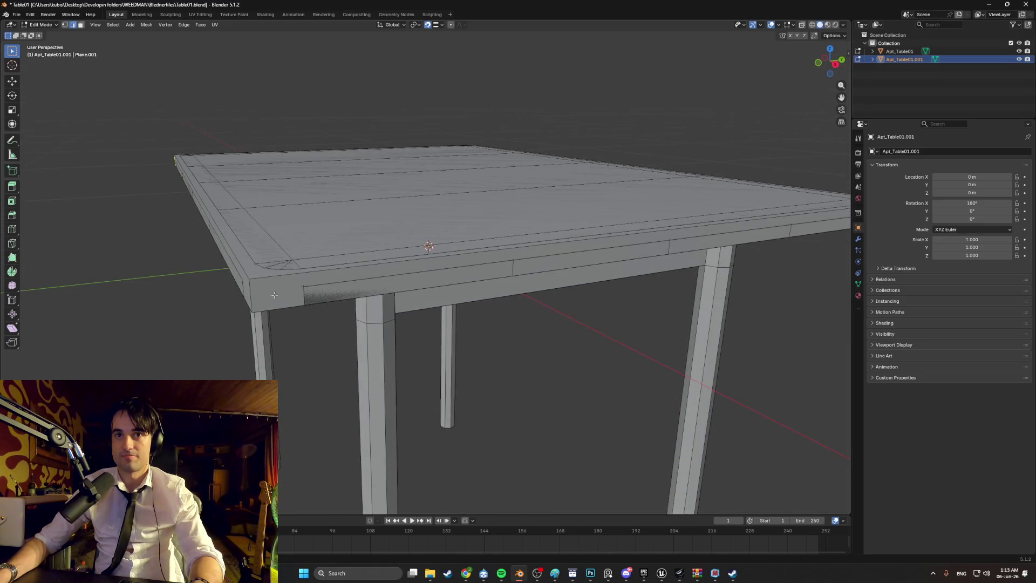
left_click(254, 292)
Round the tabletop's corner edges with a 3-segment bevel
key("ctrl+b")
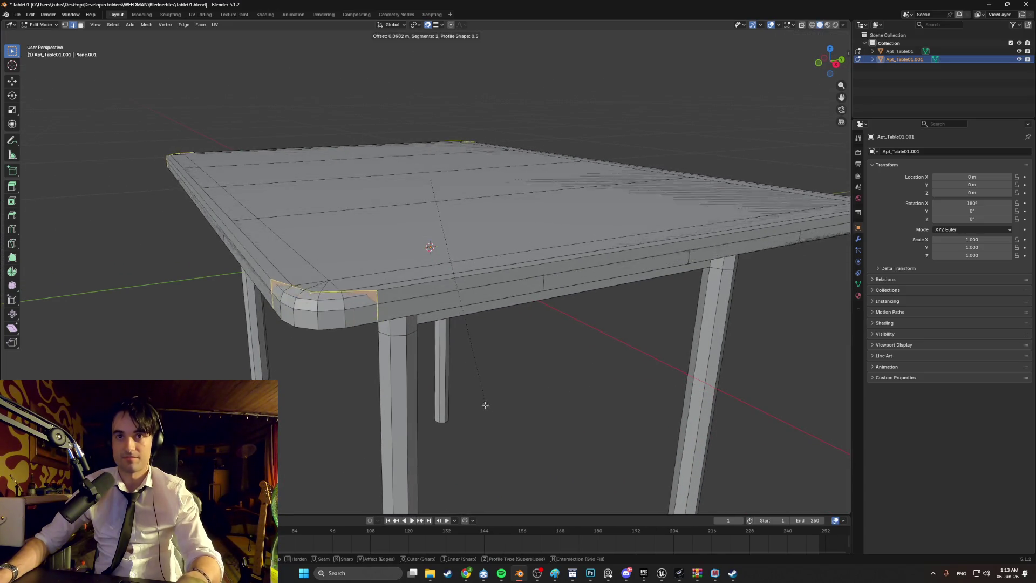
scroll(475, 395, "up", 1)
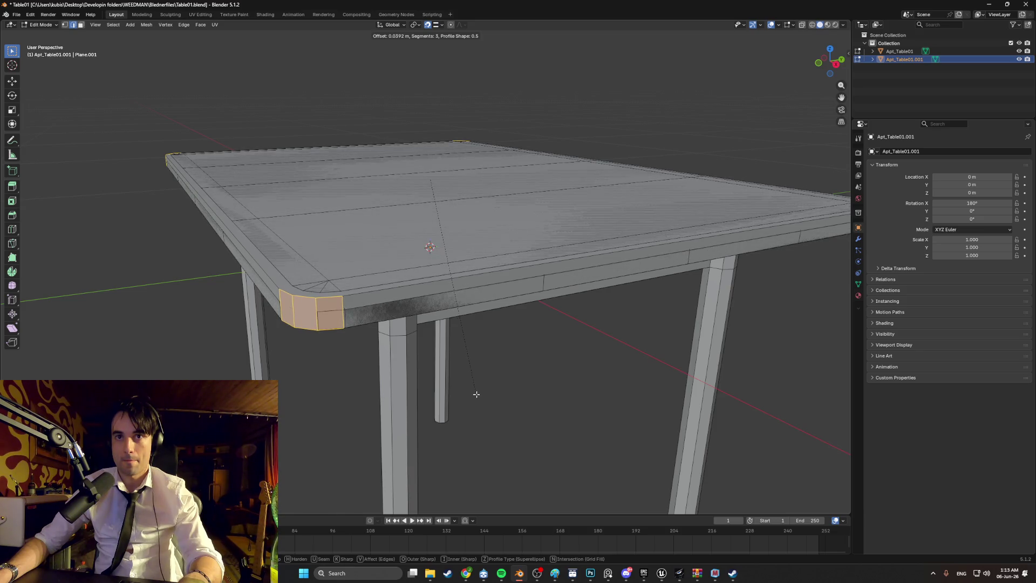
left_click(477, 395)
mouse_move(478, 393)
middle_mouse_down()
mouse_move(482, 366)
mouse_move(410, 372)
middle_mouse_up()
Bevel the tabletop's top rim edges about 0.011 m with 2 segments, then deselect
left_click(390, 378)
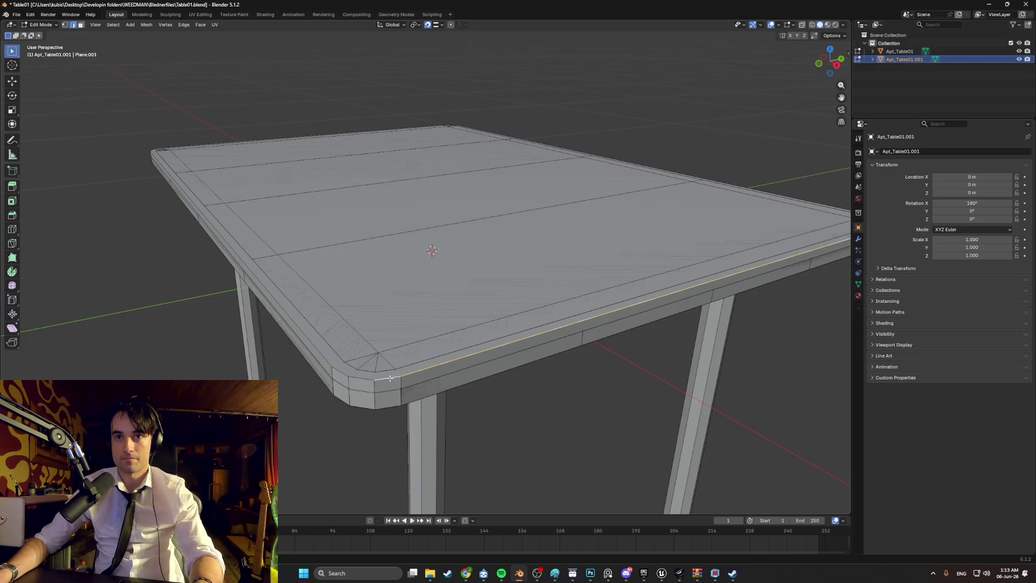
key("a")
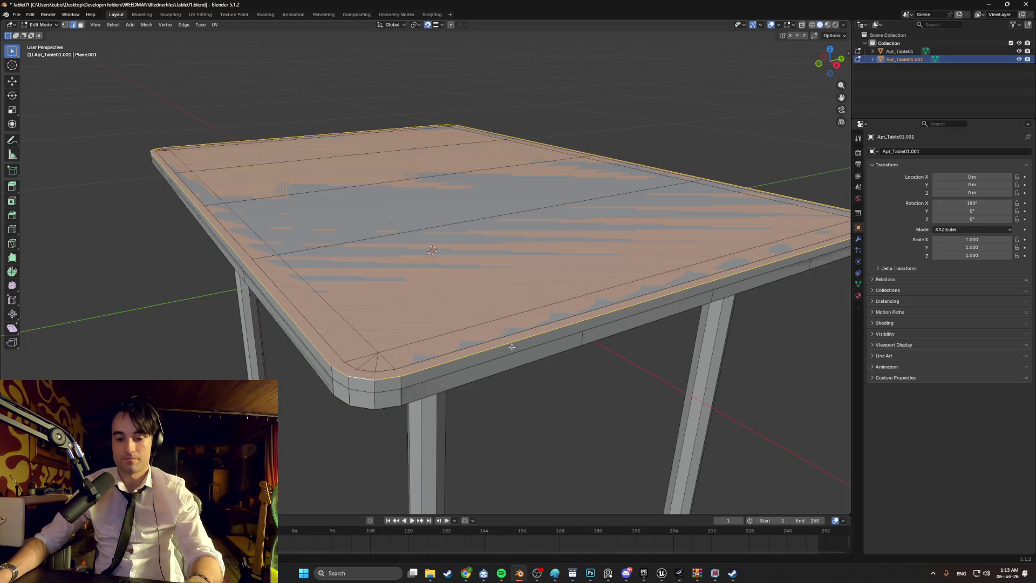
key("ctrl+b")
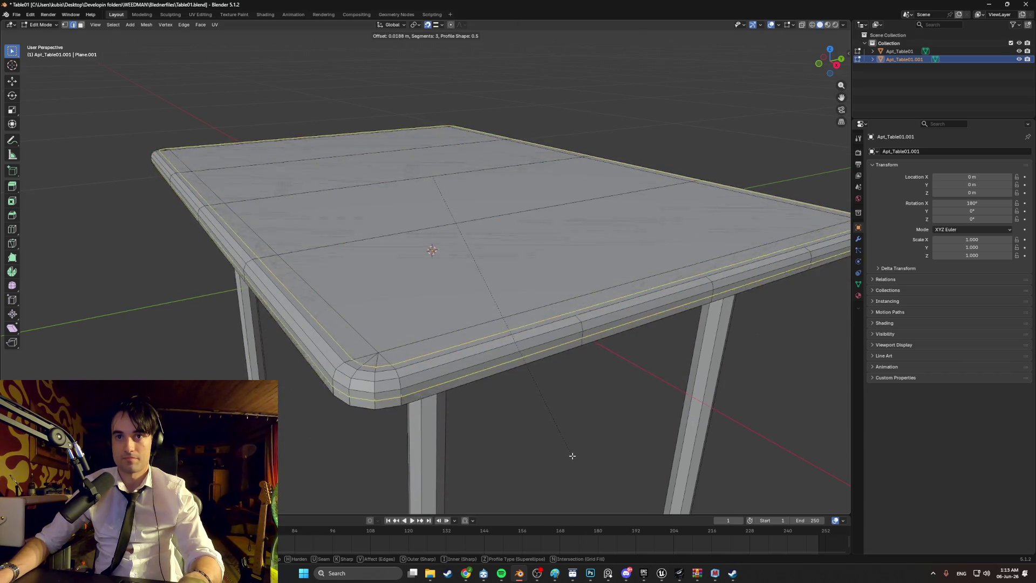
scroll(571, 453, "down", 1)
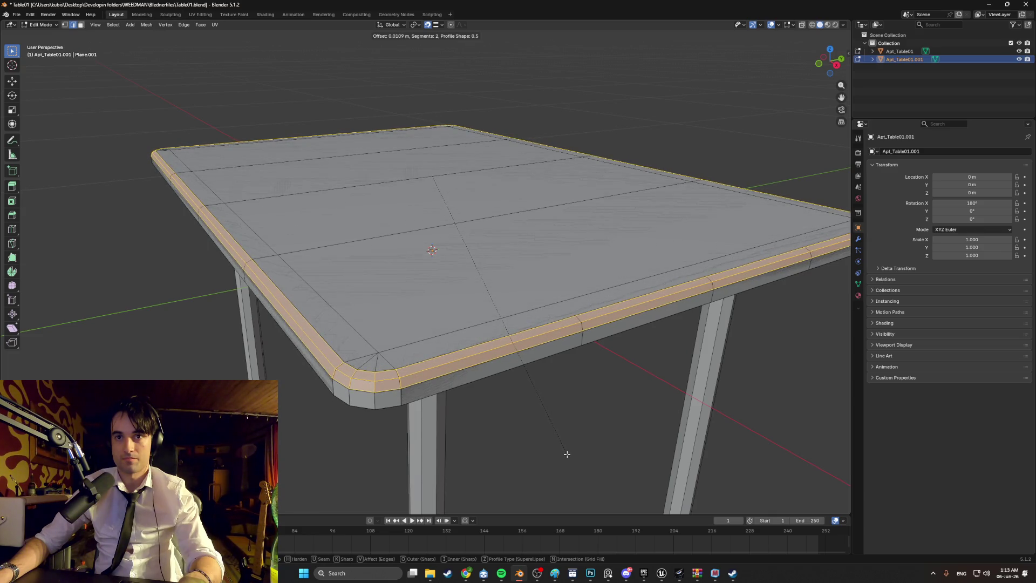
left_click(567, 452)
key("ctrl+l")
key("alt+a")
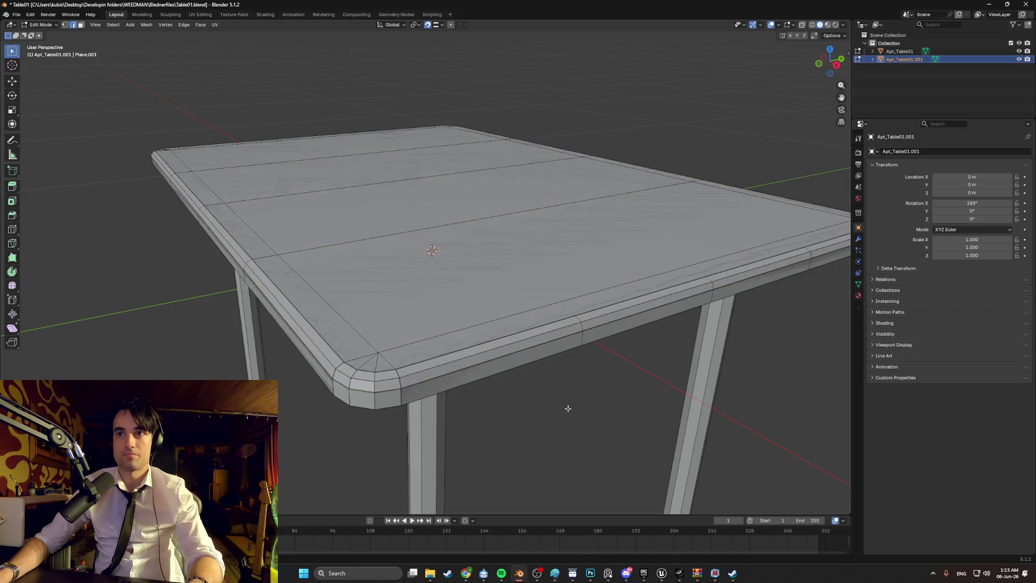
mouse_move(564, 406)
middle_mouse_down()
mouse_move(539, 407)
mouse_move(545, 388)
middle_mouse_up()
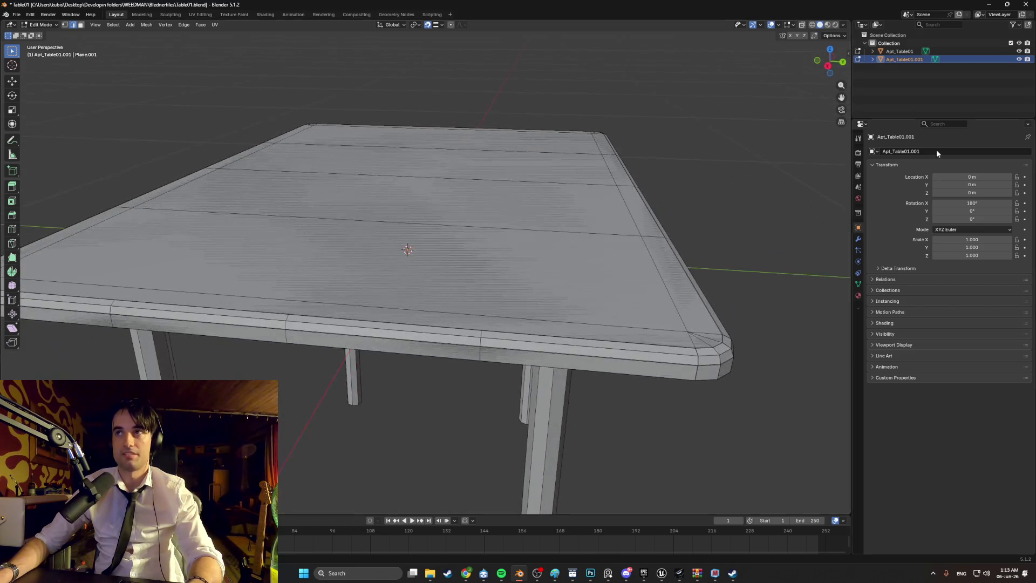
Hide Apt_Table01.001 and box-select the frame's old top faces from Right view
left_click(1018, 60)
mouse_move(743, 199)
middle_mouse_down()
mouse_move(676, 191)
mouse_move(680, 215)
middle_mouse_up()
key("grave")
left_click(736, 224)
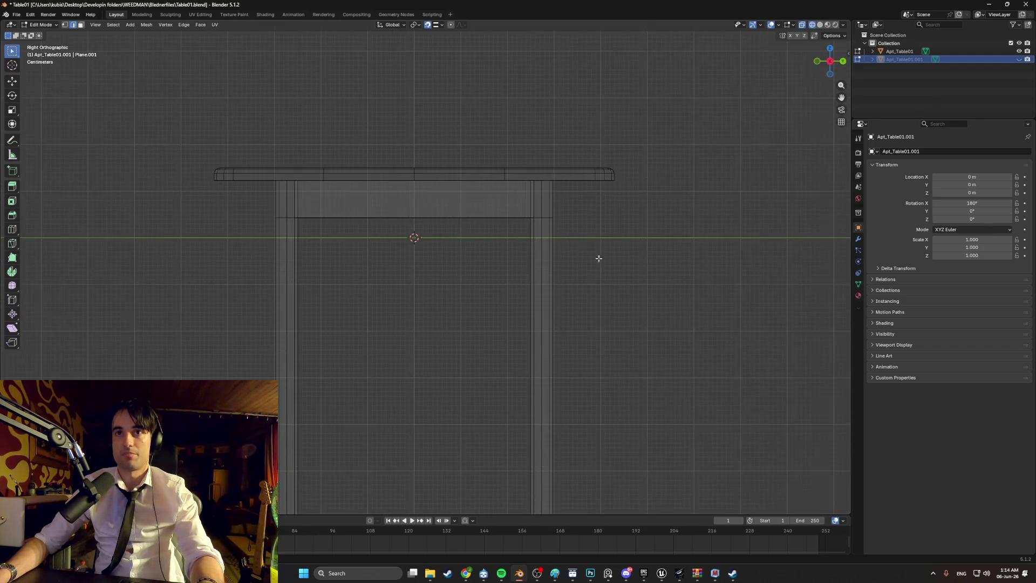
mouse_move(639, 182)
left_mouse_down()
mouse_move(381, 145)
mouse_move(195, 137)
left_mouse_up()
mouse_move(227, 157)
middle_mouse_down()
mouse_move(349, 156)
mouse_move(352, 180)
mouse_move(397, 192)
mouse_move(397, 208)
middle_mouse_up()
Delete the old top faces, return to Solid shading and Object Mode
key("x")
left_click(349, 176)
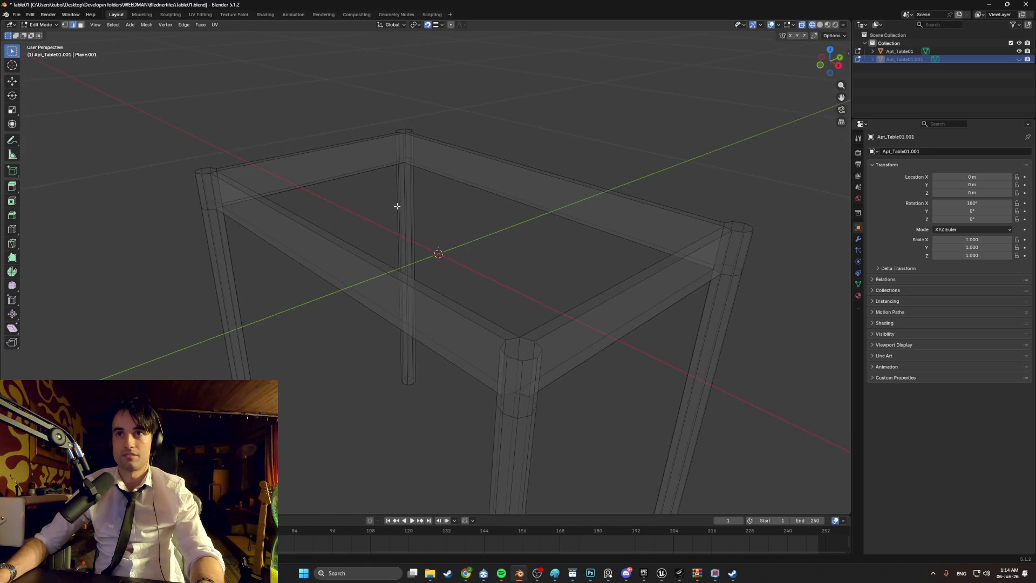
key("z")
left_click(447, 206)
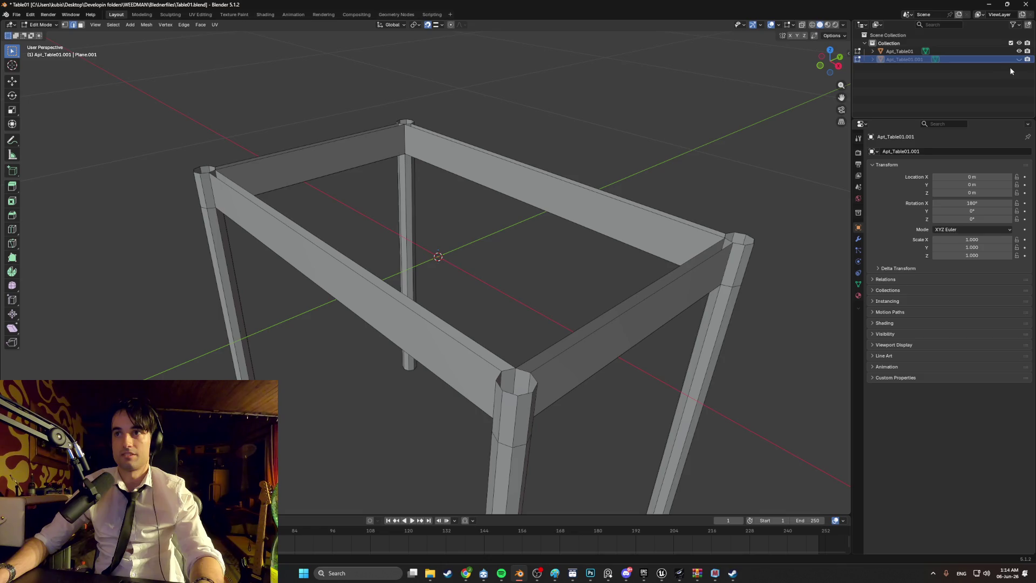
mouse_move(744, 178)
middle_mouse_down()
mouse_move(691, 146)
mouse_move(695, 126)
mouse_move(460, 208)
mouse_move(484, 199)
mouse_move(493, 152)
mouse_move(493, 161)
middle_mouse_up()
key("Tab")
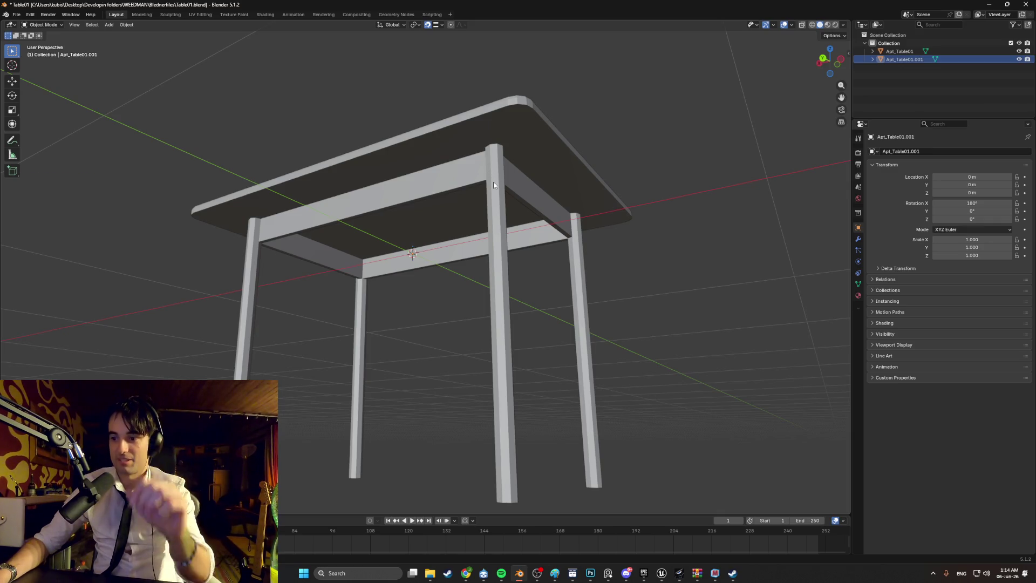
Join Apt_Table01.001 into Apt_Table01 with Ctrl+J and enter Edit Mode on the merged mesh
middle_click_drag(493, 182, 492, 207)
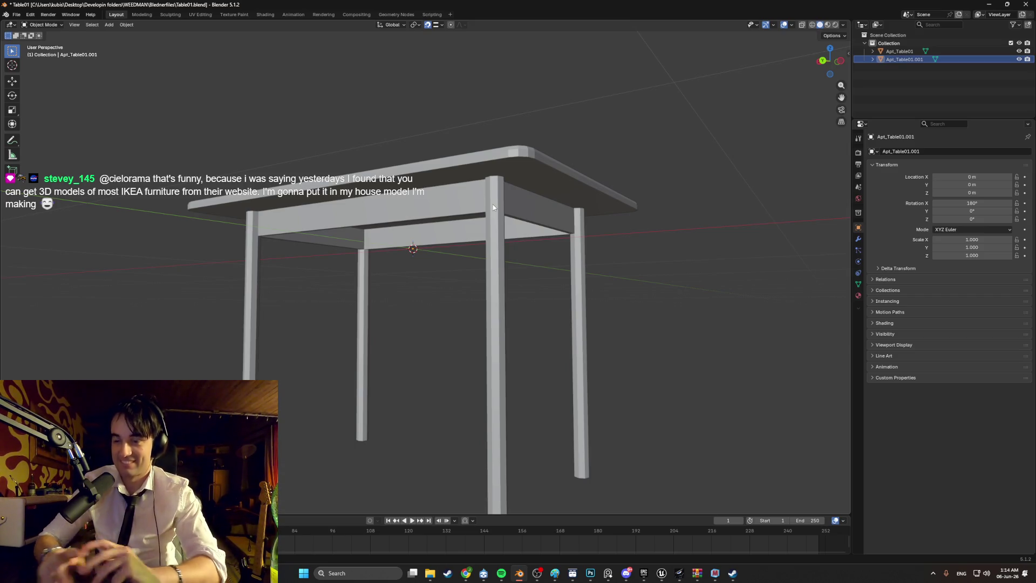
left_click(899, 51)
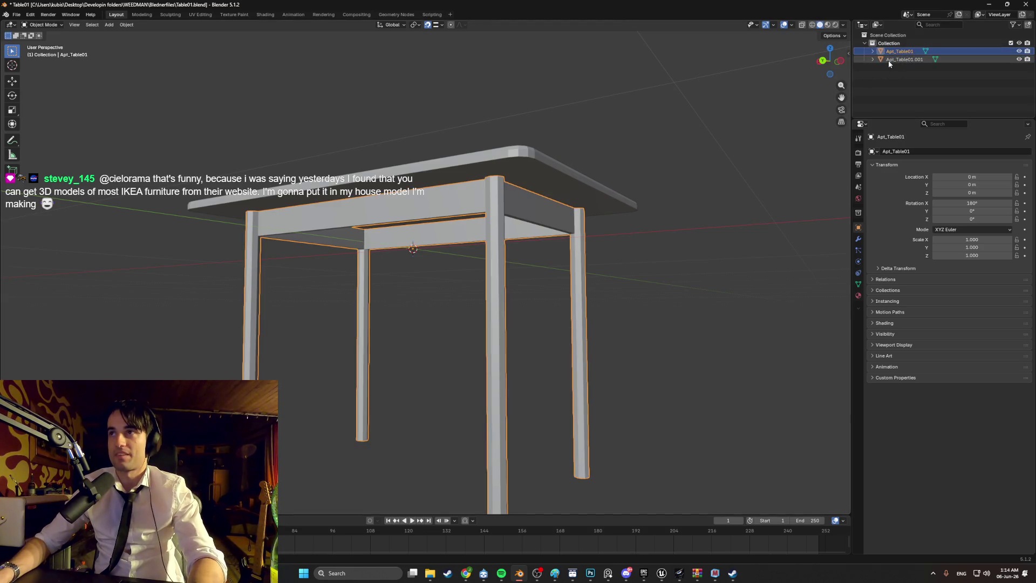
left_click(892, 59, "ctrl")
middle_click_drag(599, 183, 597, 213)
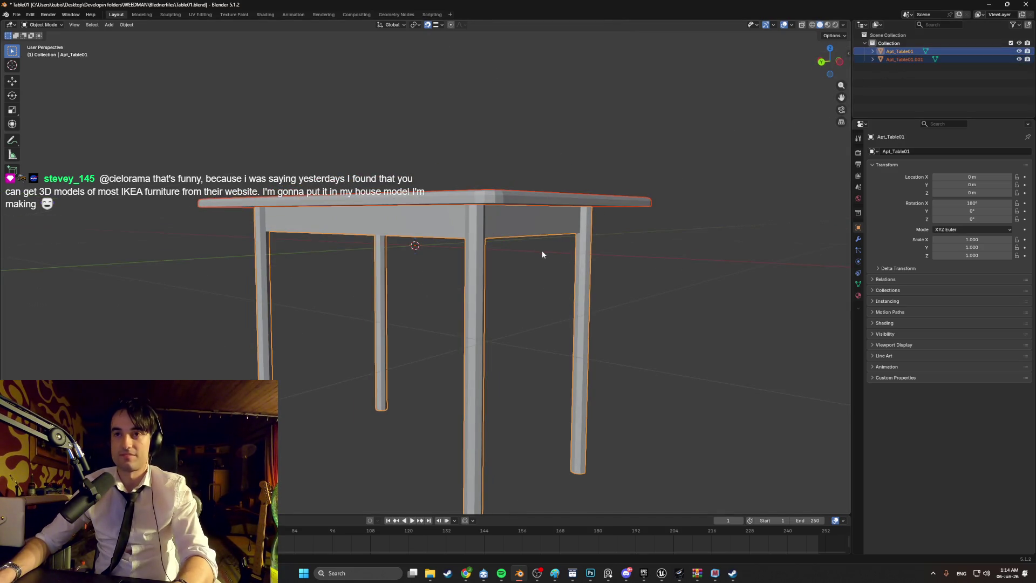
key("ctrl+j")
left_click(695, 198)
mouse_move(695, 198)
middle_mouse_down()
mouse_move(639, 219)
mouse_move(690, 217)
mouse_move(645, 245)
mouse_move(572, 266)
mouse_move(523, 258)
mouse_move(523, 229)
mouse_move(484, 256)
mouse_move(431, 220)
mouse_move(423, 232)
mouse_move(457, 227)
mouse_move(456, 236)
mouse_move(499, 247)
mouse_move(629, 238)
mouse_move(647, 210)
mouse_move(684, 215)
mouse_move(622, 296)
mouse_move(593, 312)
mouse_move(587, 275)
middle_mouse_up()
key("Tab")
key("Tab")
key("Tab")
mouse_move(478, 293)
middle_mouse_down()
mouse_move(502, 273)
mouse_move(517, 284)
middle_mouse_up()
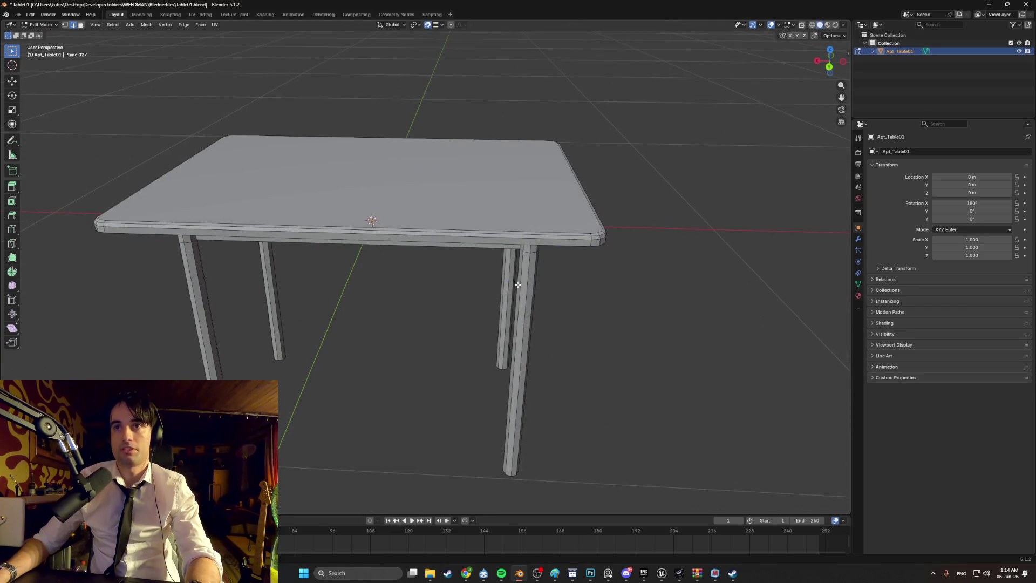
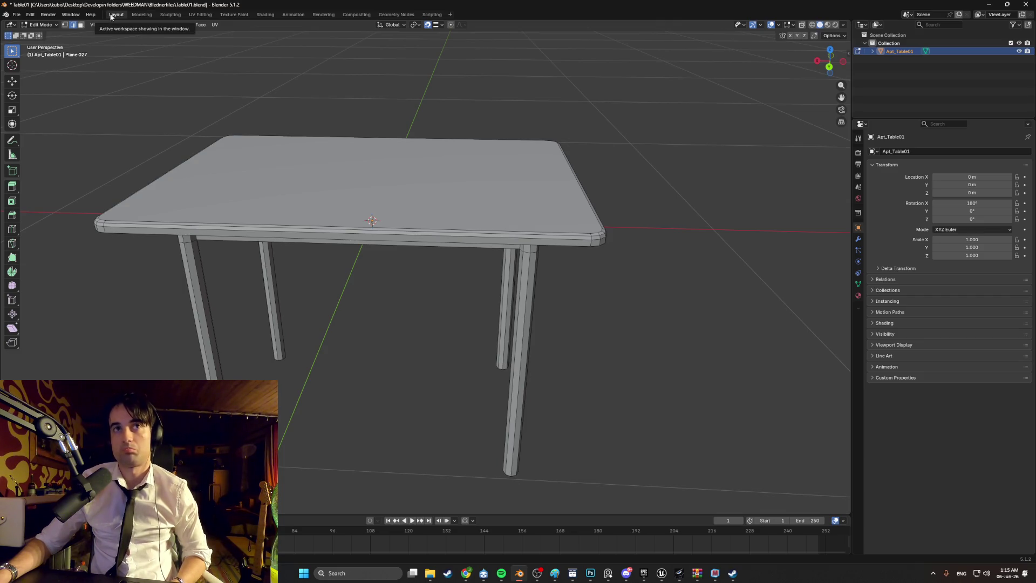
In UV Editing, load GenericWoodTexture.png from the Textures folder as the background image
left_click(211, 25)
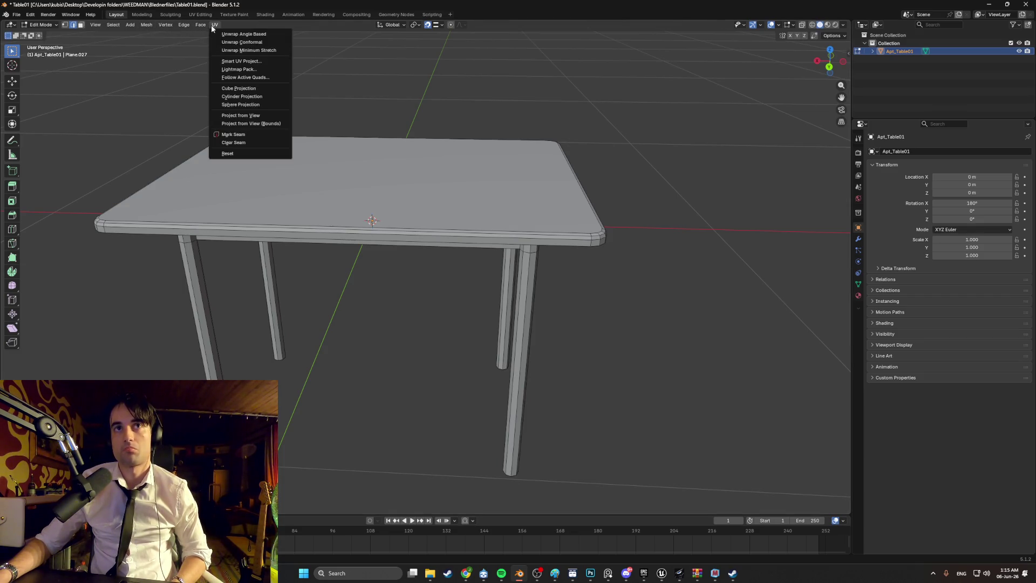
left_click(199, 15)
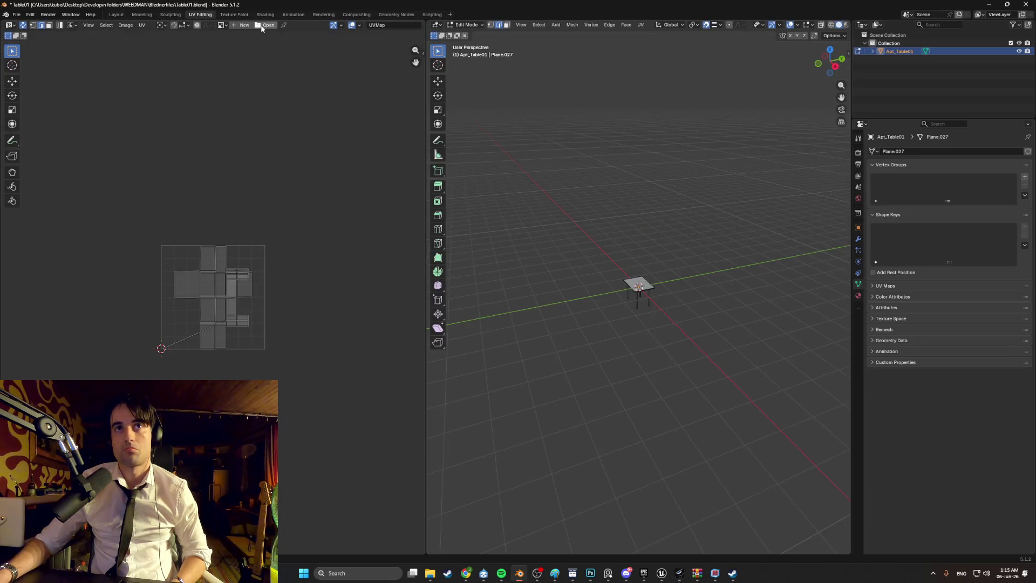
left_click(263, 25)
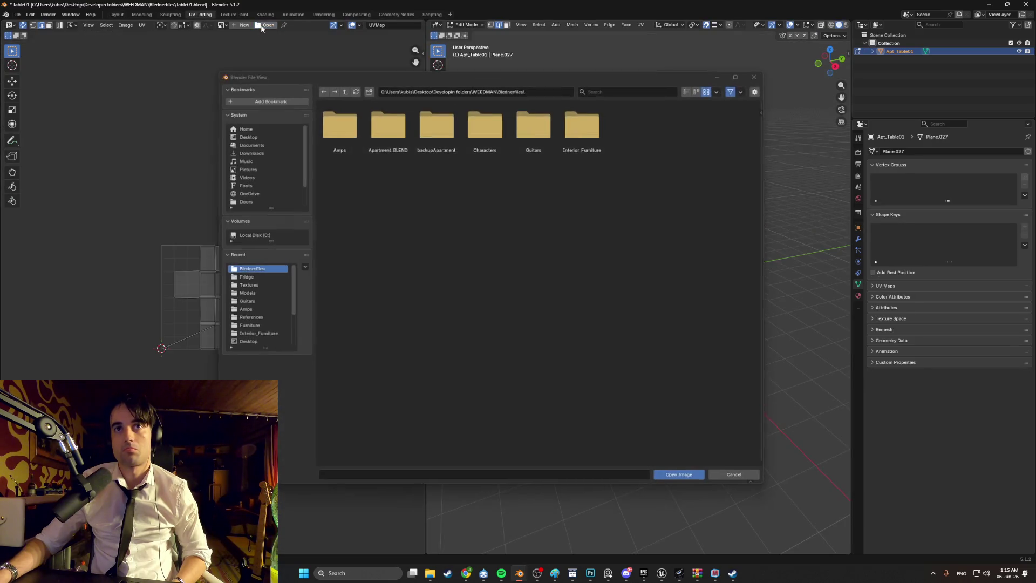
left_click(253, 284)
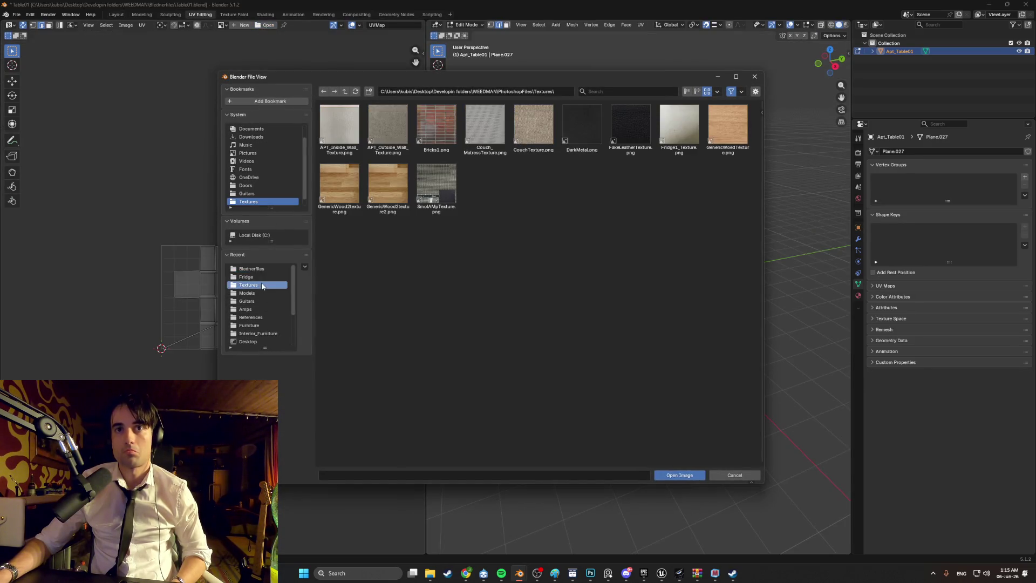
double_click(720, 127)
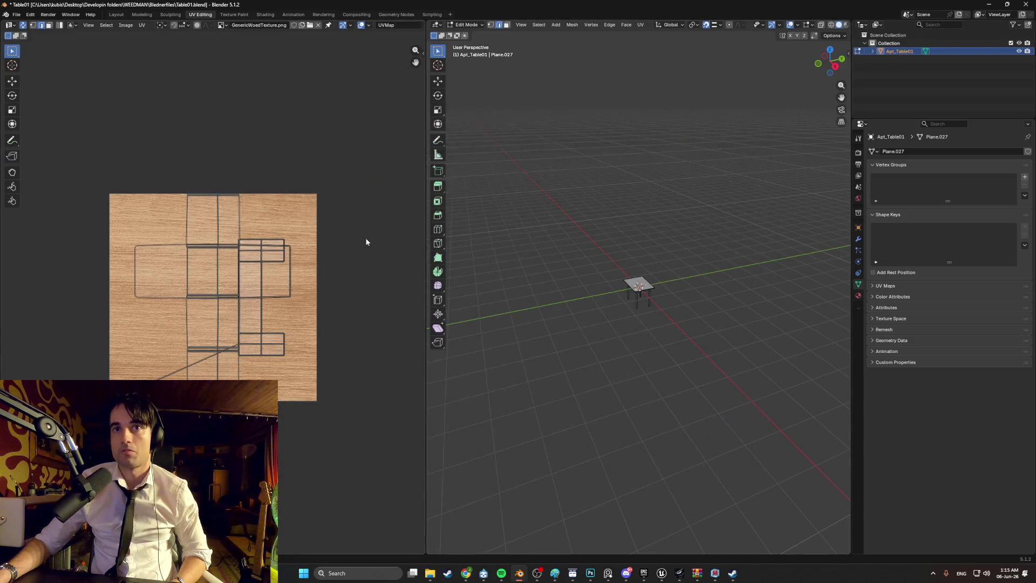
scroll(232, 276, "up", 3)
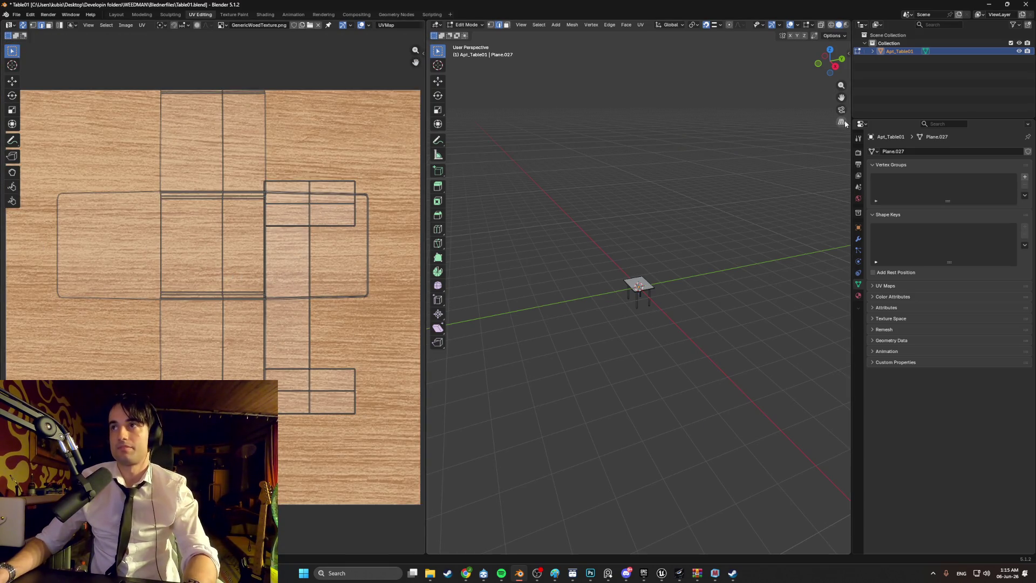
left_click(858, 296)
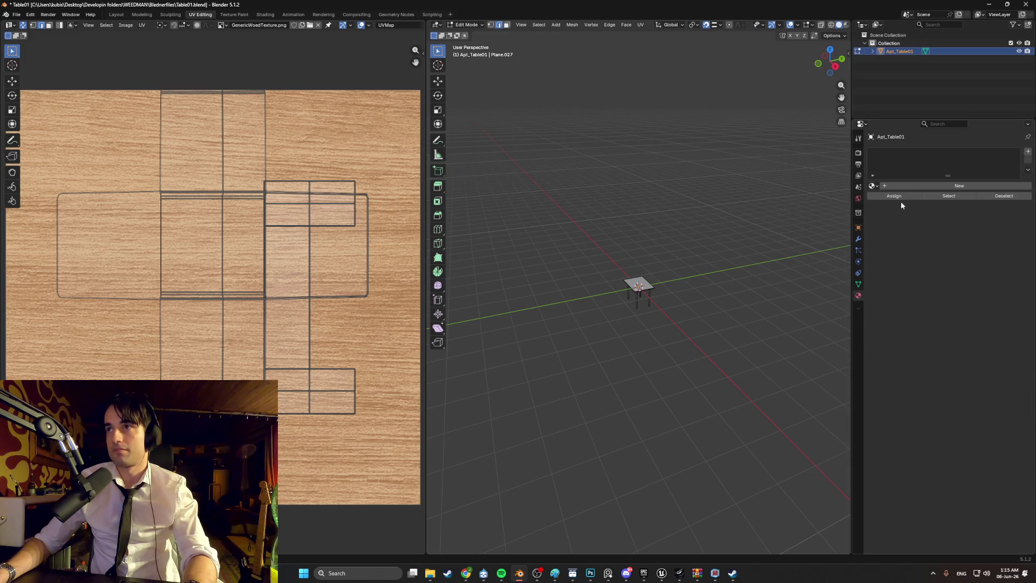
Create a new material for the table named Table_Material
left_click(898, 187)
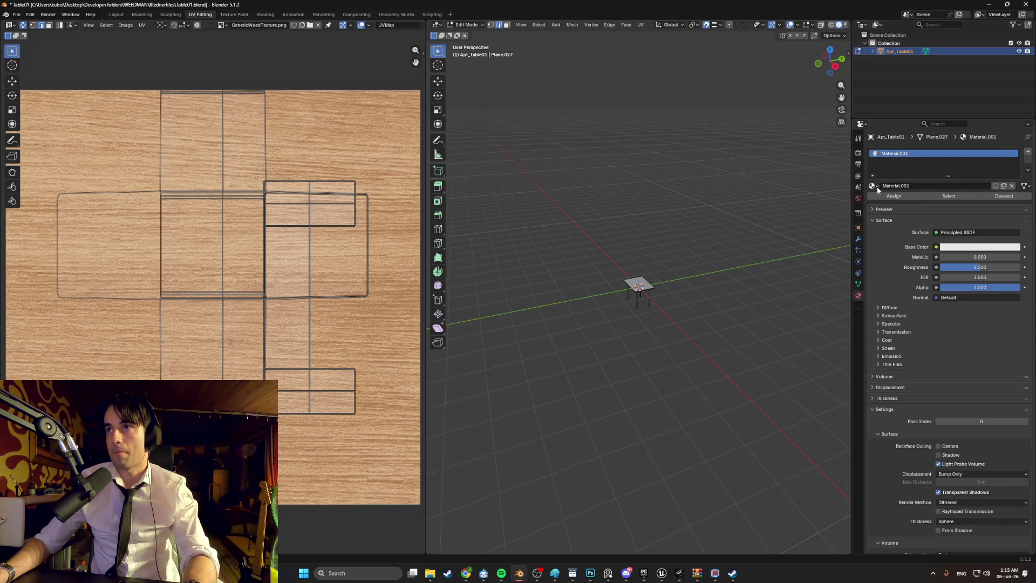
left_click(904, 185)
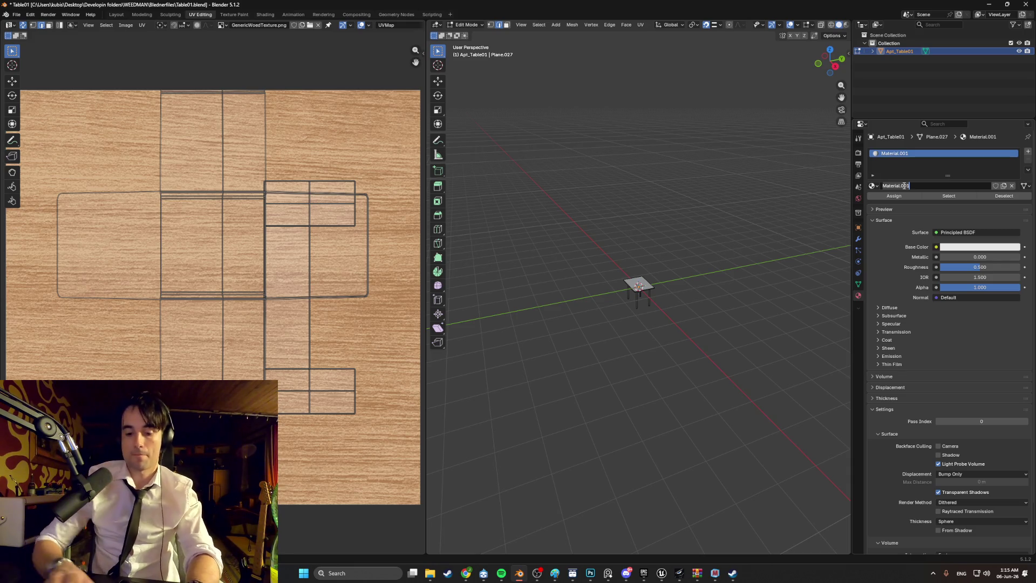
type("Table_M")
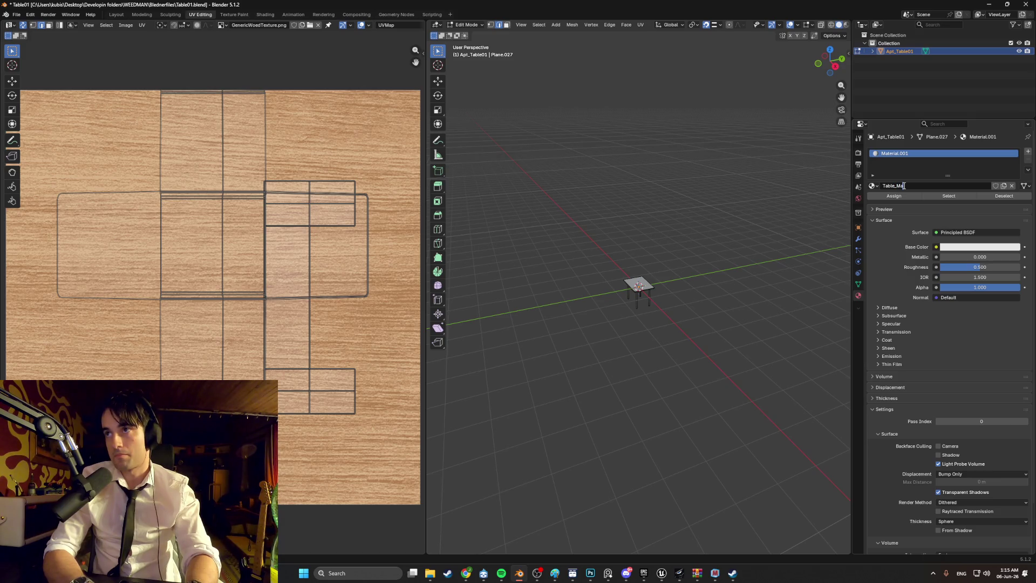
key("Return")
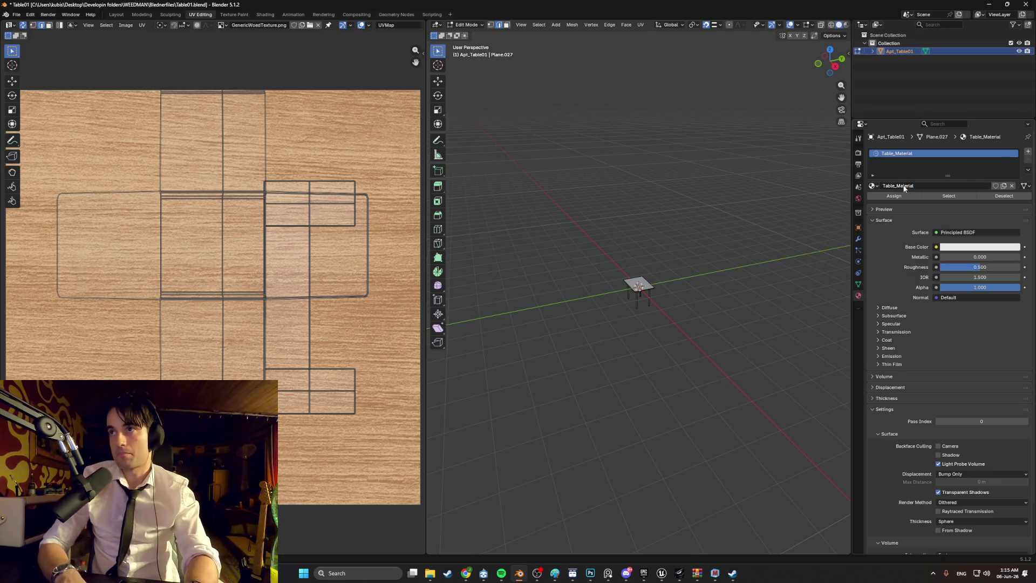
Feed Base Color with an Image Texture using GenericWoodTexture.png from the Textures folder
left_click(936, 247)
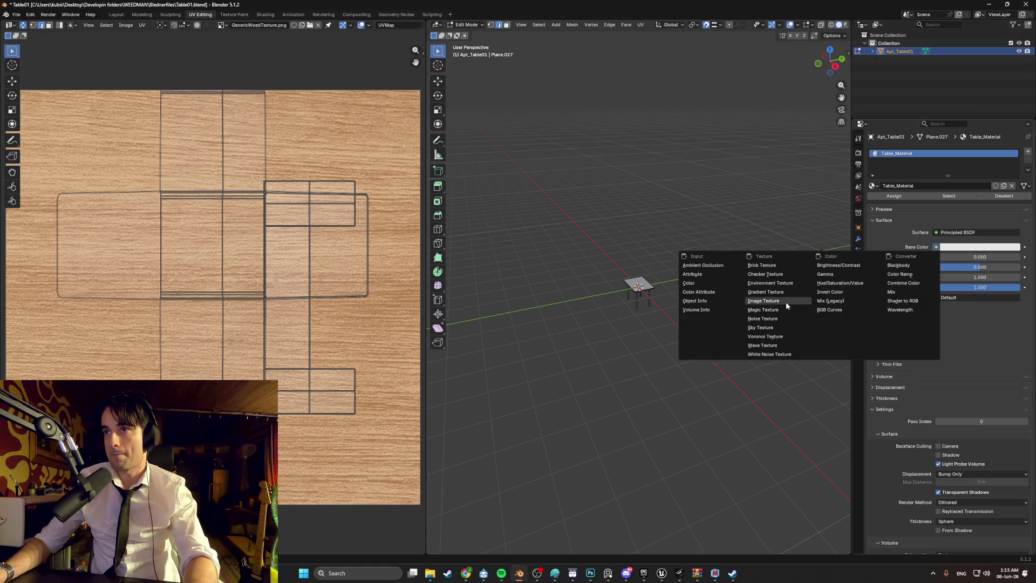
left_click(763, 300)
left_click(995, 257)
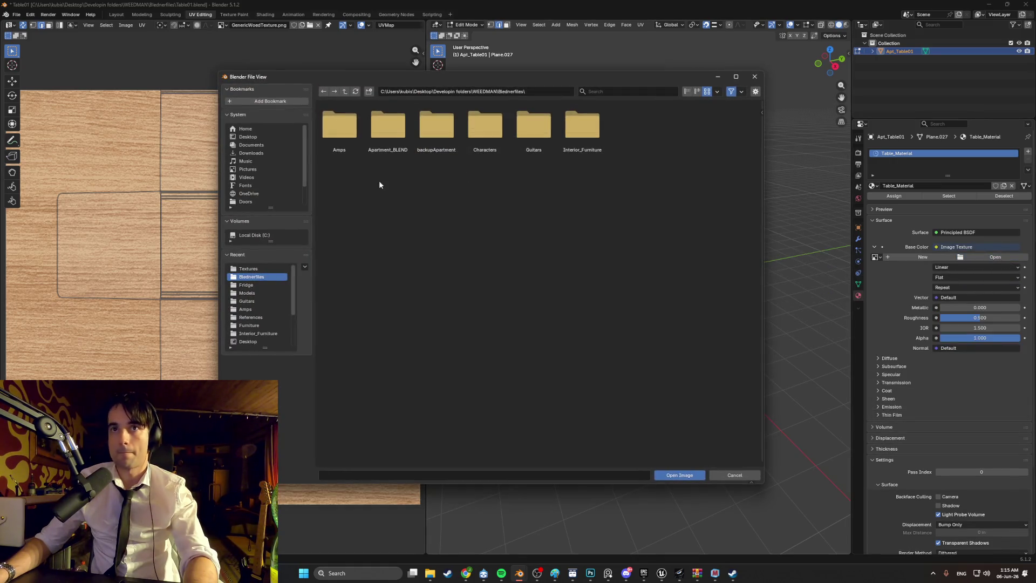
left_click(272, 267)
double_click(726, 125)
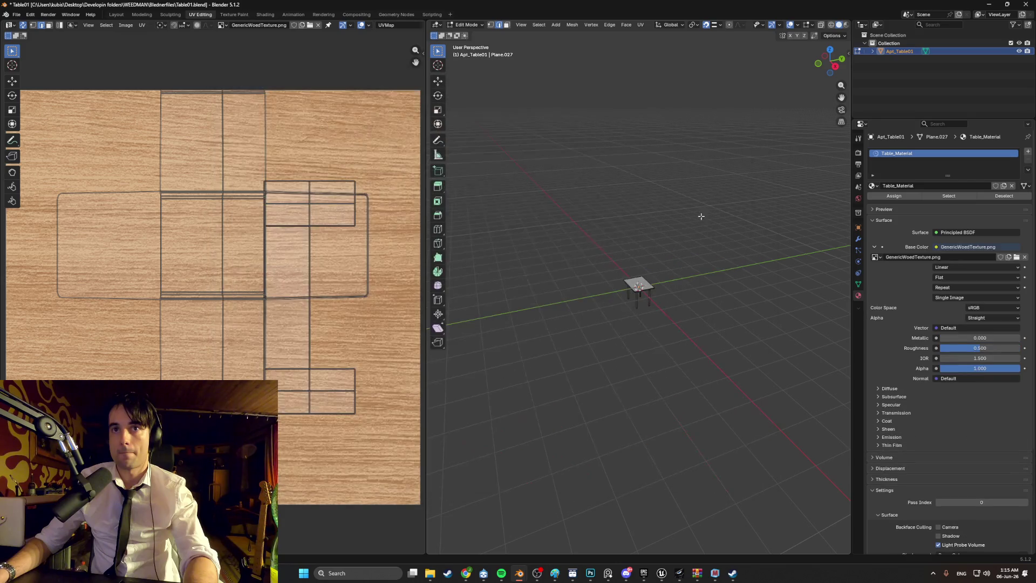
scroll(679, 250, "up", 4)
Return to Object Mode and preview the table with its wood material
key("Tab")
mouse_move(633, 271)
middle_mouse_down()
mouse_move(614, 259)
mouse_move(582, 294)
mouse_move(546, 312)
middle_mouse_up()
key("z")
left_click(614, 277)
In the Shading workspace, set the Image Texture node's interpolation to Closest
scroll(613, 276, "up", 3)
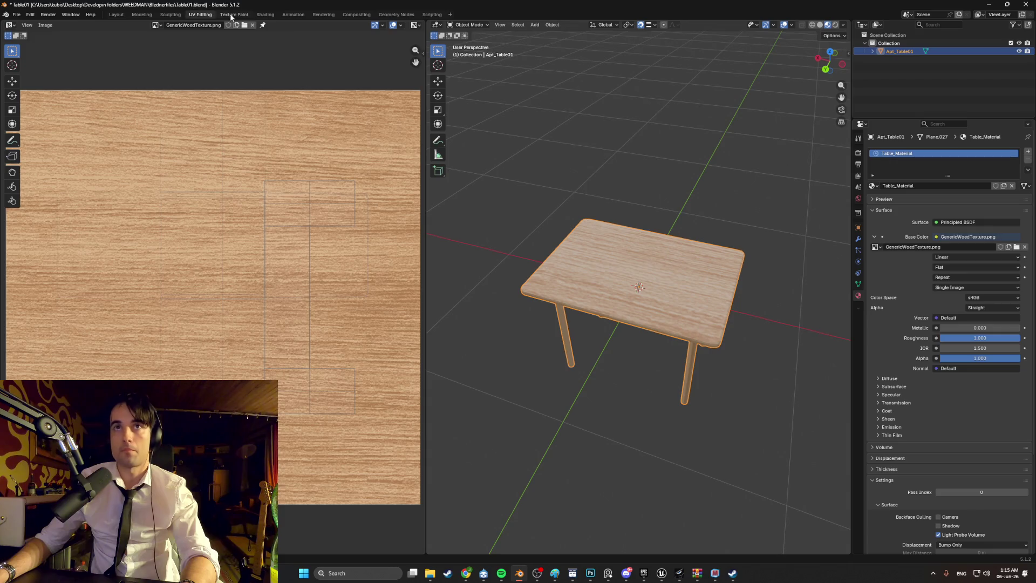
left_click(265, 15)
left_click(370, 437)
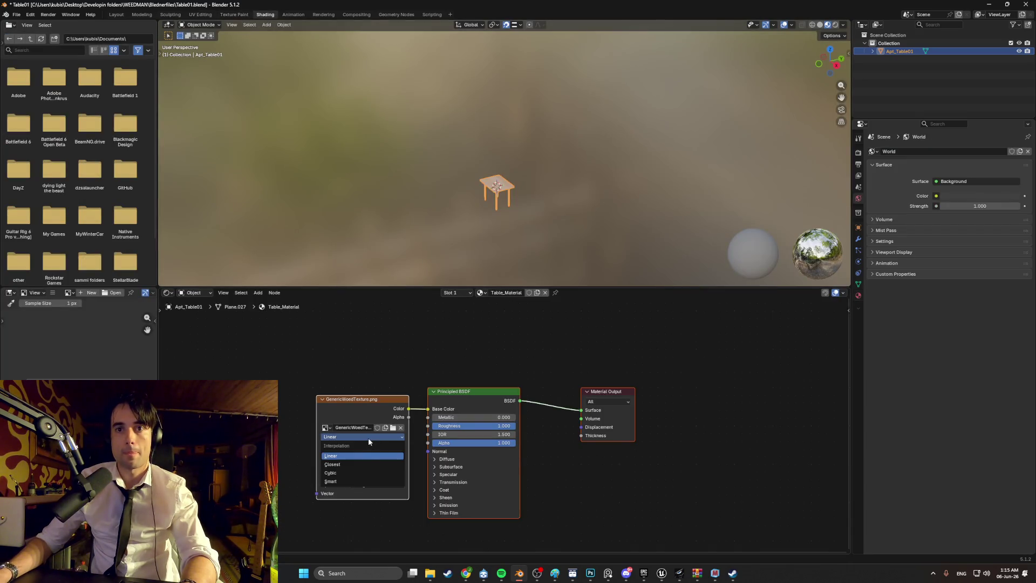
left_click(353, 463)
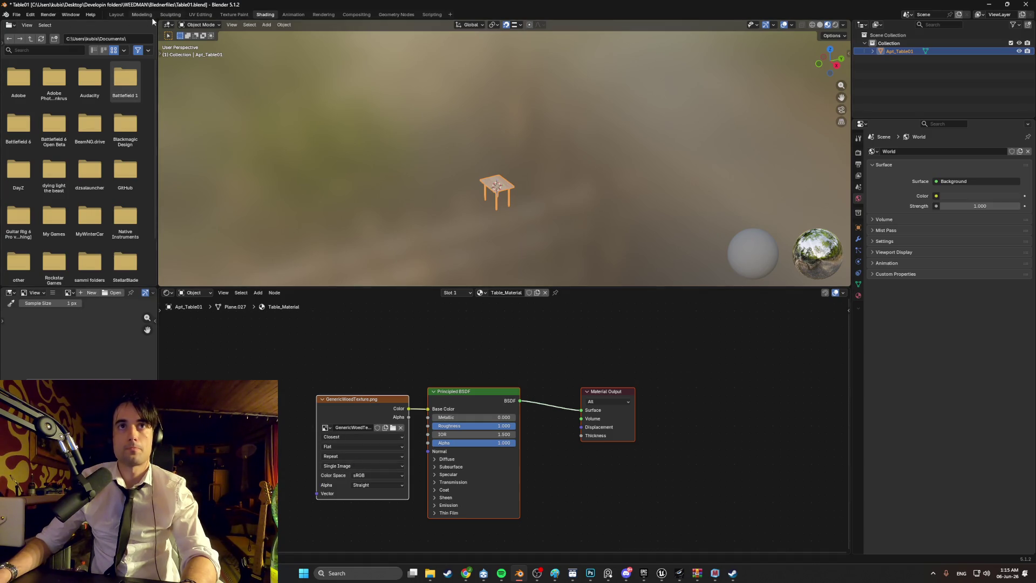
View the table with material shading in the Layout workspace, then return to UV Editing
left_click(142, 15)
scroll(358, 196, "up", 6)
key("z")
scroll(417, 299, "up", 3)
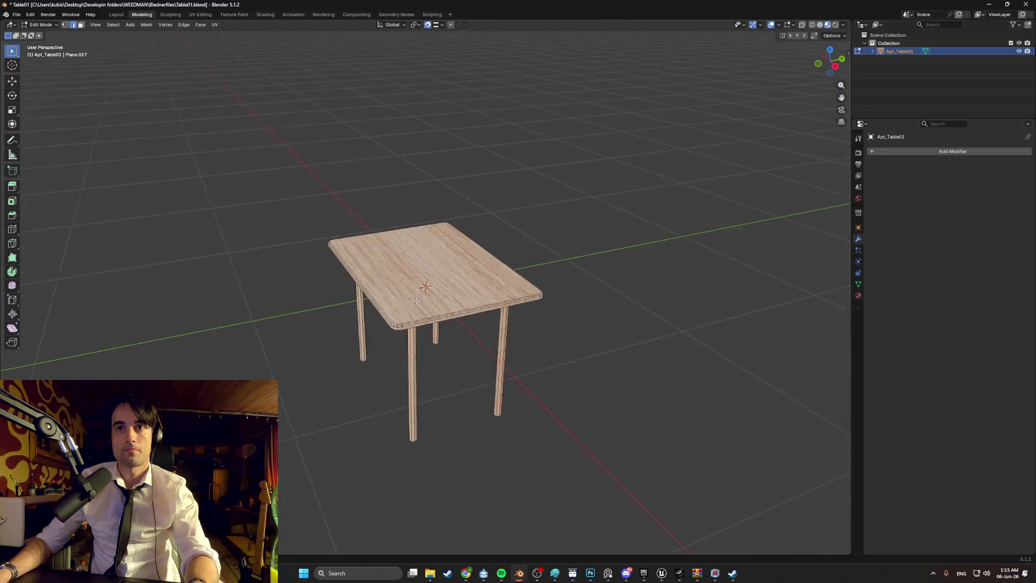
scroll(417, 299, "up", 1)
left_click(200, 14)
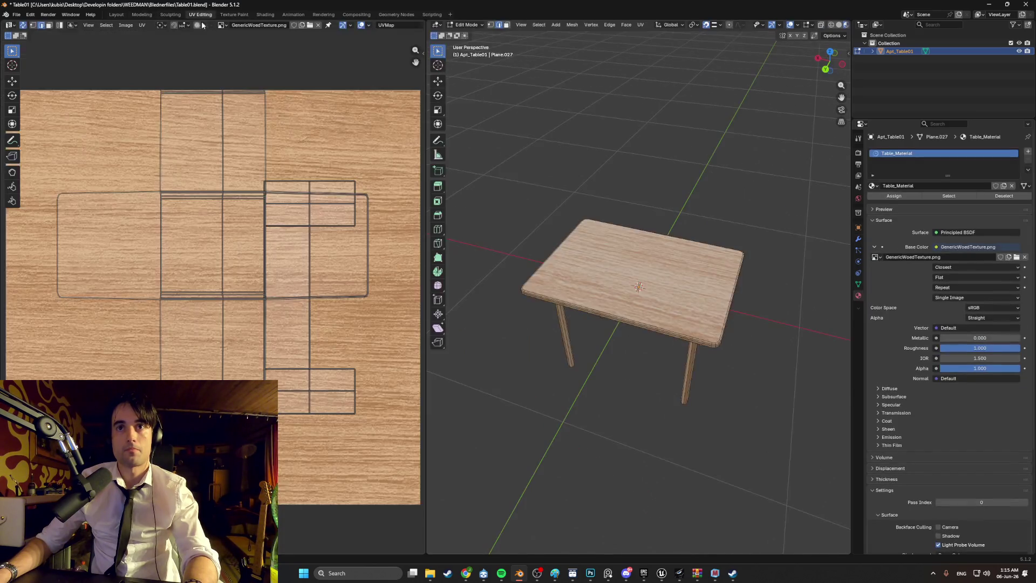
Select the tabletop face and re-unwrap it with Smart UV Project
middle_click_drag(533, 216, 575, 222)
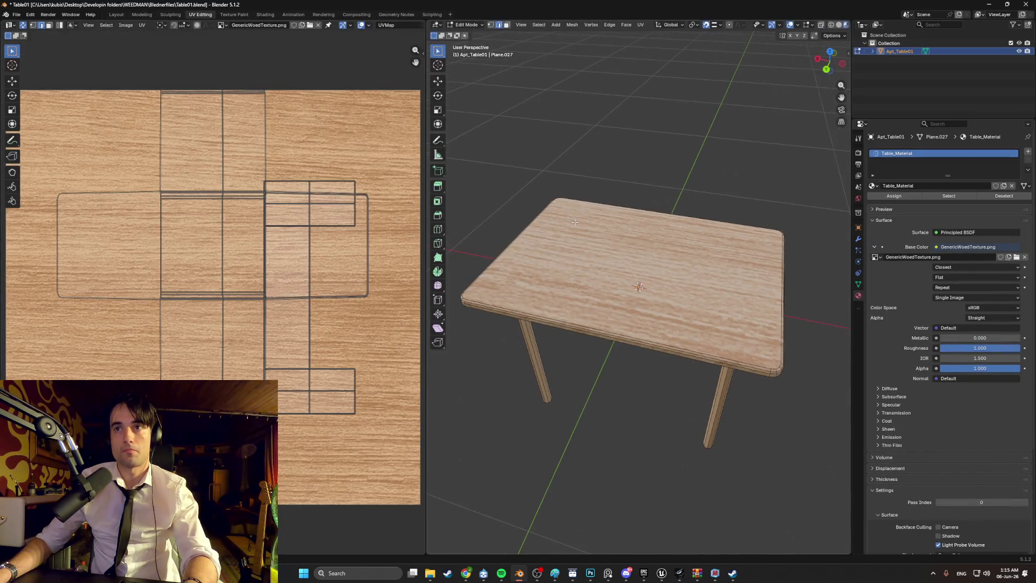
left_click(592, 269)
key("u")
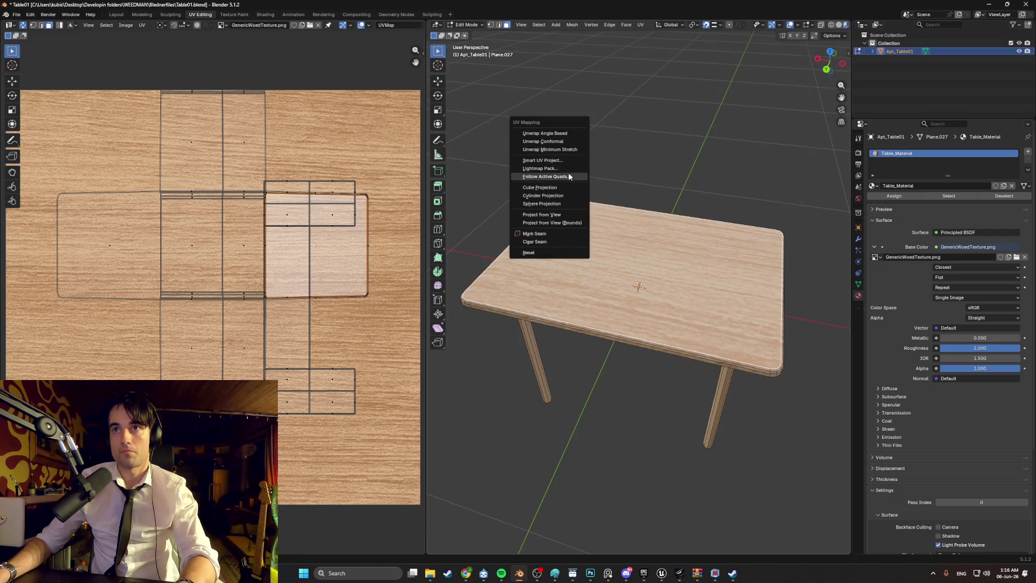
left_click(566, 162)
left_click(546, 240)
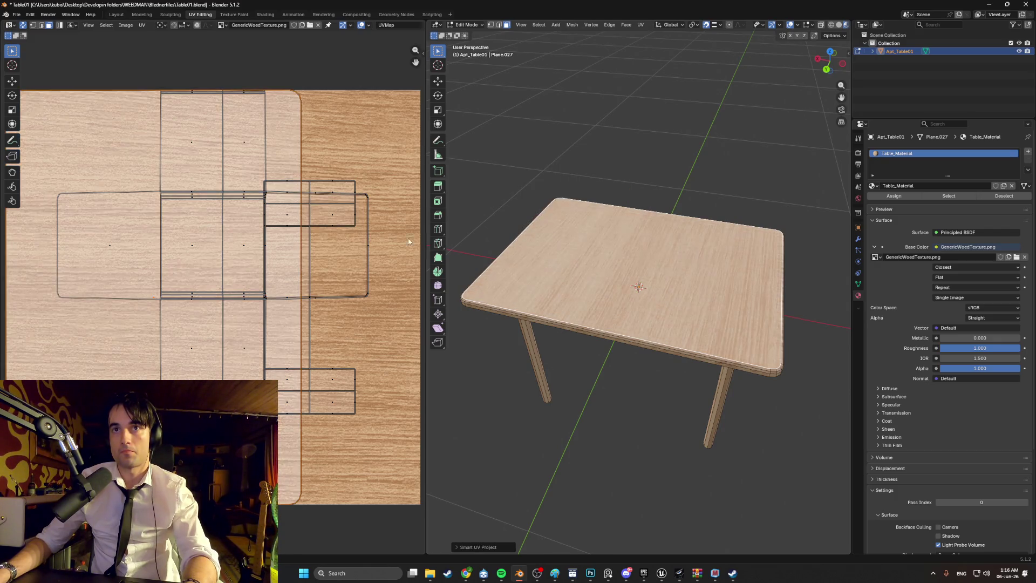
scroll(241, 240, "down", 1)
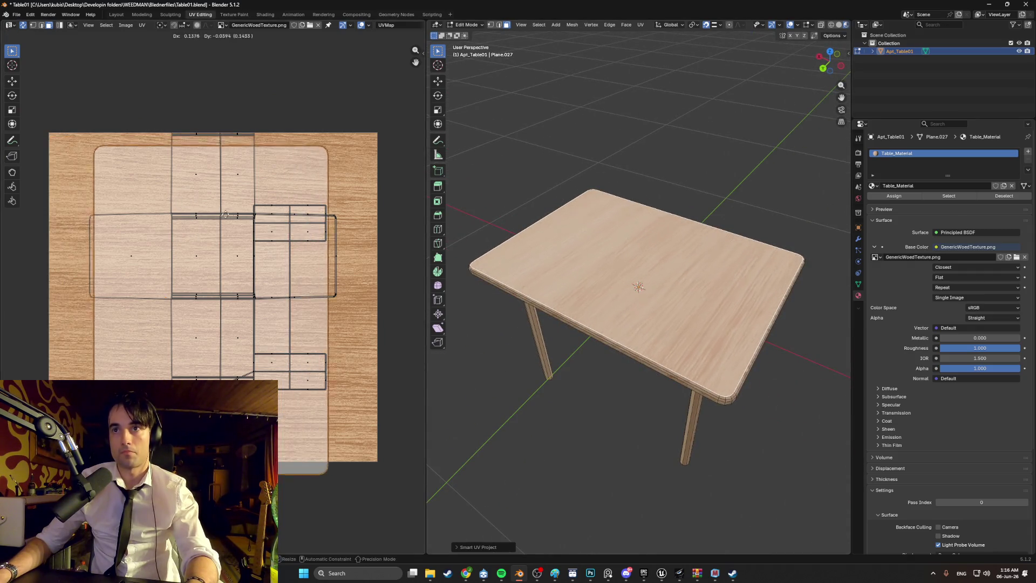
Move the tabletop's UV island to a new spot over the wood texture
key("r")
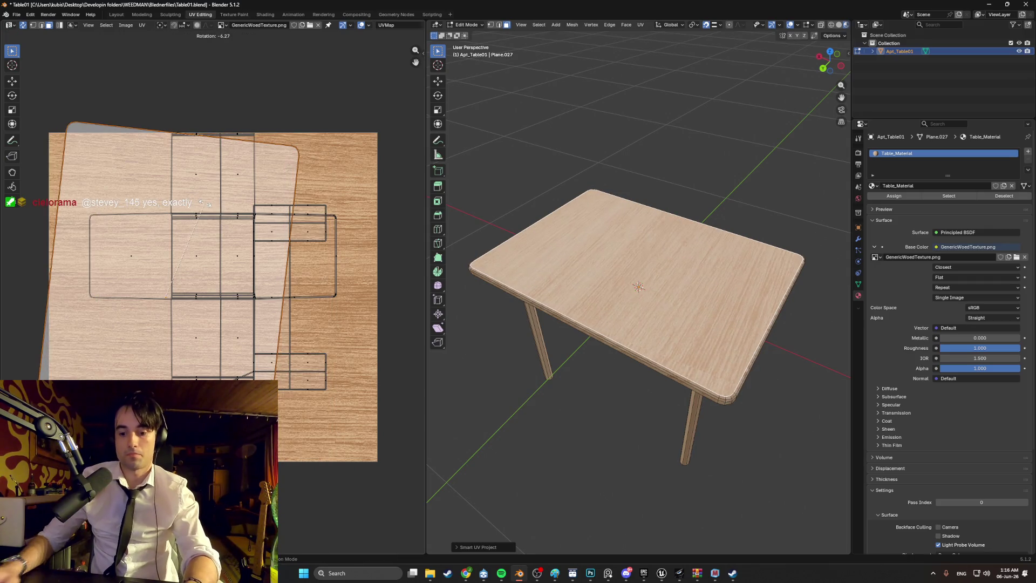
key("Escape")
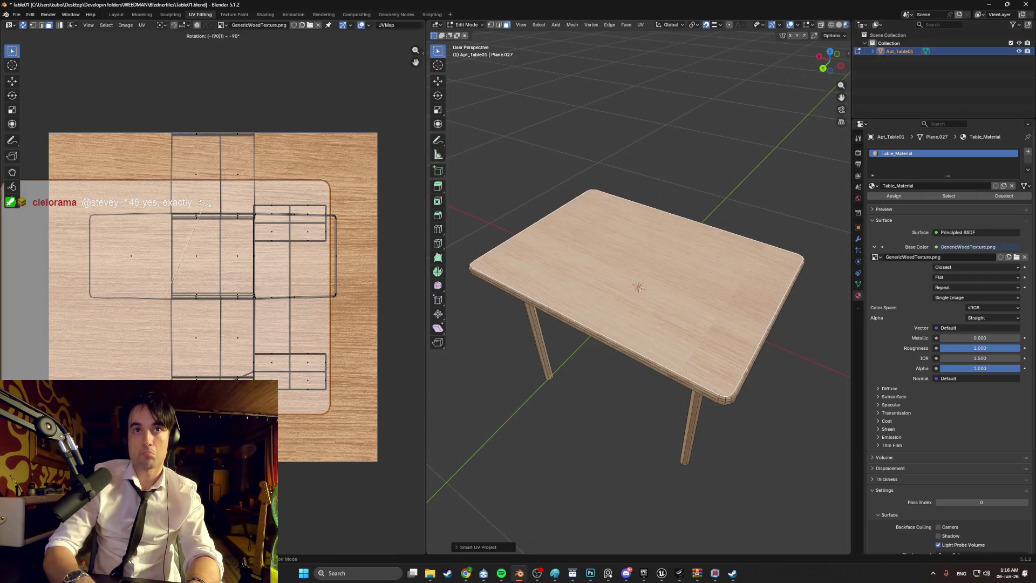
key("g")
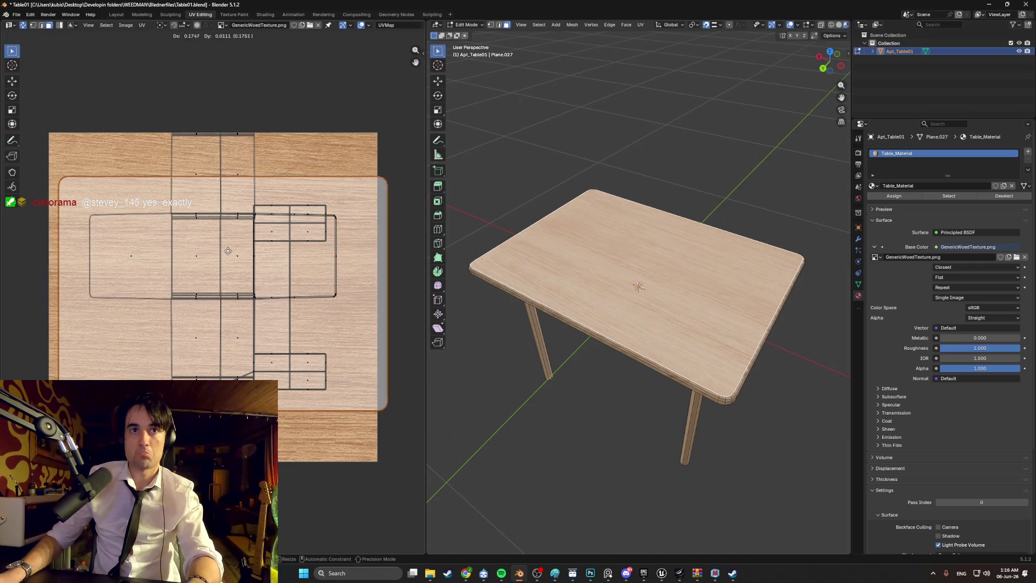
left_click(219, 252)
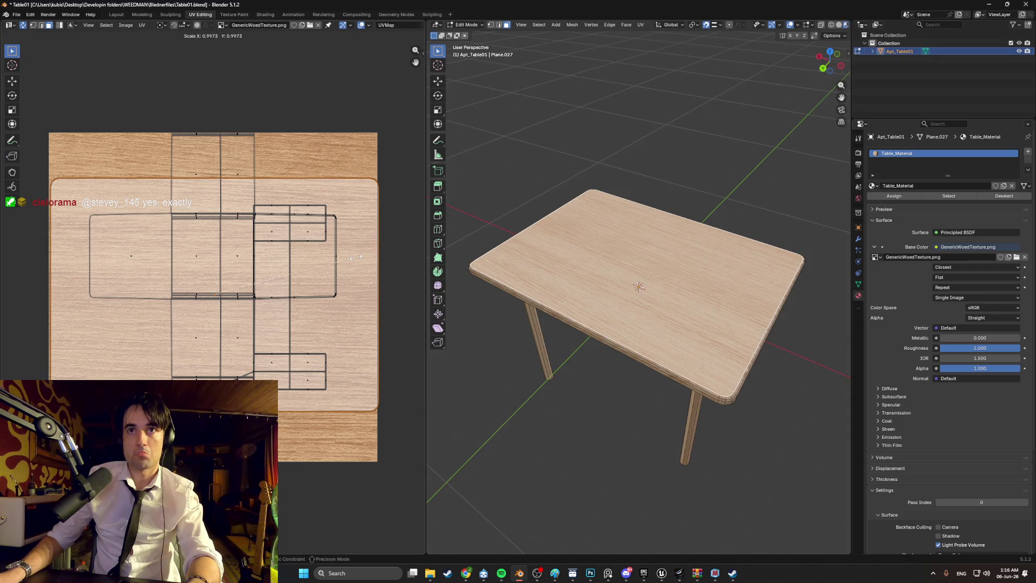
key("g")
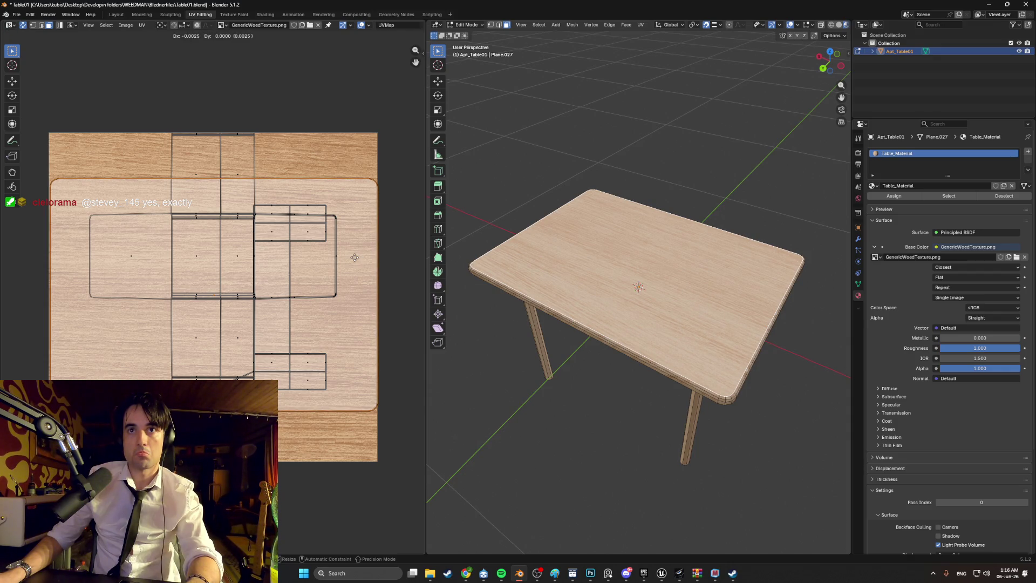
left_click(354, 257)
scroll(366, 260, "up", 2)
Inspect the table from a lower angle and pan the UV view across the texture
middle_click_drag(267, 264, 226, 269)
key("Tab")
mouse_move(526, 186)
middle_mouse_down()
mouse_move(565, 157)
mouse_move(624, 159)
mouse_move(667, 191)
mouse_move(719, 178)
mouse_move(727, 202)
mouse_move(676, 290)
mouse_move(592, 280)
middle_mouse_up()
key("Tab")
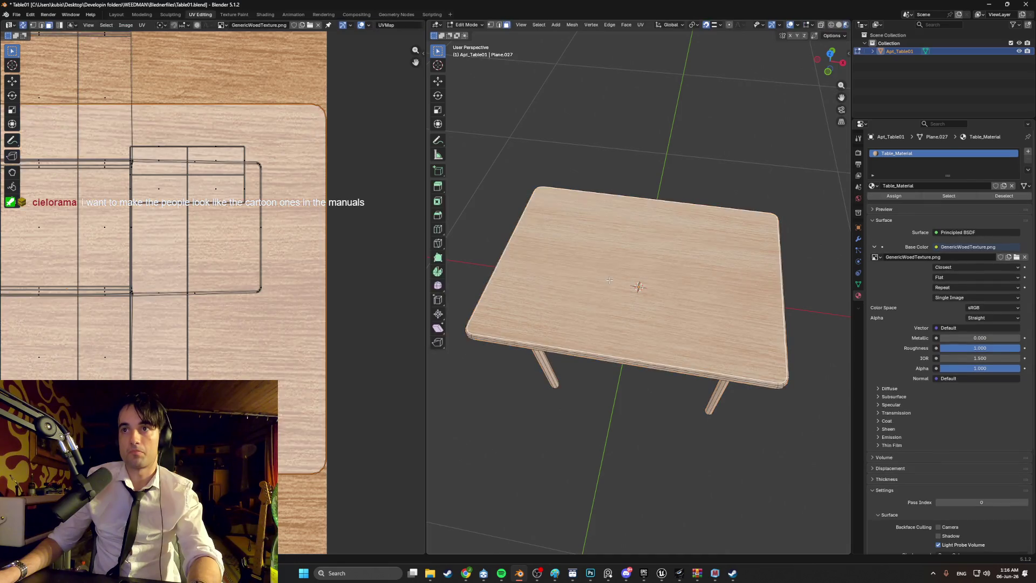
scroll(172, 145, "down", 2)
mouse_move(172, 145)
left_mouse_down()
mouse_move(183, 136)
mouse_move(183, 103)
left_mouse_up()
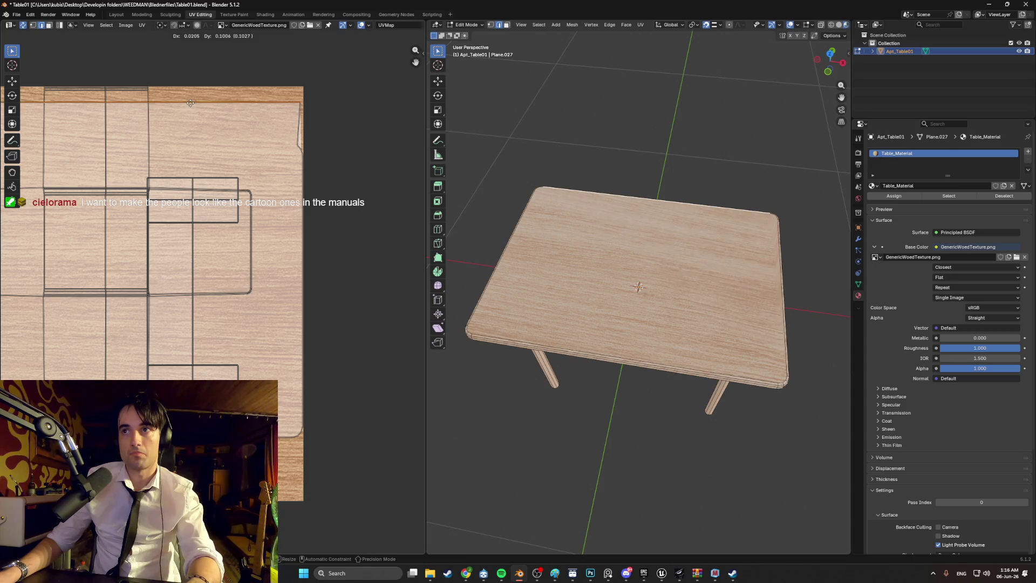
key("Escape")
scroll(293, 142, "up", 2)
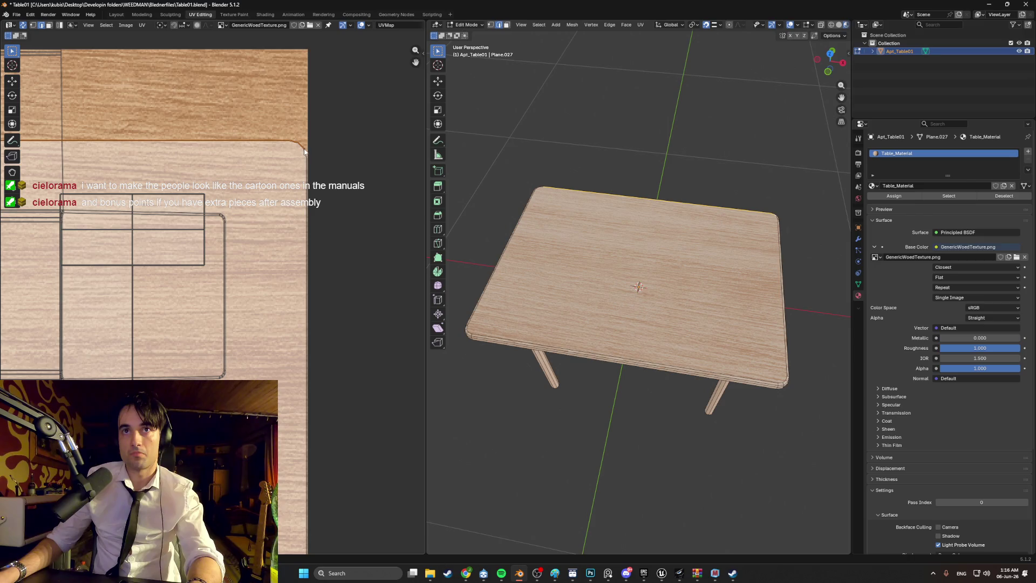
scroll(305, 151, "down", 3)
mouse_move(304, 152)
middle_mouse_down()
mouse_move(226, 273)
mouse_move(305, 254)
mouse_move(258, 258)
mouse_move(241, 202)
mouse_move(179, 286)
middle_mouse_up()
scroll(258, 258, "up", 3)
Shift the UV islands, then the island's left edge, vertically along Y
key("g")
key("y")
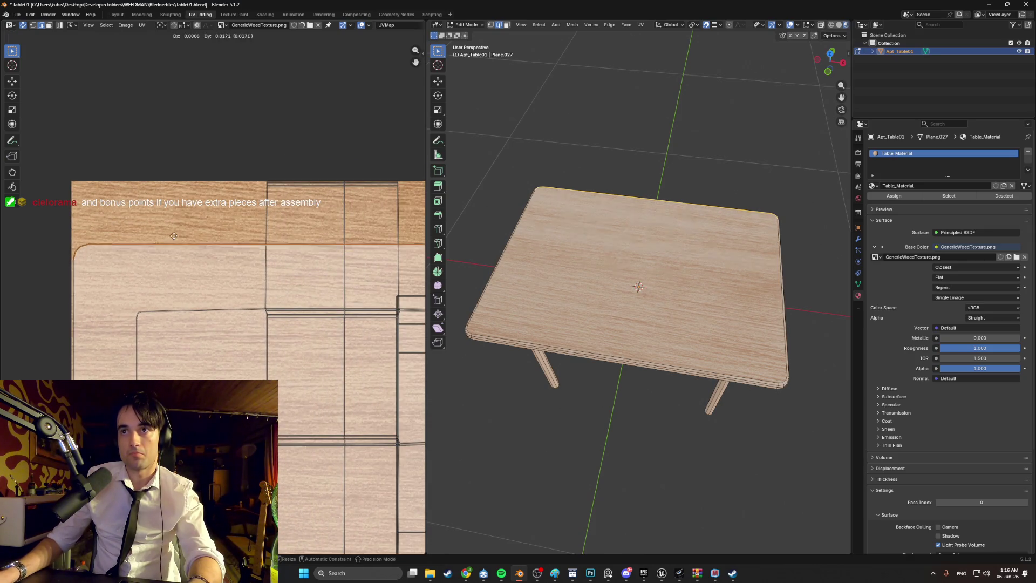
left_click(187, 177)
mouse_move(234, 265)
middle_mouse_down()
mouse_move(126, 302)
mouse_move(168, 231)
middle_mouse_up()
left_click(127, 215)
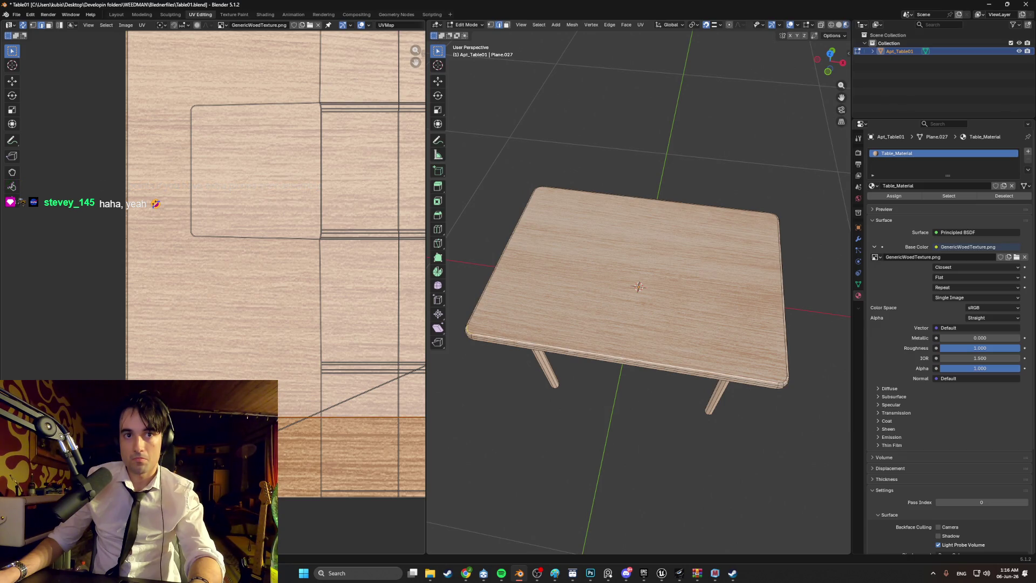
scroll(128, 216, "down", 2)
scroll(300, 381, "up", 3)
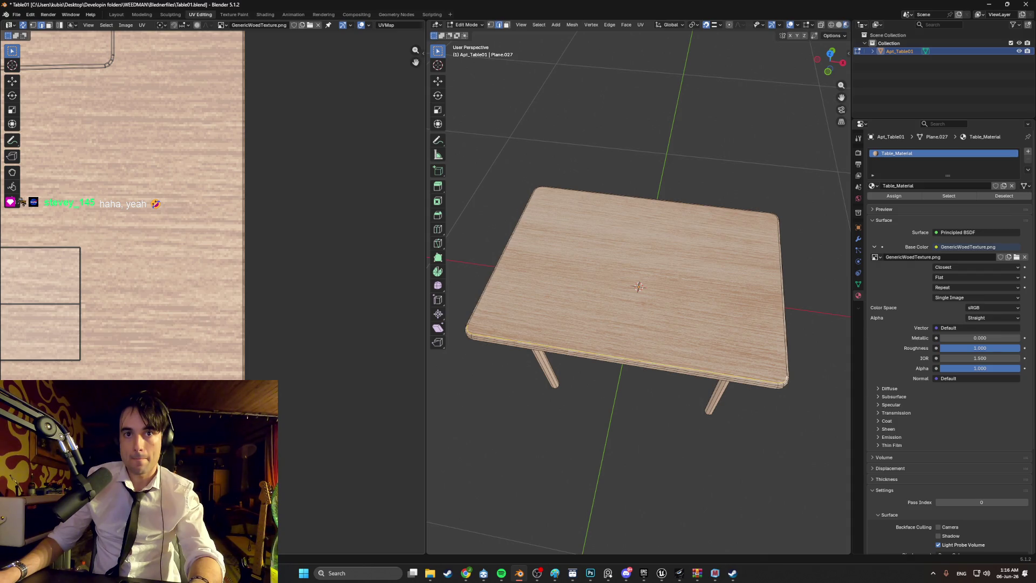
scroll(212, 291, "down", 3)
key("g")
key("y")
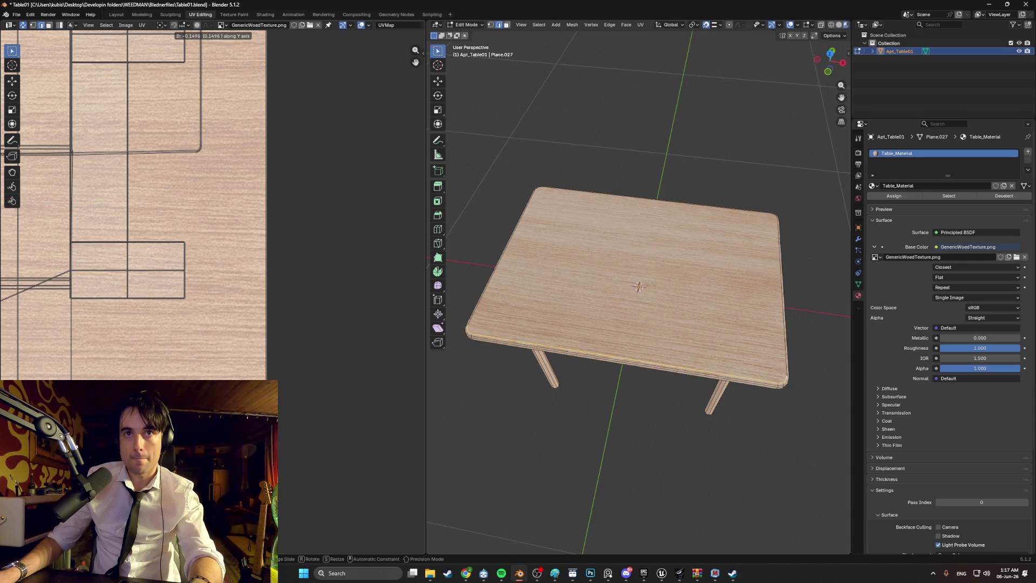
key("Return")
Select the tabletop's left edge loop and its bevel face loop
mouse_move(590, 393)
middle_mouse_down()
mouse_move(626, 376)
mouse_move(626, 363)
mouse_move(571, 368)
middle_mouse_up()
scroll(626, 363, "up", 3)
left_click(572, 365, "alt")
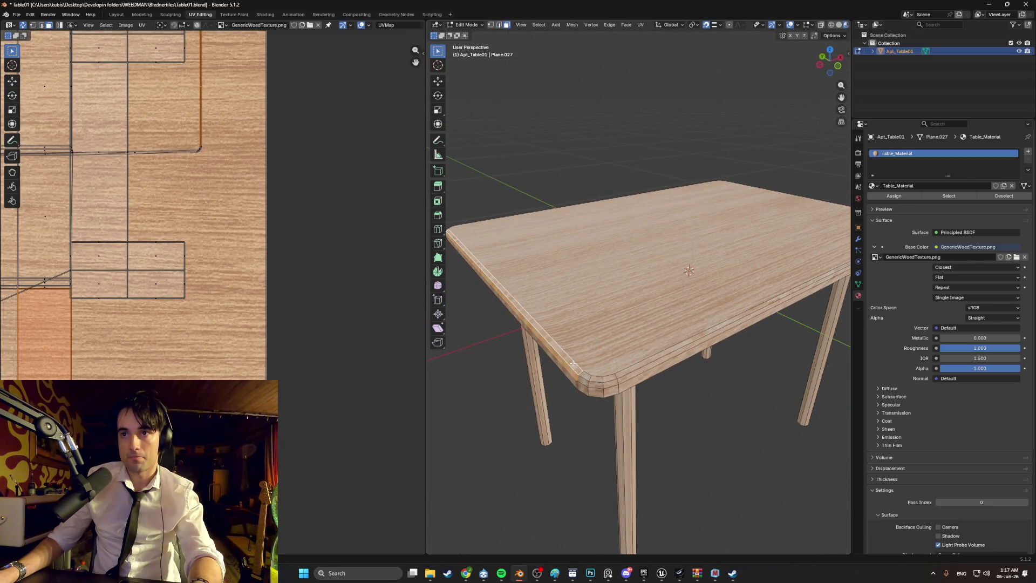
left_click(571, 372, "alt")
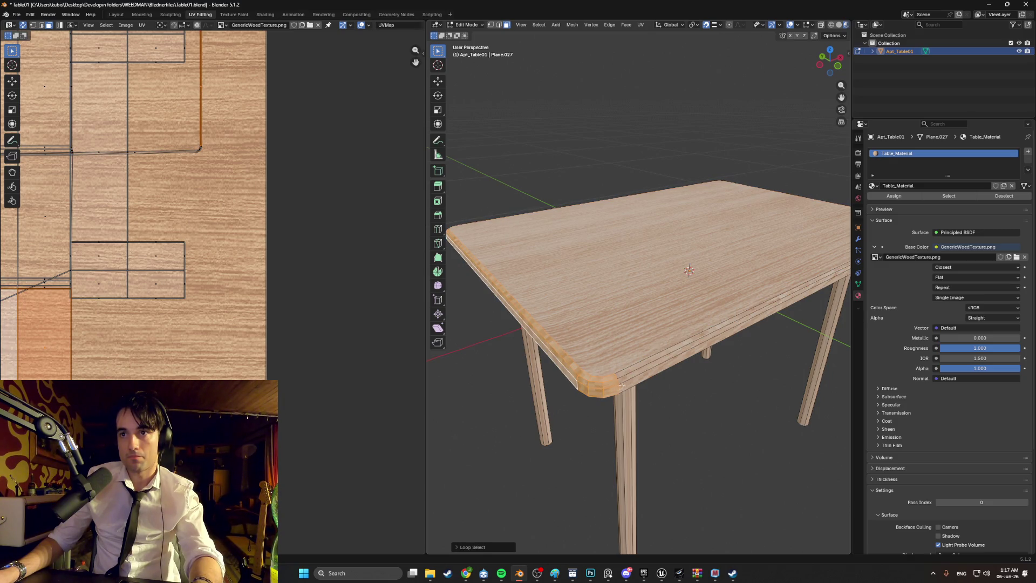
Add the right and corner bevel loops of the tabletop rim to the selection
scroll(648, 400, "up", 2)
middle_click_drag(620, 387, 651, 402)
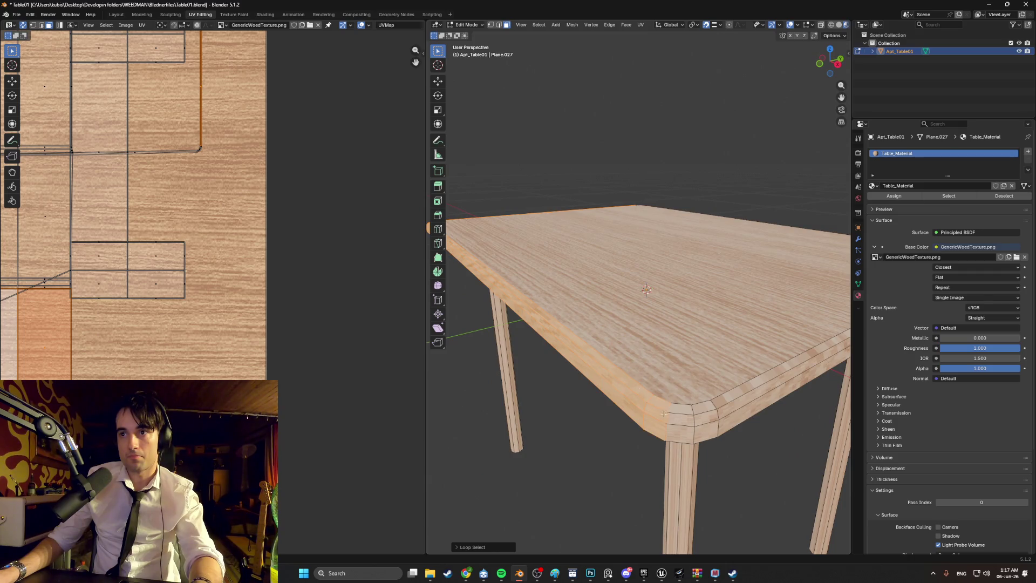
left_click(726, 415, "alt+shift")
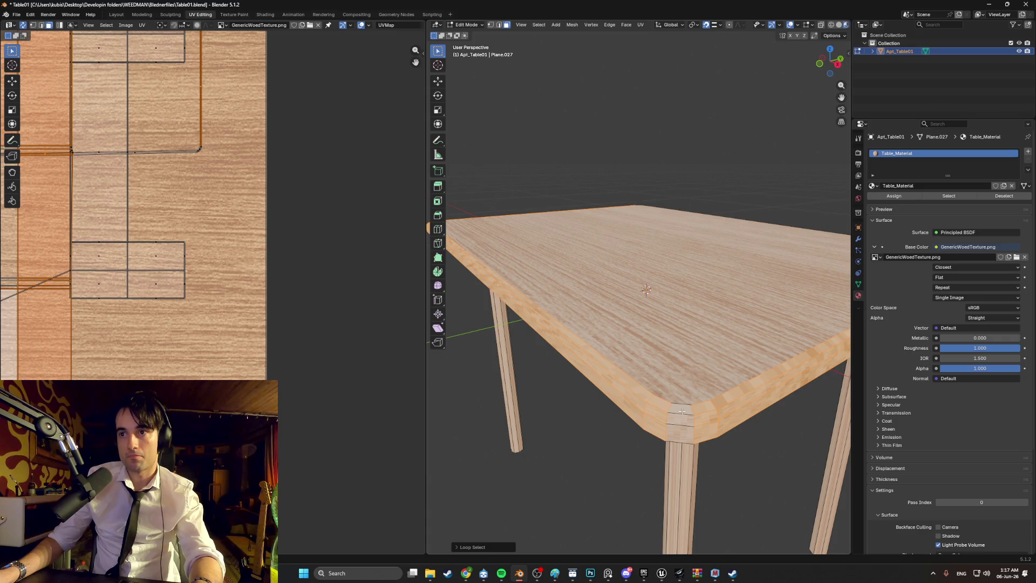
mouse_move(682, 411)
middle_mouse_down()
mouse_move(617, 416)
mouse_move(607, 338)
middle_mouse_up()
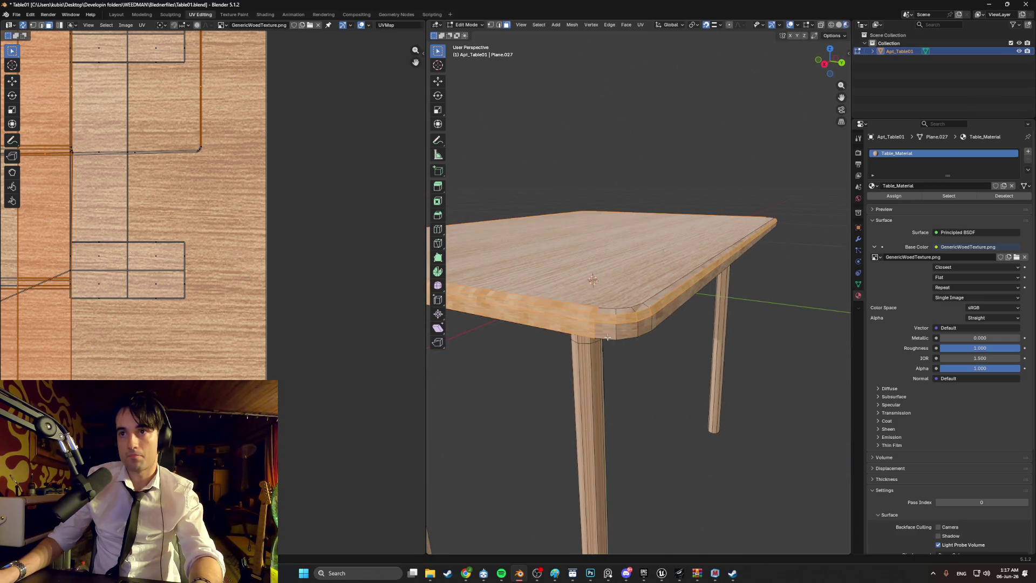
left_click(612, 332, "alt+shift")
left_click(616, 322, "alt+shift")
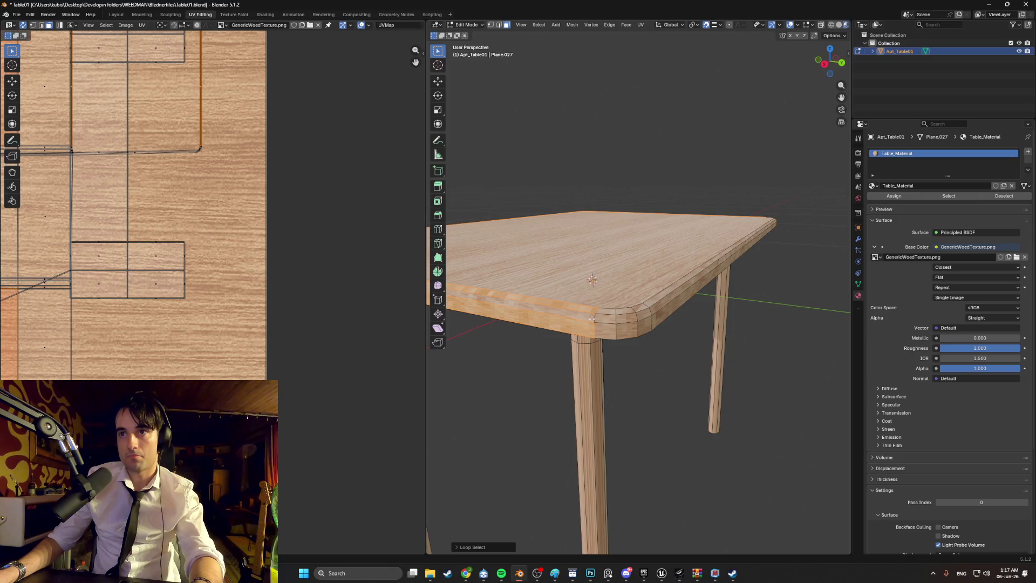
left_click(591, 319, "alt+shift")
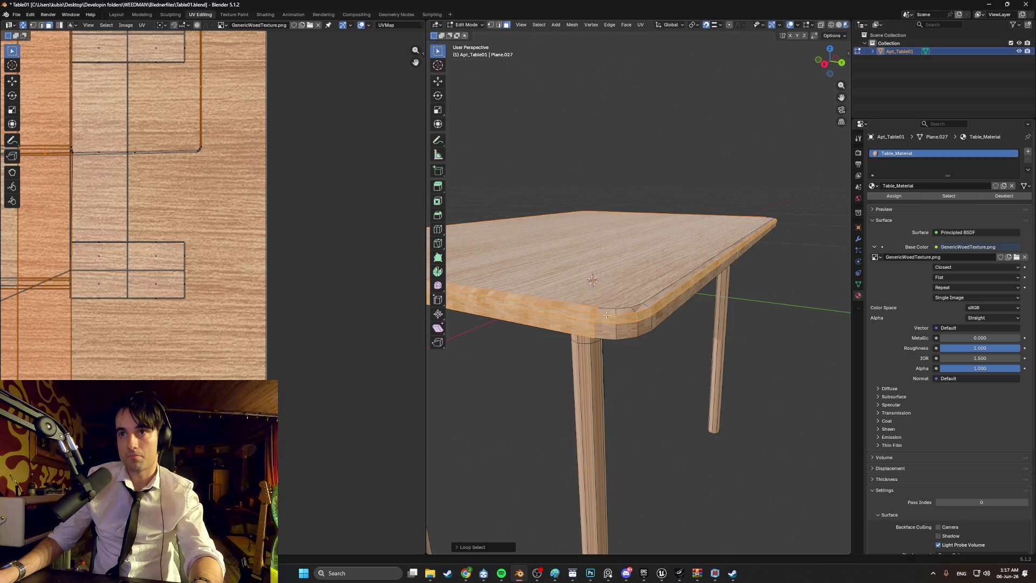
left_click(648, 303, "alt+shift")
left_click(650, 303, "alt+shift")
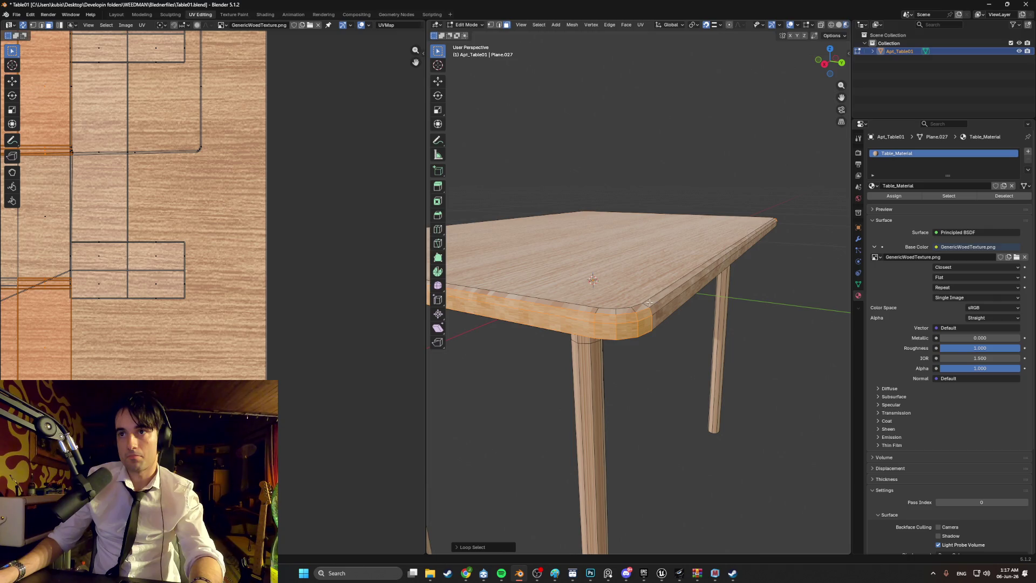
left_click(647, 303, "alt+shift")
Add the front and right top edge loops and the corner bevel face
left_click(601, 310, "alt+shift")
left_click(626, 313, "alt+shift")
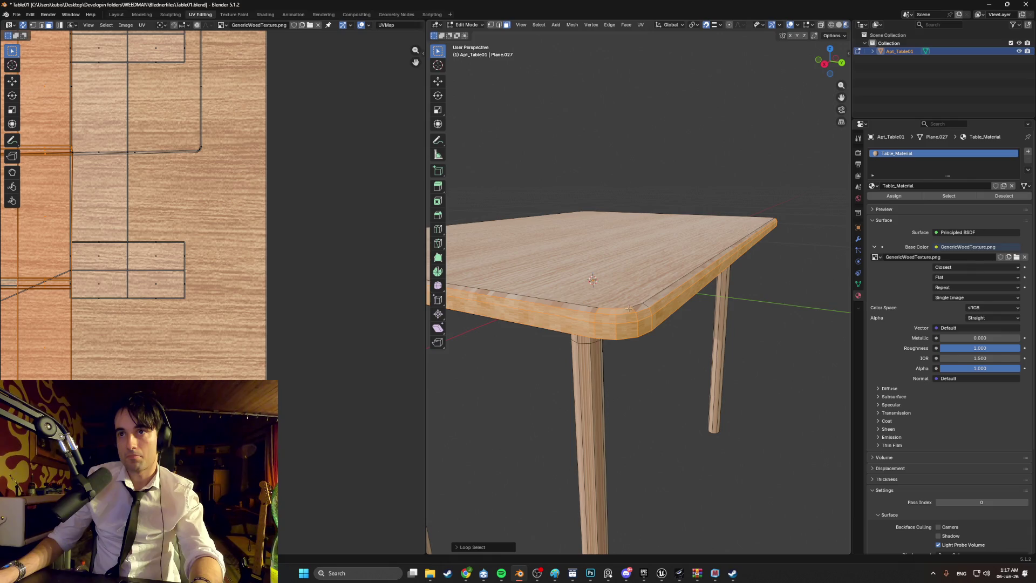
left_click(620, 308, "alt+shift")
left_click(591, 309, "alt+shift")
left_click(648, 306, "alt+shift")
left_click(648, 306, "alt+shift")
middle_click_drag(699, 308, 569, 317)
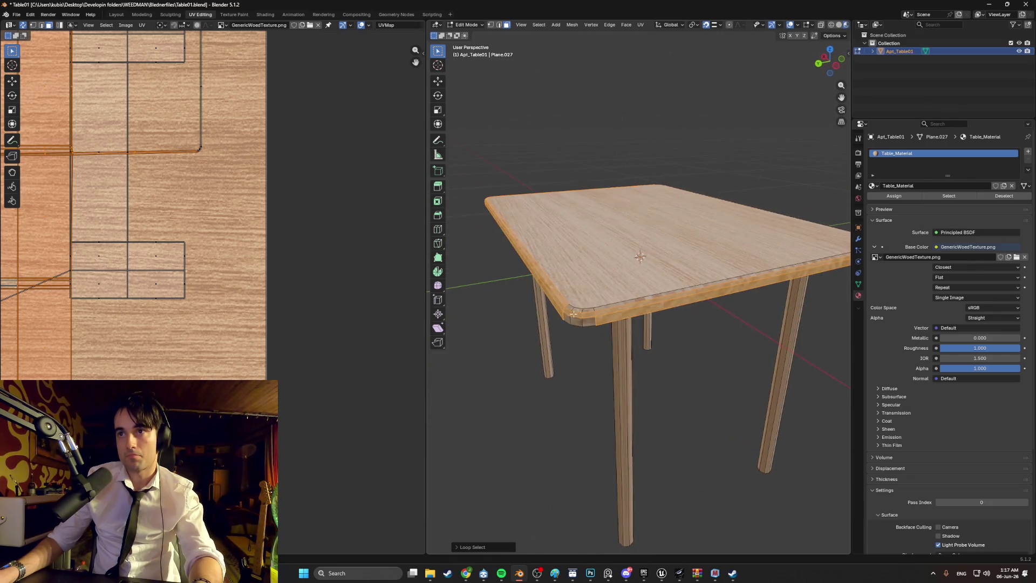
left_click(574, 309, "shift")
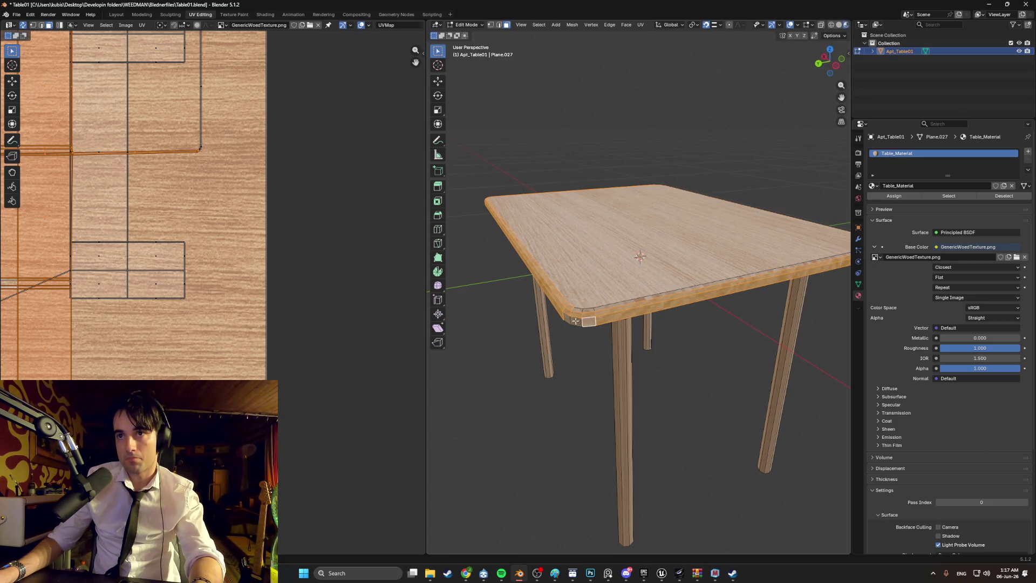
mouse_move(588, 311)
middle_mouse_down()
mouse_move(664, 313)
mouse_move(594, 312)
middle_mouse_up()
Unwrap the selected tabletop rim faces with Smart UV Project
left_click(767, 432)
key("u")
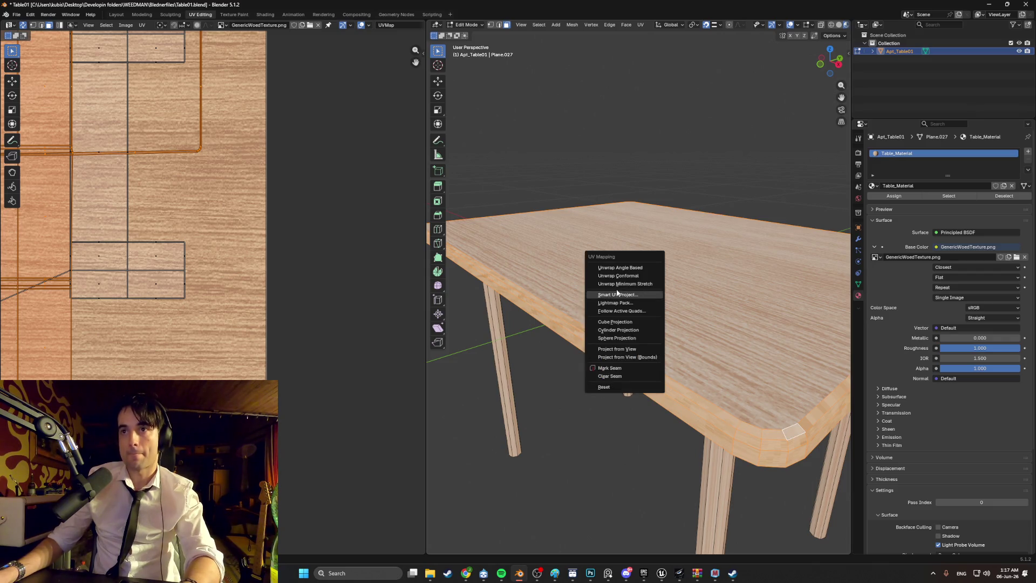
left_click(614, 302)
left_click(600, 373)
scroll(219, 273, "down", 5)
middle_click_drag(139, 273, 219, 273)
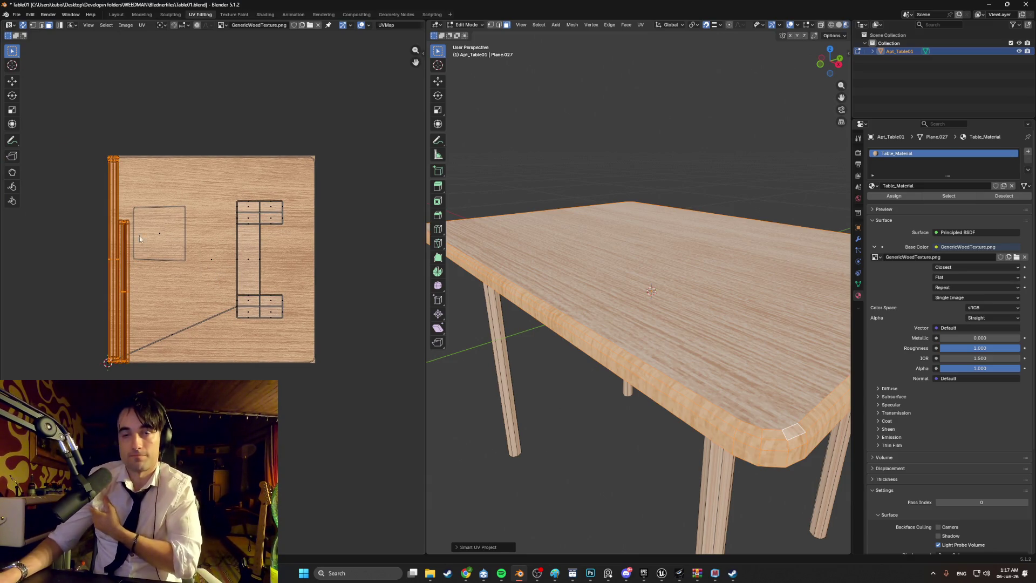
Rotate the rim UV strips 90 degrees and place them across the middle of the wood
type("r")
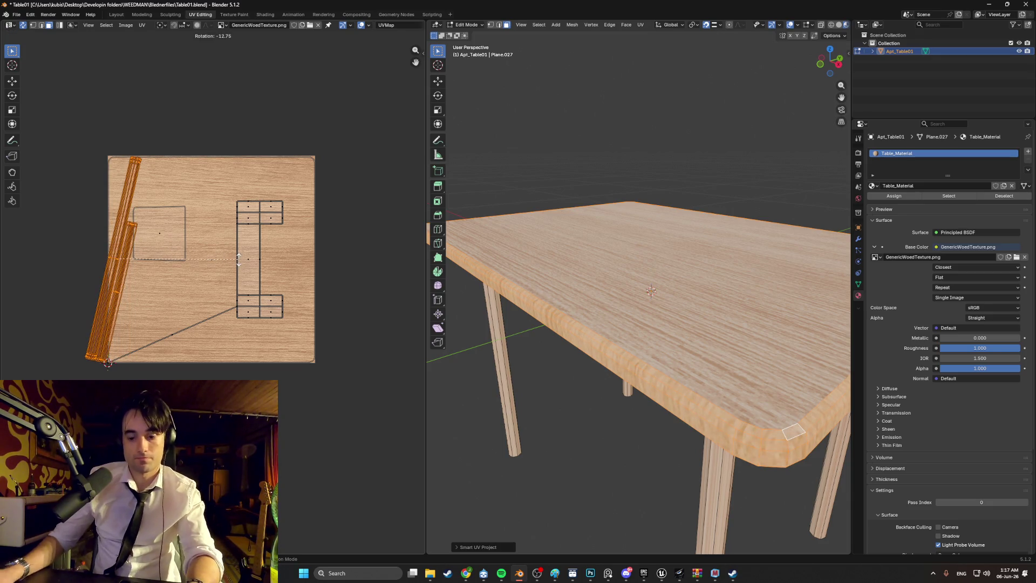
type("90")
key("Return")
key("g")
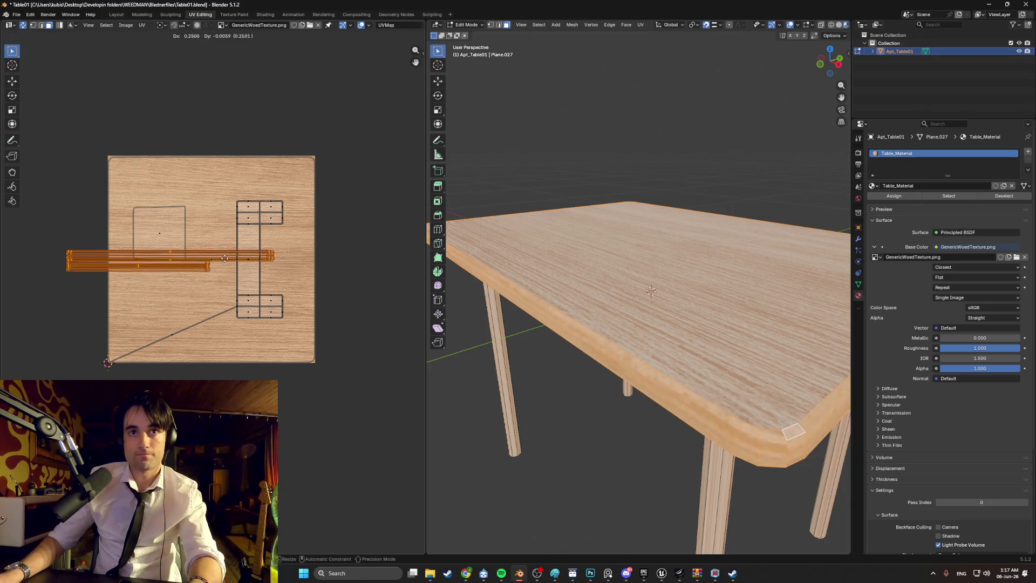
left_click(261, 259)
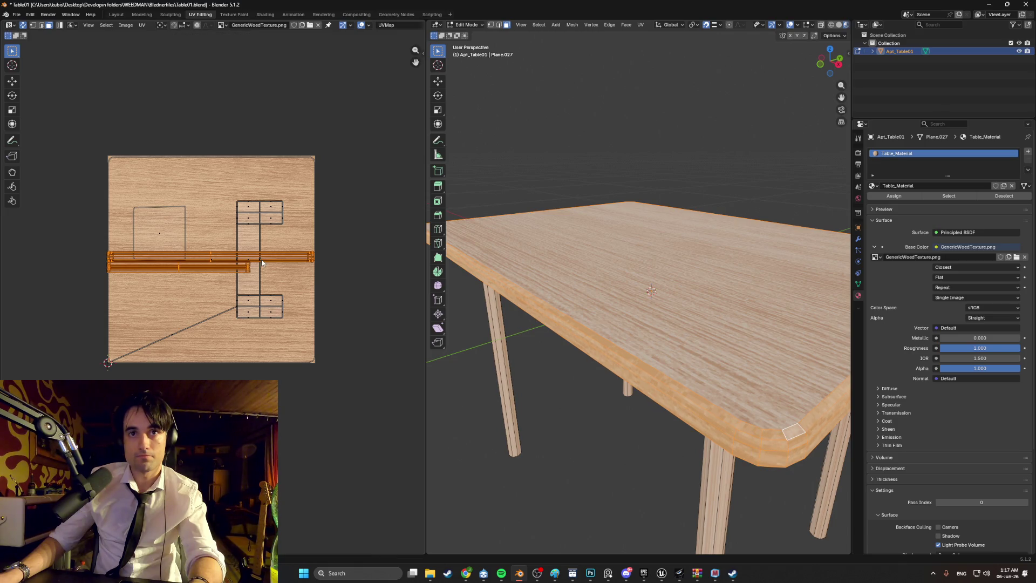
key("g")
left_click(208, 262)
left_click(540, 421)
mouse_move(555, 423)
middle_mouse_down()
mouse_move(628, 412)
mouse_move(629, 398)
mouse_move(573, 384)
mouse_move(591, 396)
middle_mouse_up()
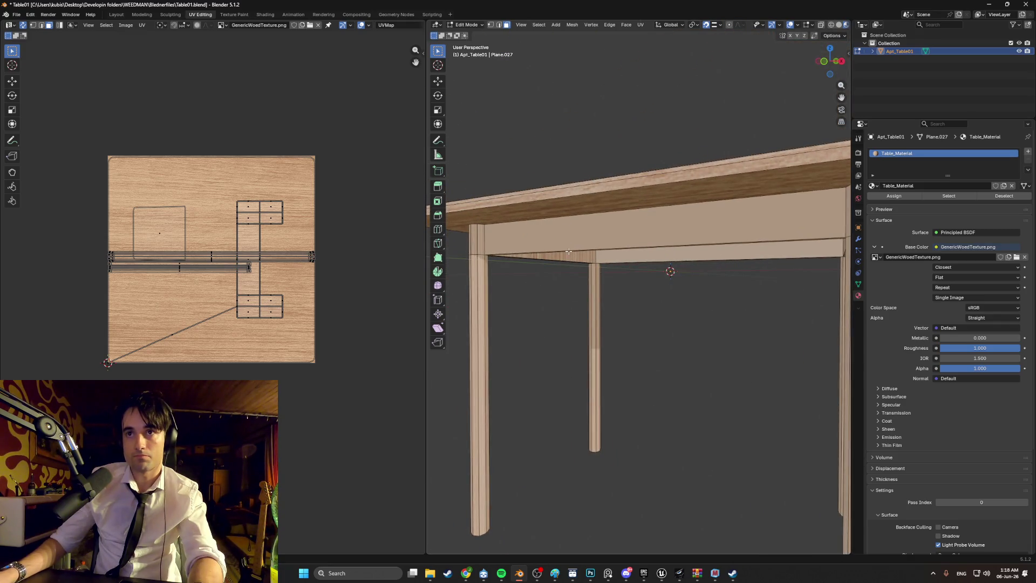
In X-ray back view, box-select the legs and frame, then deselect the legs' middle section
scroll(569, 251, "down", 3)
mouse_move(570, 252)
middle_mouse_down()
mouse_move(569, 267)
mouse_move(536, 266)
mouse_move(608, 273)
middle_mouse_up()
scroll(568, 267, "up", 3)
scroll(569, 267, "down", 3)
scroll(608, 273, "up", 3)
key("shift+z")
key("ctrl+KP_1")
left_click_drag(739, 394, 519, 265)
mouse_move(519, 265)
middle_mouse_down()
mouse_move(618, 296)
mouse_move(658, 354)
middle_mouse_up()
mouse_move(730, 375)
left_mouse_down("ctrl")
mouse_move(701, 352)
mouse_move(541, 305)
left_mouse_up("ctrl")
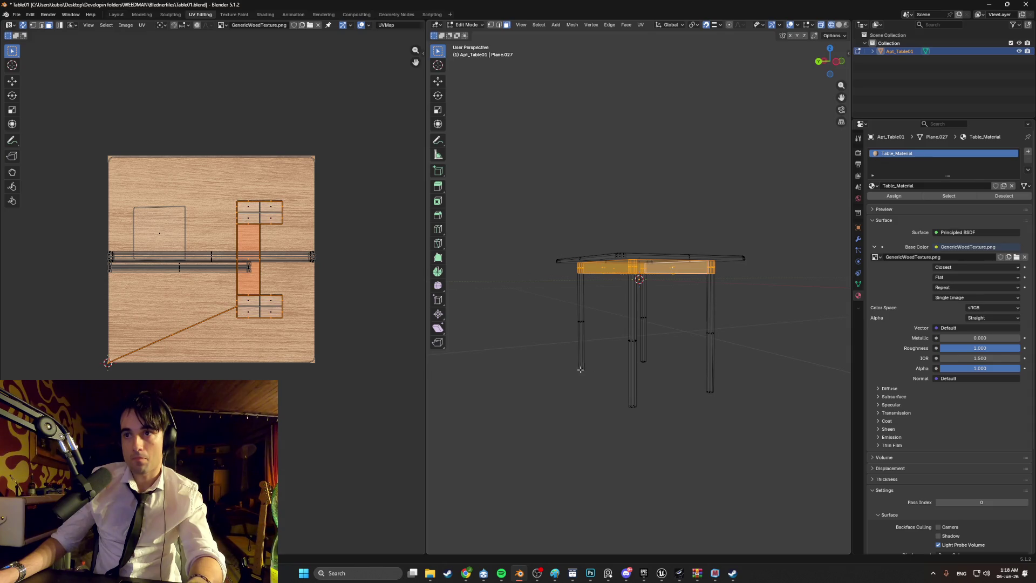
From a lower angle, select the apron faces beneath the tabletop
scroll(630, 297, "up", 5)
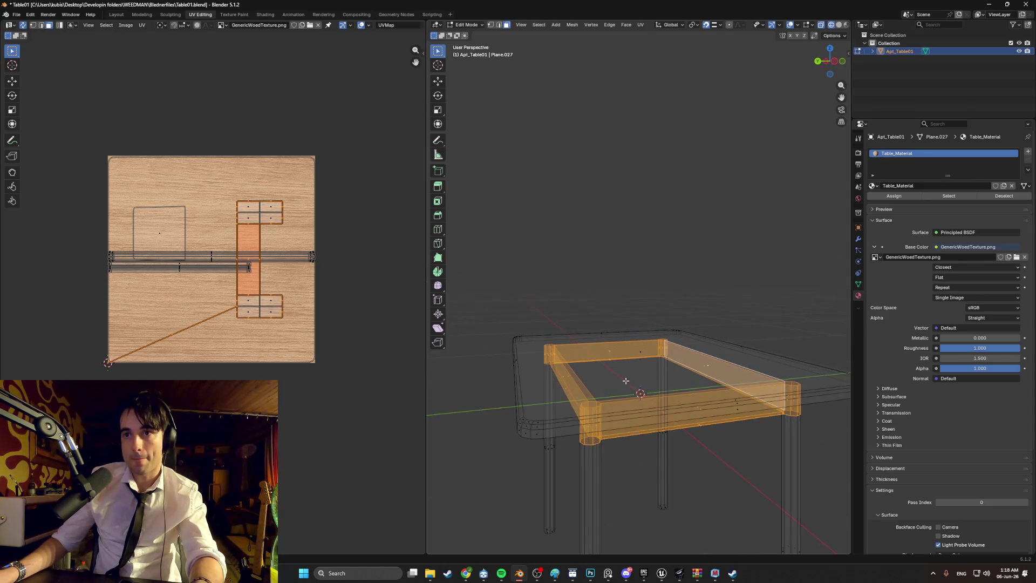
middle_click_drag(613, 326, 601, 343)
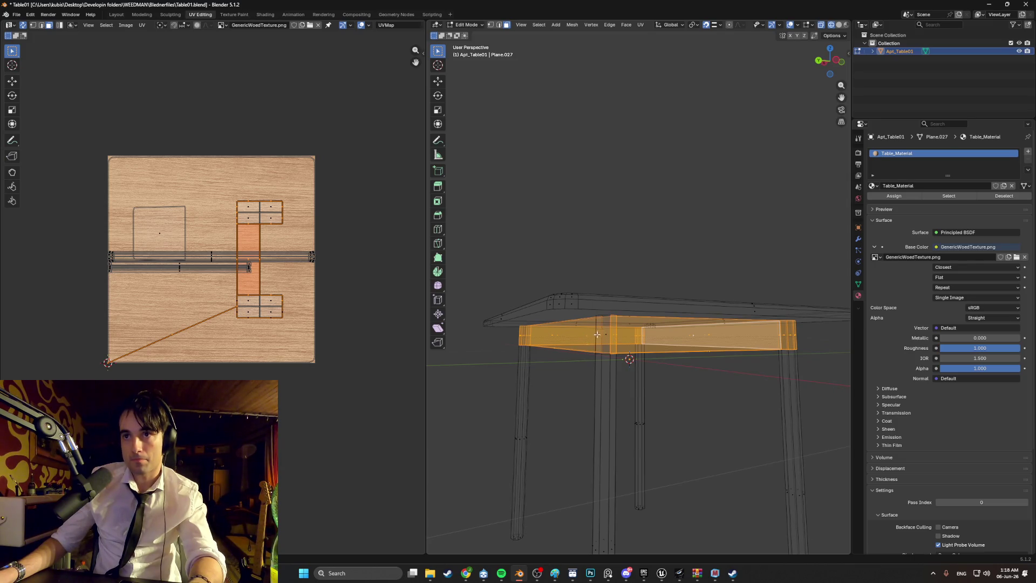
left_click(622, 337, "ctrl")
left_click(597, 336, "ctrl")
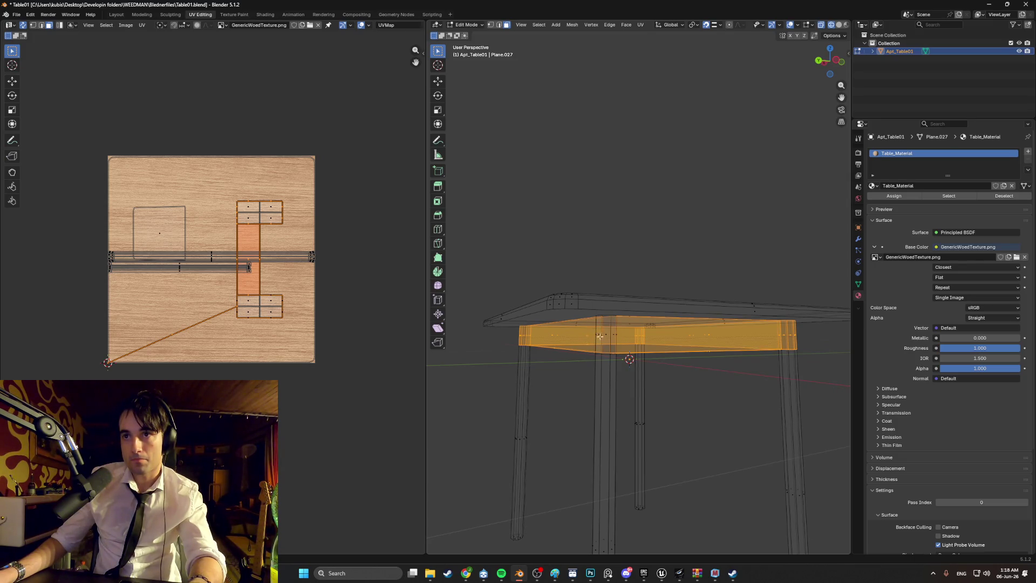
middle_click_drag(590, 327, 705, 333)
mouse_move(637, 321)
middle_mouse_down()
mouse_move(471, 339)
mouse_move(813, 340)
middle_mouse_up()
scroll(534, 333, "up", 4)
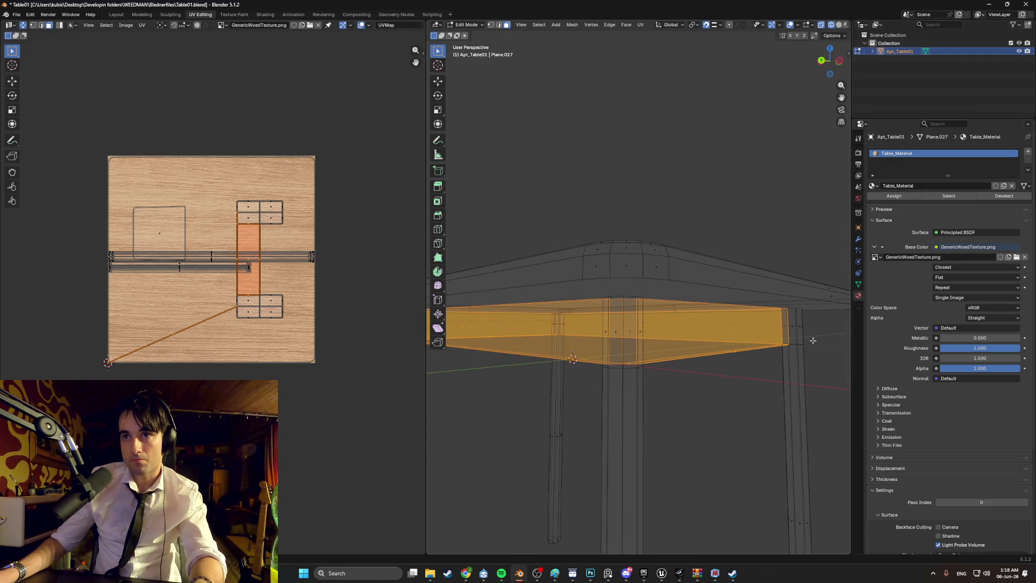
Unwrap the apron faces with Smart UV Project and view them in Material Preview
key("u")
left_click(777, 343)
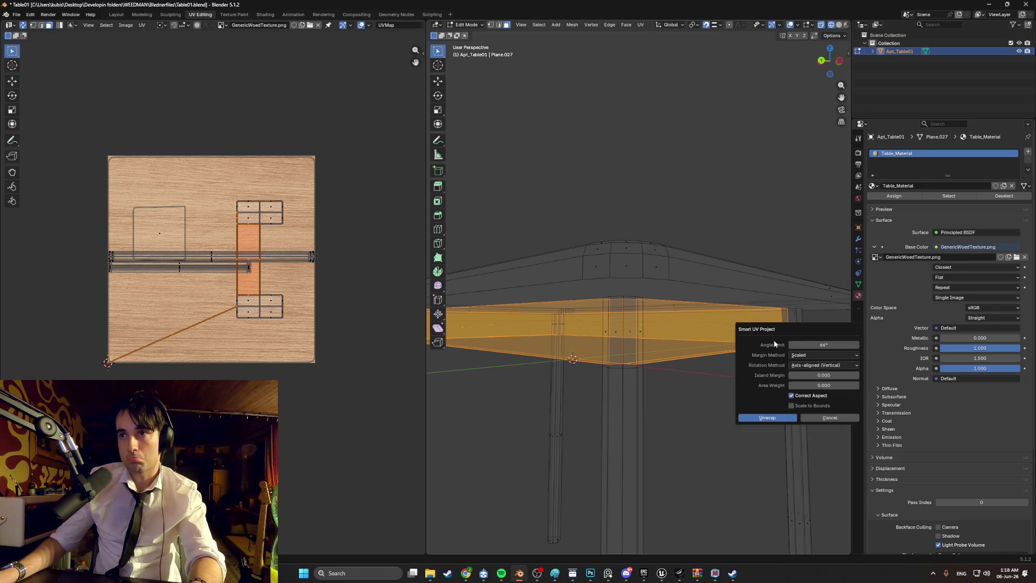
left_click(748, 417)
key("z")
left_click(575, 235)
middle_click_drag(576, 235, 611, 308)
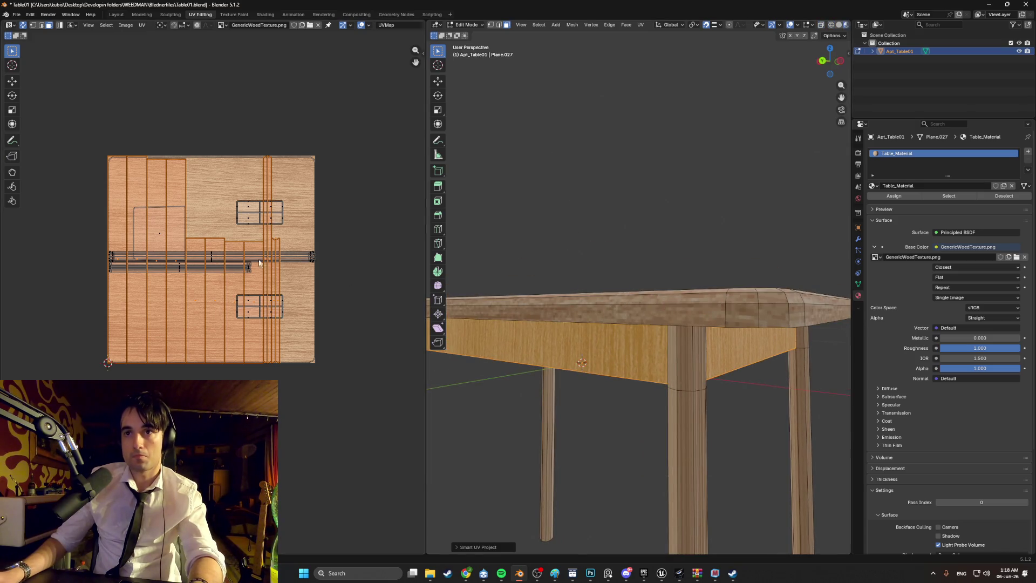
Rotate the apron UV islands -90 degrees and move them over the wood texture
type("r-90")
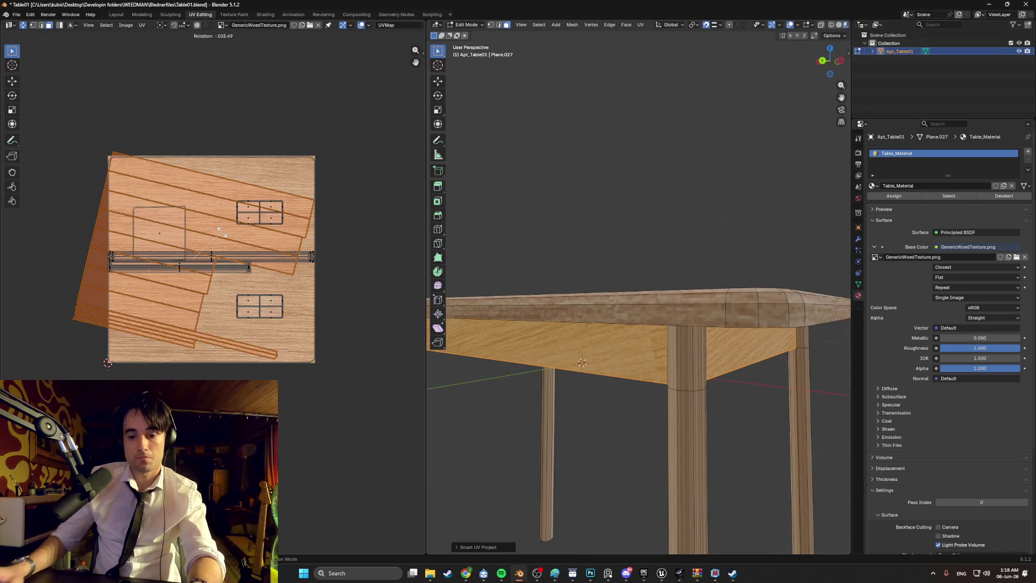
key("Return")
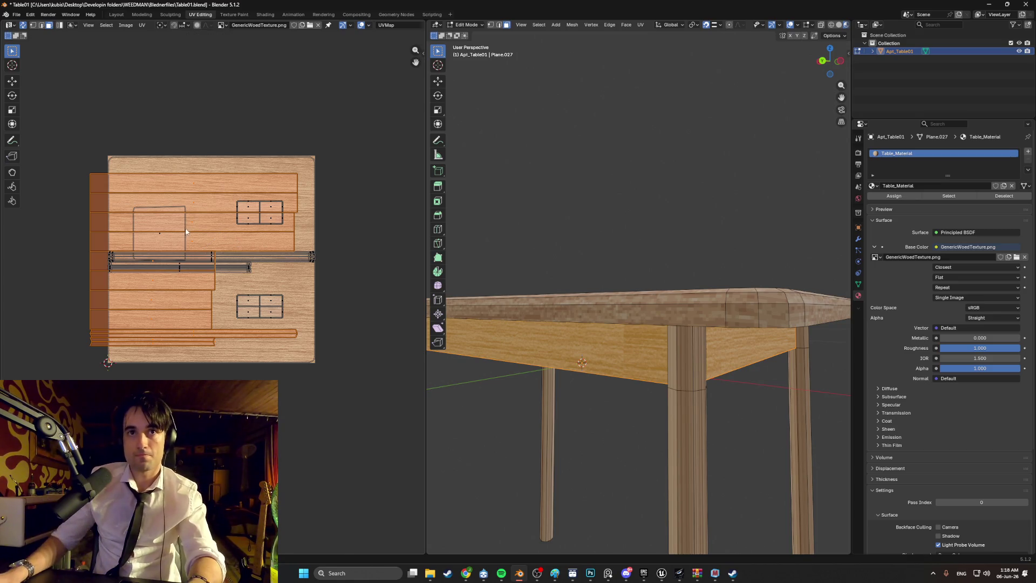
key("g")
left_click(199, 229)
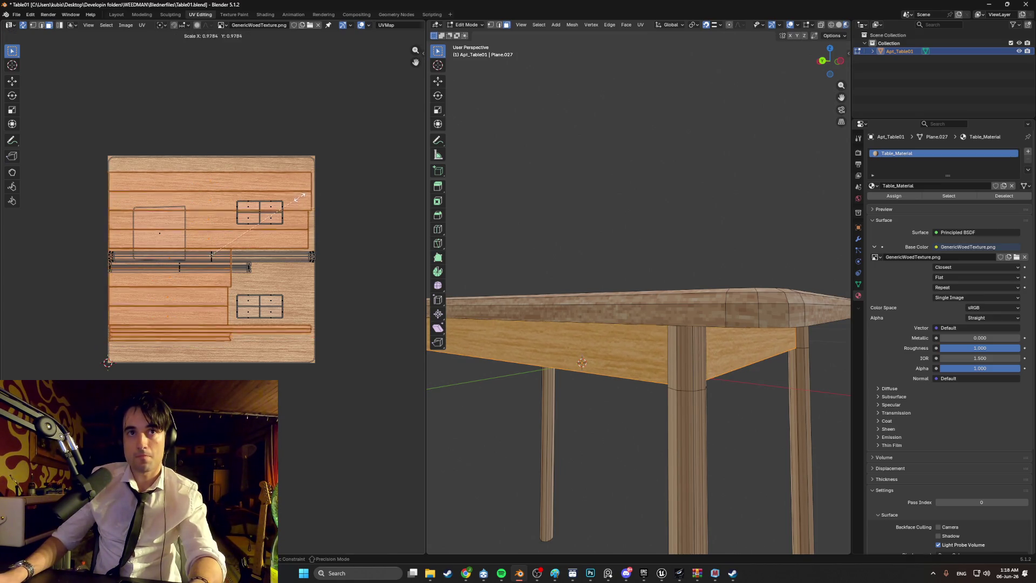
Deselect the UVs and box-select all four table legs in X-ray view
key("alt+a")
mouse_move(554, 176)
middle_mouse_down()
mouse_move(596, 236)
mouse_move(632, 244)
mouse_move(588, 248)
mouse_move(597, 353)
middle_mouse_up()
key("shift+z")
left_click_drag(767, 413, 513, 343)
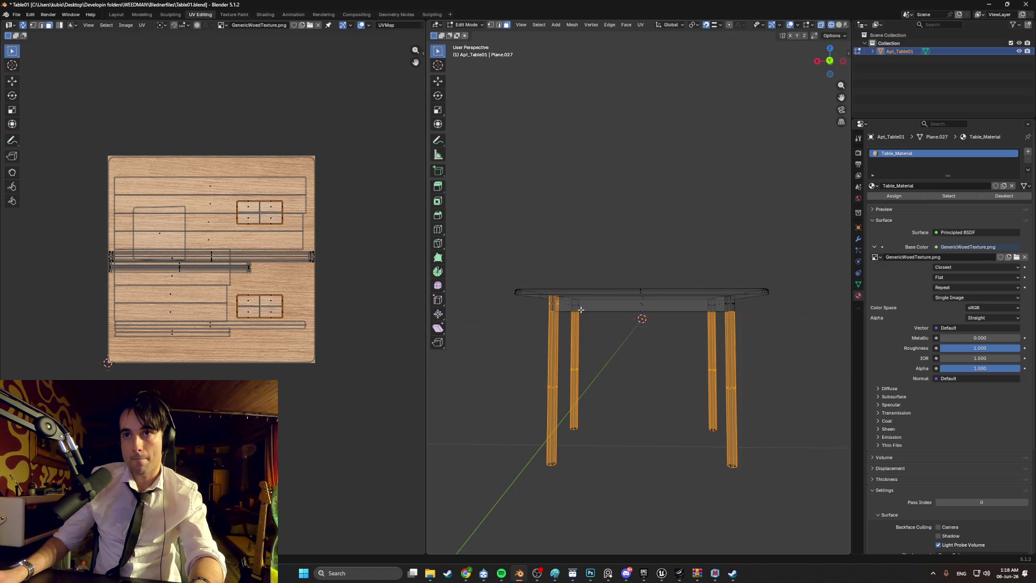
Box-select the faces of the table legs and the horizontal apron pieces
left_click(567, 302, "shift")
scroll(529, 333, "up", 6)
left_click_drag(462, 324, 461, 324, "ctrl")
middle_click_drag(462, 323, 590, 319)
left_click_drag(557, 322, 518, 307, "shift")
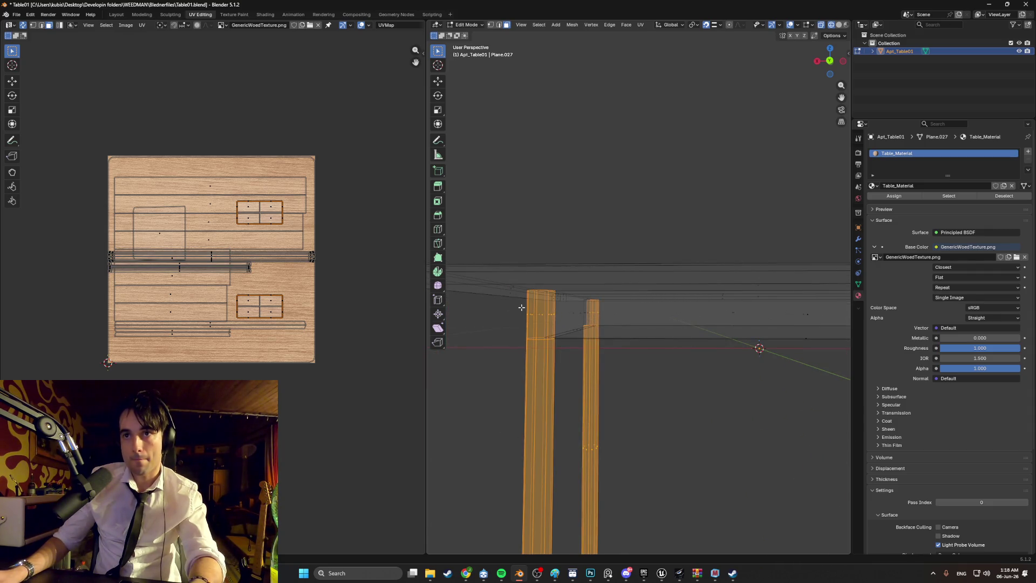
middle_click_drag(622, 319, 441, 300)
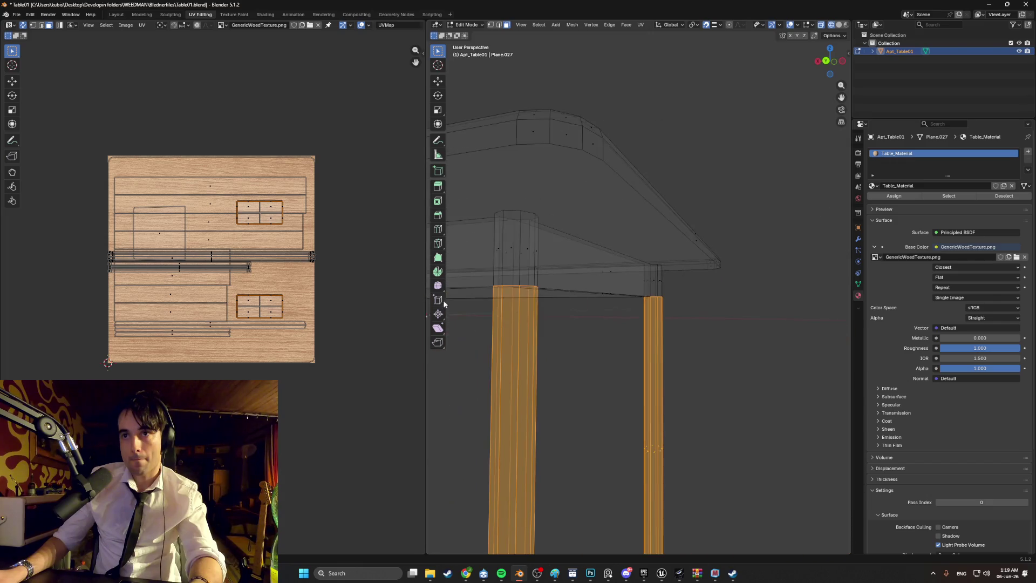
left_click_drag(484, 239, 561, 278, "shift")
middle_click_drag(556, 258, 522, 276)
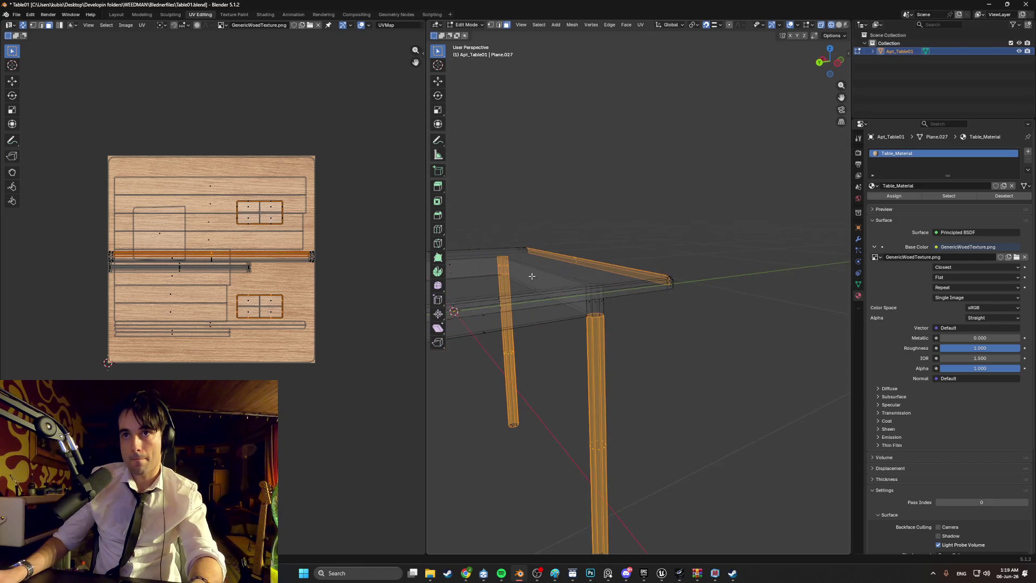
left_click_drag(614, 307, 578, 291, "shift")
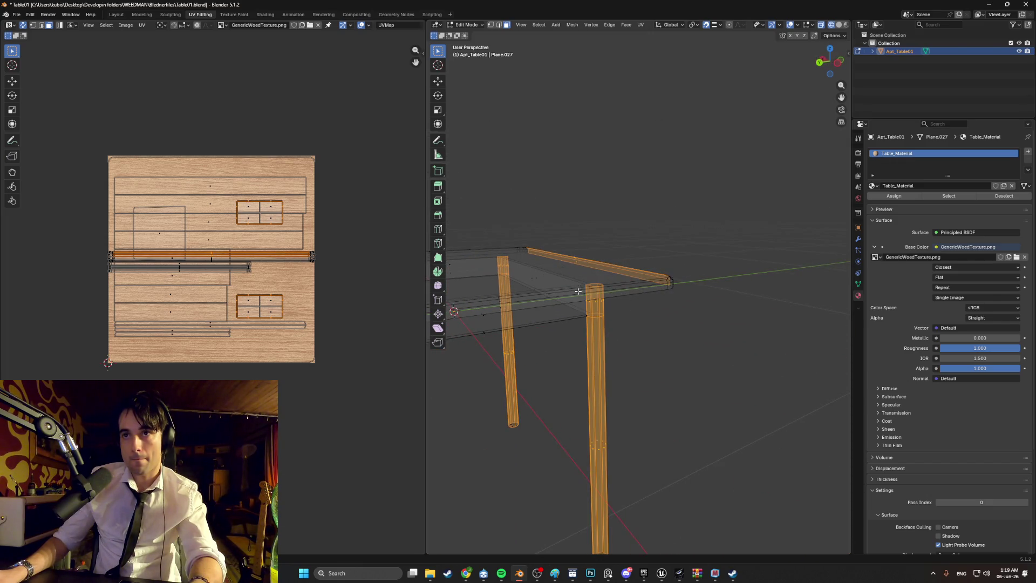
left_click(598, 271, "shift")
middle_click_drag(559, 273, 571, 288)
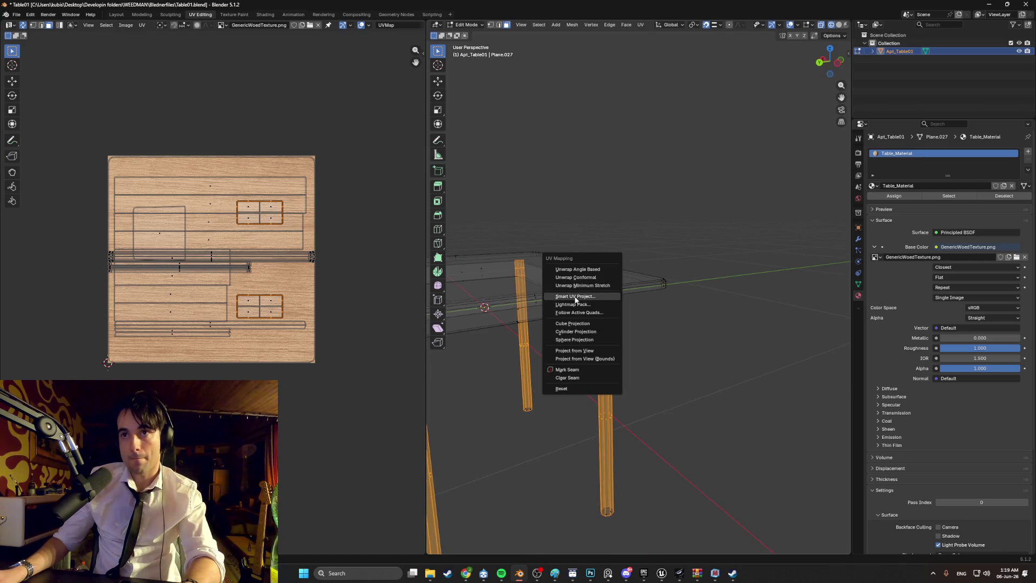
Smart UV Project the selected faces and view the table in Material Preview
left_click(594, 296)
left_click(553, 372)
key("z")
left_click(603, 356)
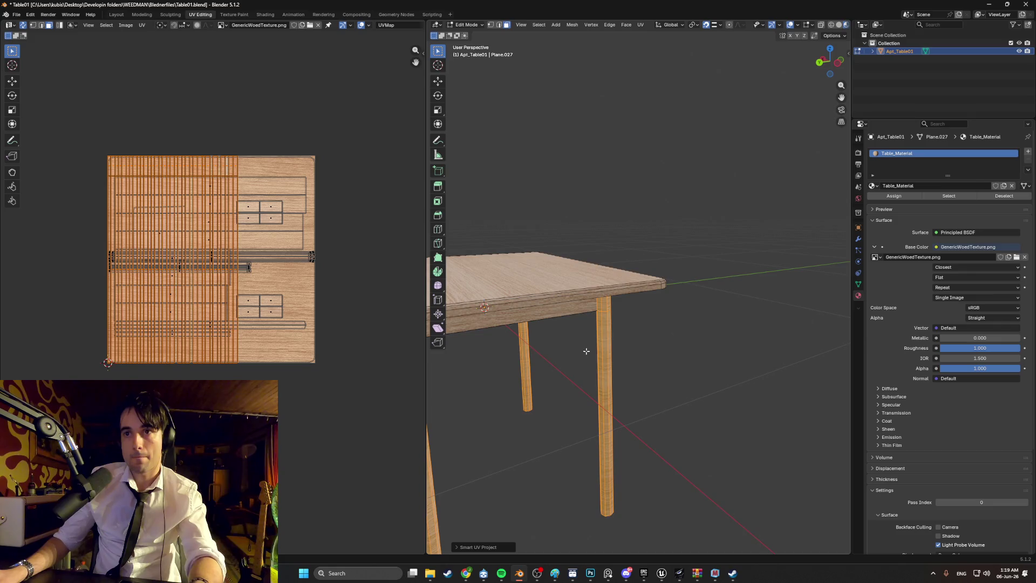
middle_click_drag(585, 351, 619, 317)
Rotate the new UV islands -90 degrees, move them over the wood texture, and deselect
key("r")
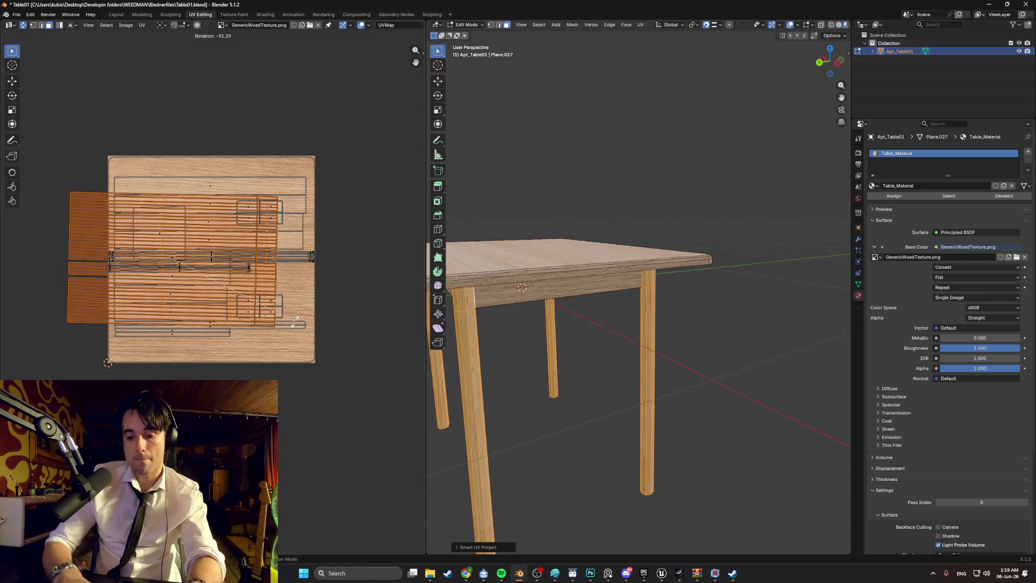
left_click(296, 324)
key("g")
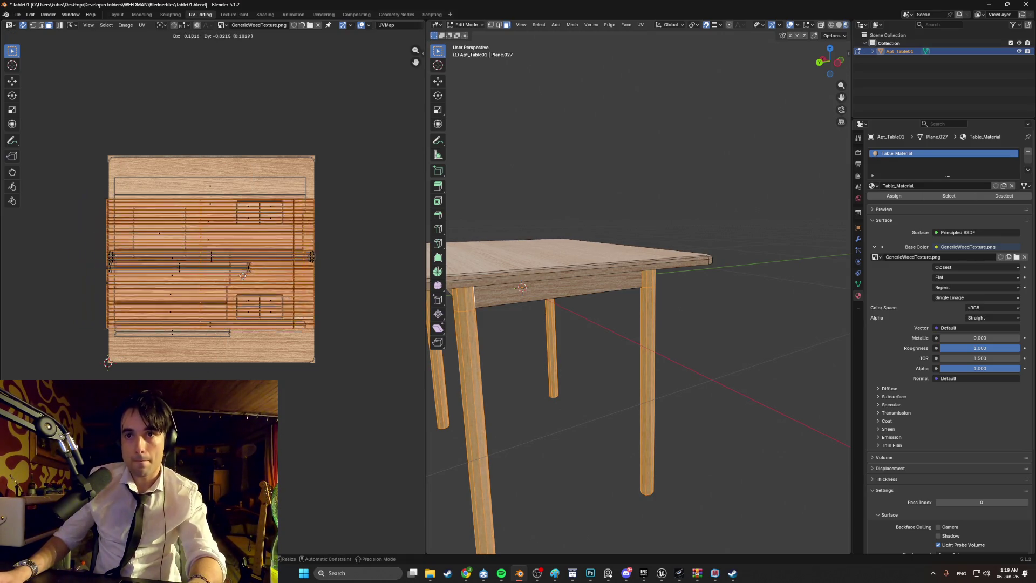
left_click(244, 281)
key("alt+a")
Orbit around the table to check the wood grain on the top and legs
mouse_move(555, 178)
middle_mouse_down()
mouse_move(634, 192)
mouse_move(650, 226)
middle_mouse_up()
middle_click_drag(629, 291, 923, 264)
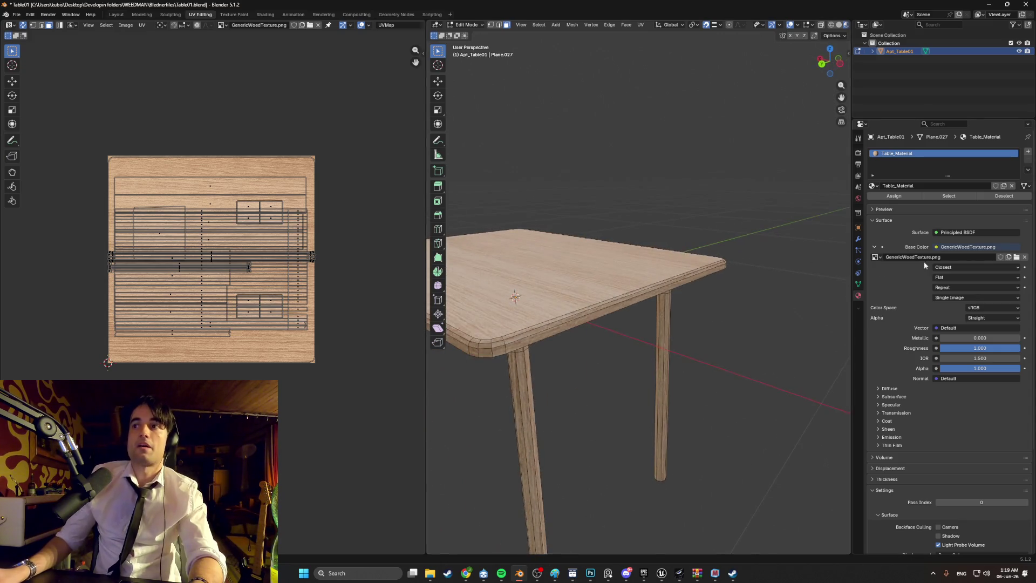
mouse_move(638, 235)
middle_mouse_down()
mouse_move(663, 233)
mouse_move(655, 241)
middle_mouse_up()
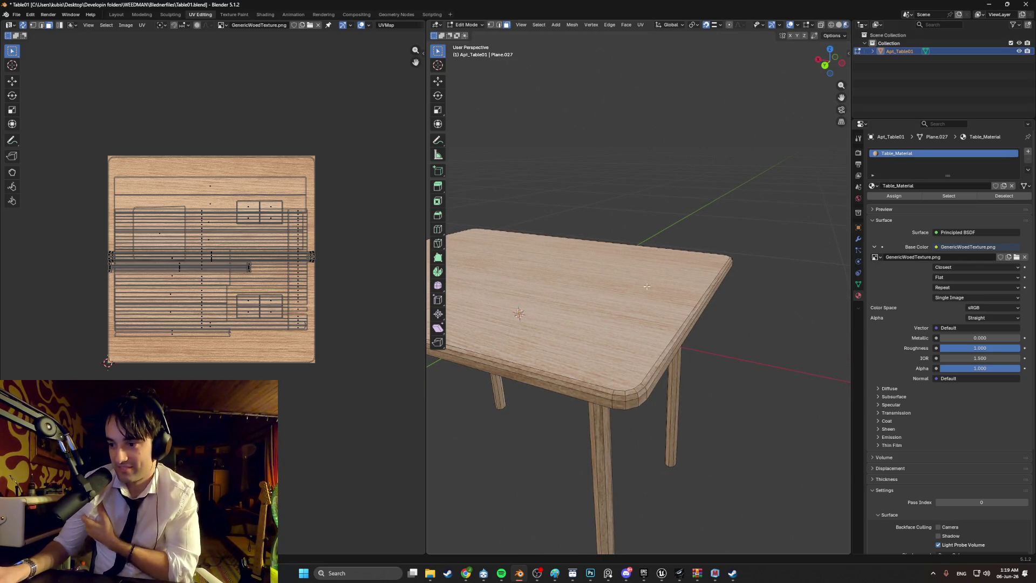
middle_click_drag(606, 296, 642, 236)
mouse_move(614, 297)
middle_mouse_down()
mouse_move(721, 329)
mouse_move(693, 342)
mouse_move(656, 415)
middle_mouse_up()
Export the table as FBX into Models/StartingApartment, overwriting Table01.fbx
left_click(16, 15)
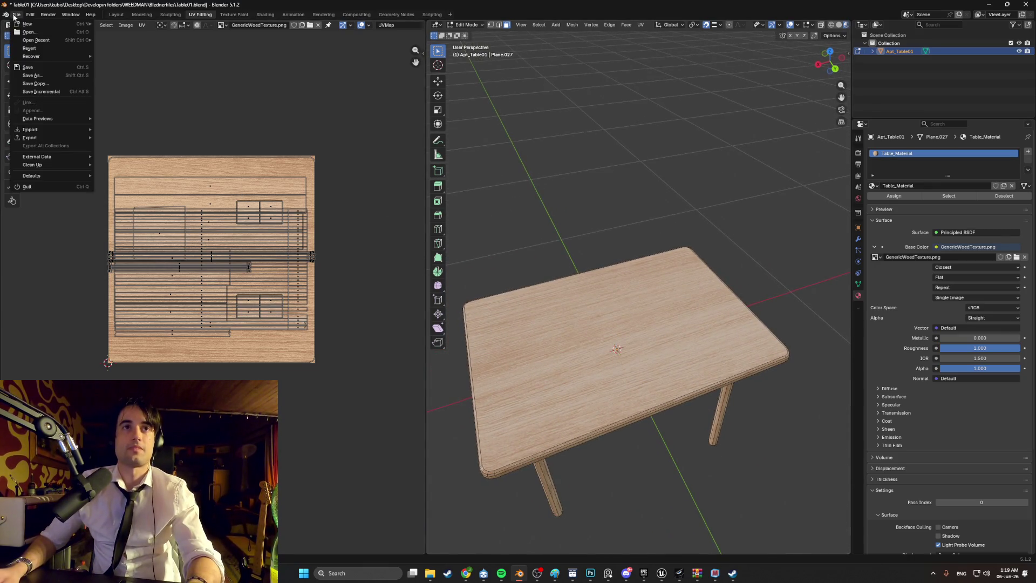
mouse_move(59, 138)
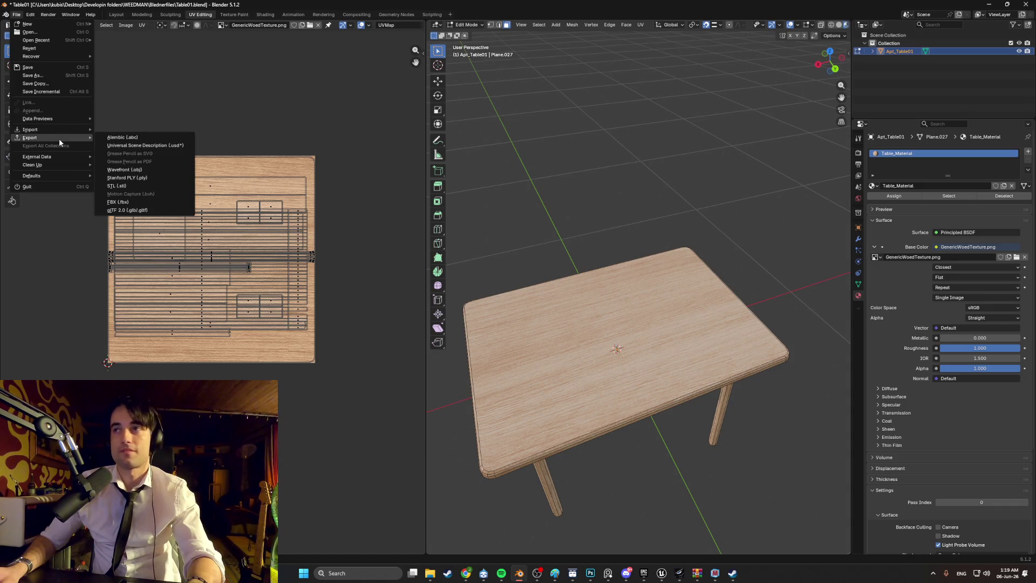
left_click(140, 202)
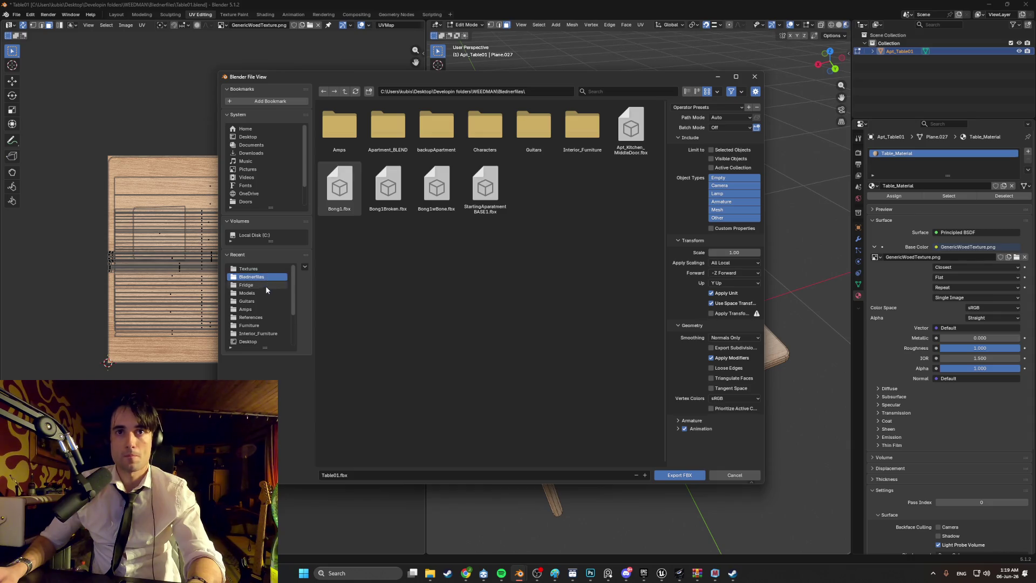
left_click(259, 293)
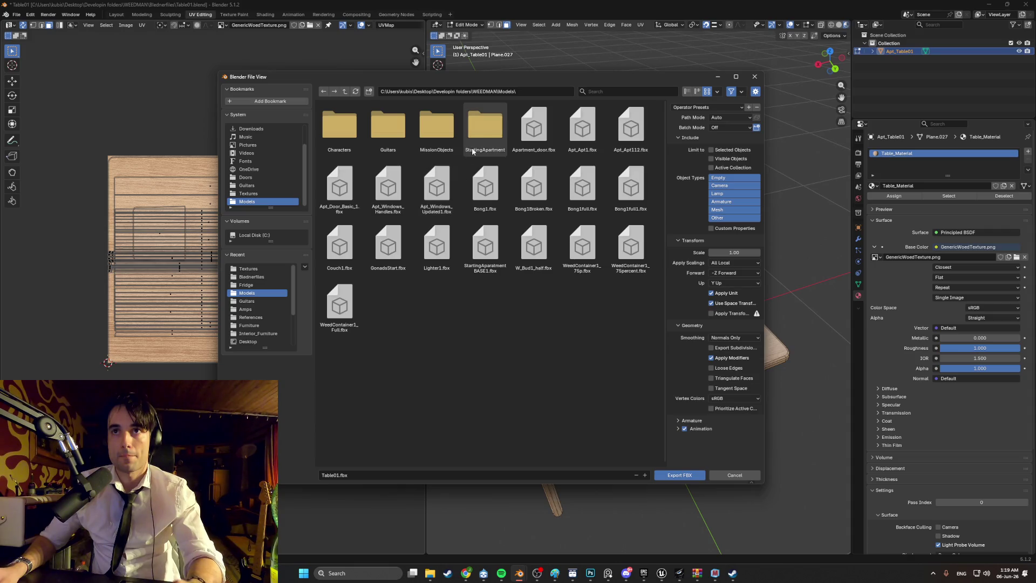
double_click(485, 126)
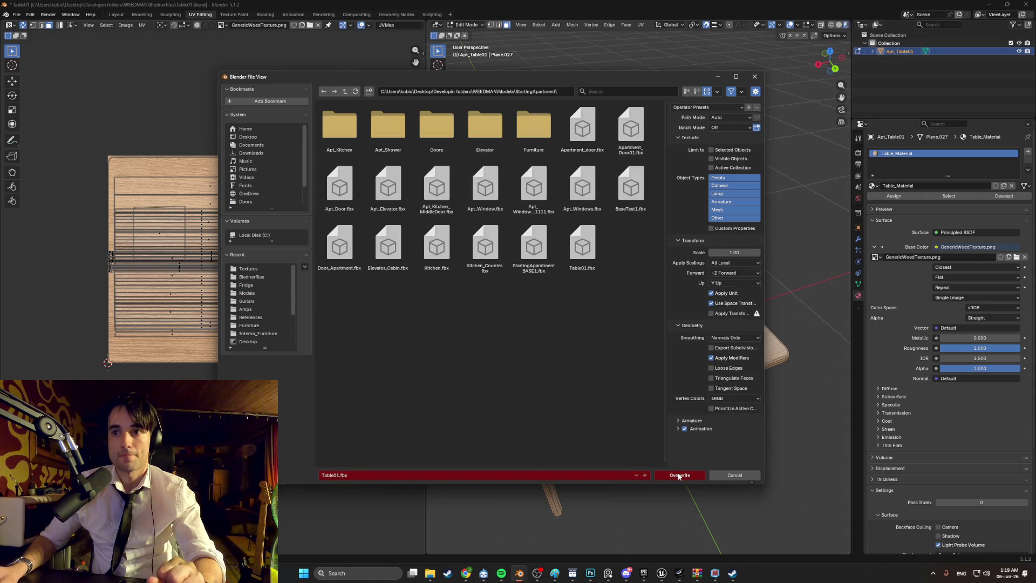
left_click(680, 475)
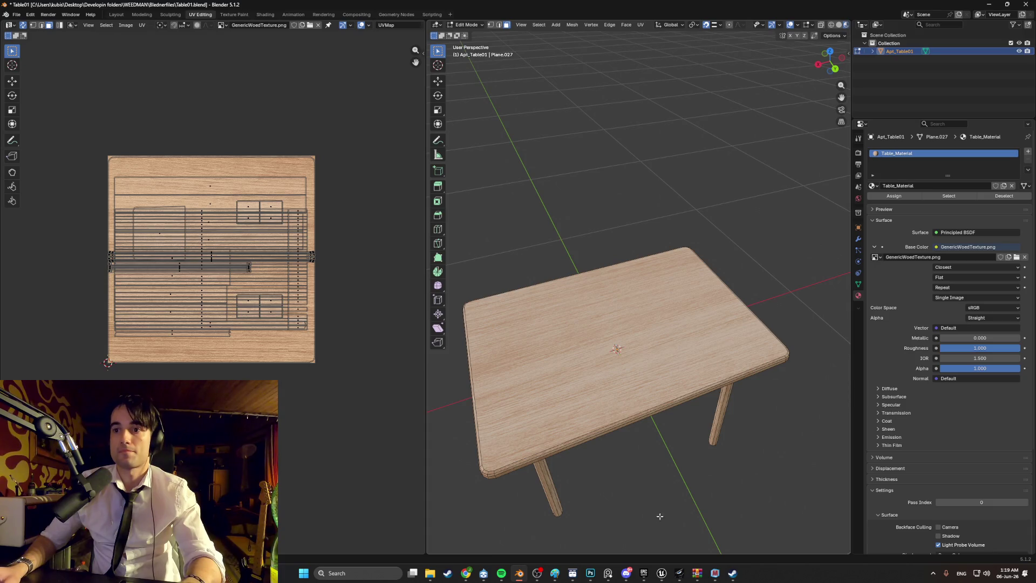
In Unreal, select the table, browse to its mesh asset, and save the level
mouse_move(662, 573)
left_click(641, 540)
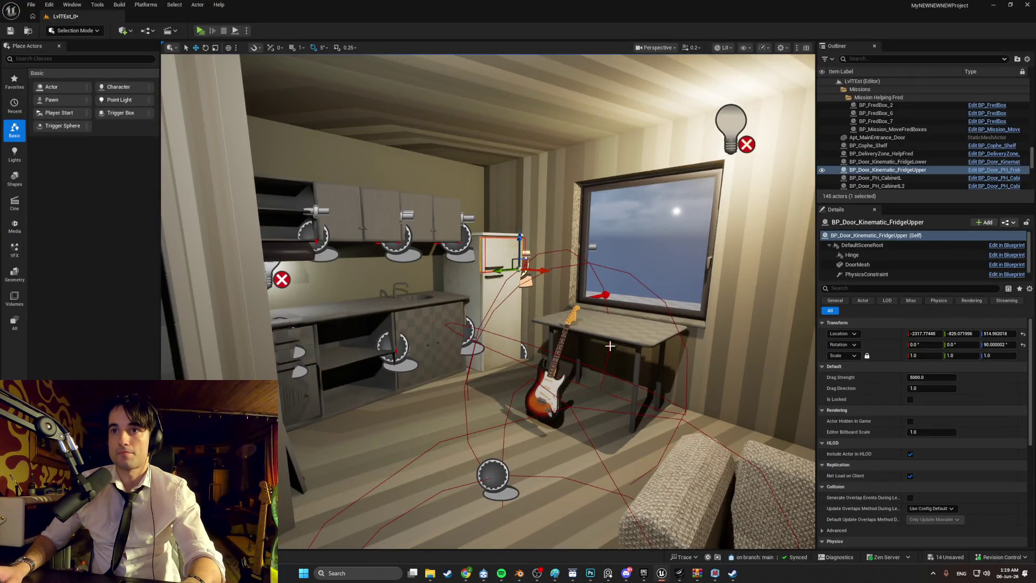
left_click(616, 330)
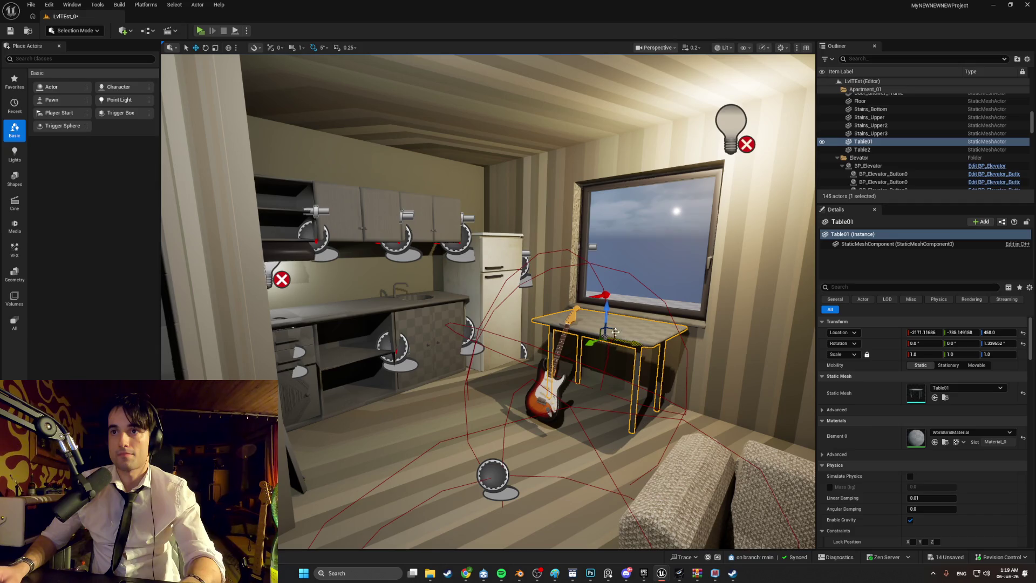
right_click(637, 331)
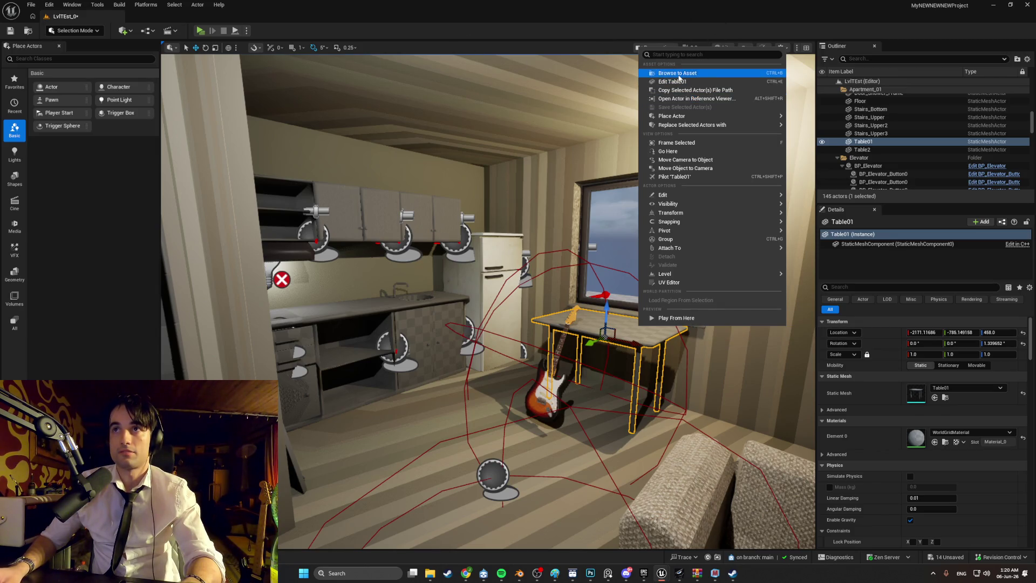
left_click(679, 78)
left_click(30, 5)
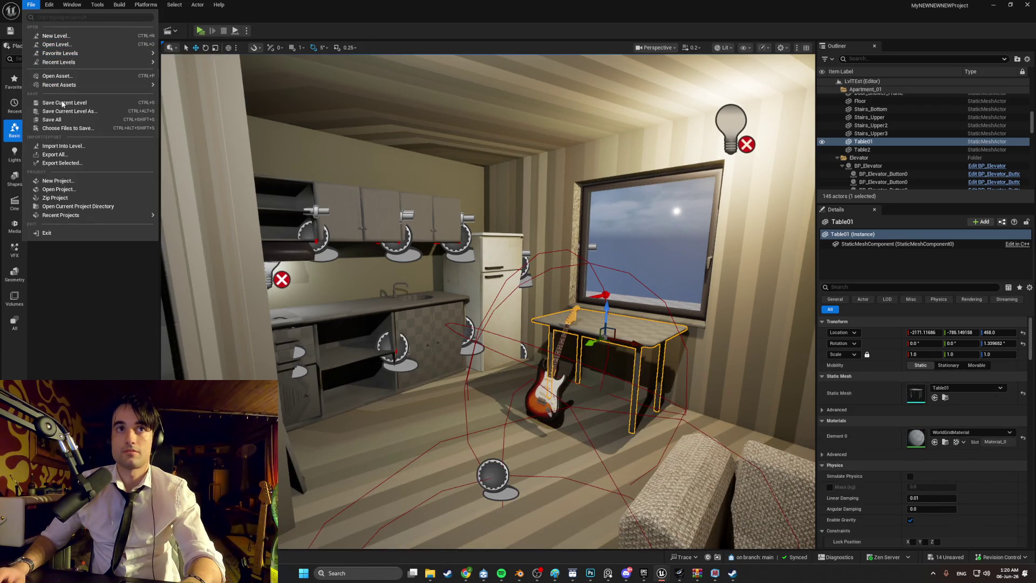
left_click(52, 120)
Reimport the Table01 mesh asset from the new FBX and fly the camera to the table
right_click(636, 335)
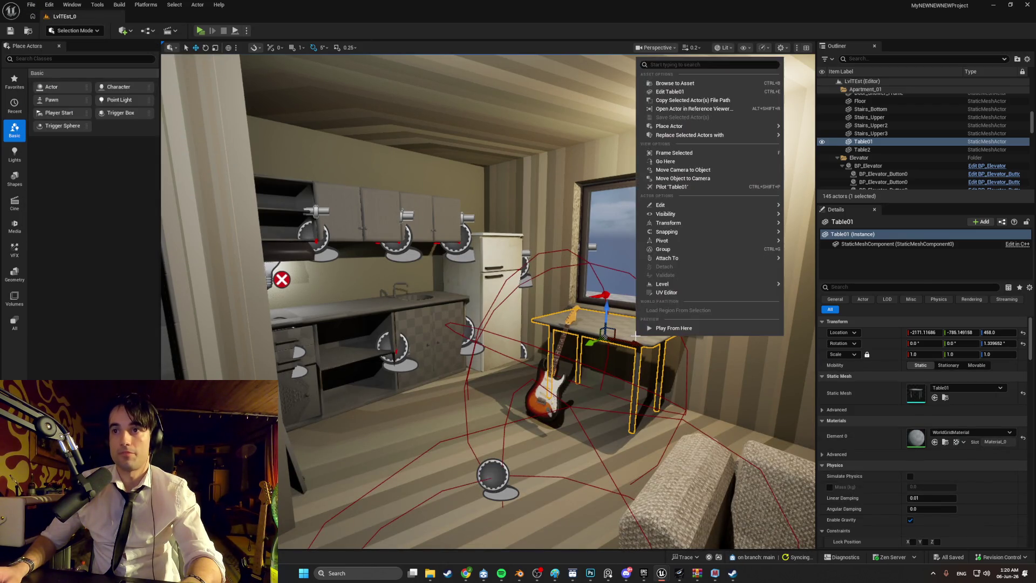
left_click(674, 83)
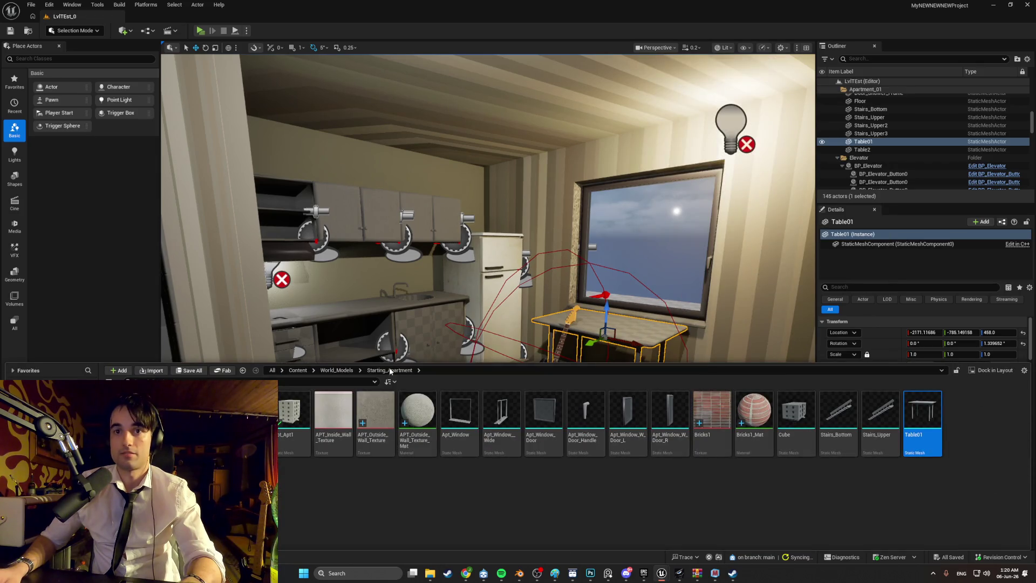
right_click(912, 417)
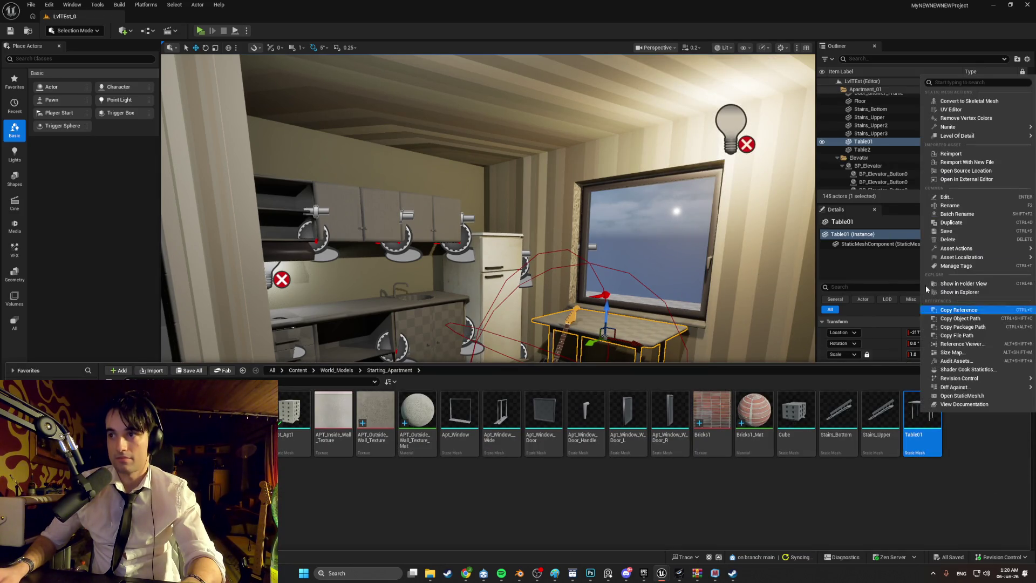
left_click(934, 154)
mouse_move(691, 344)
right_mouse_down()
mouse_move(708, 348)
mouse_move(681, 318)
right_mouse_up()
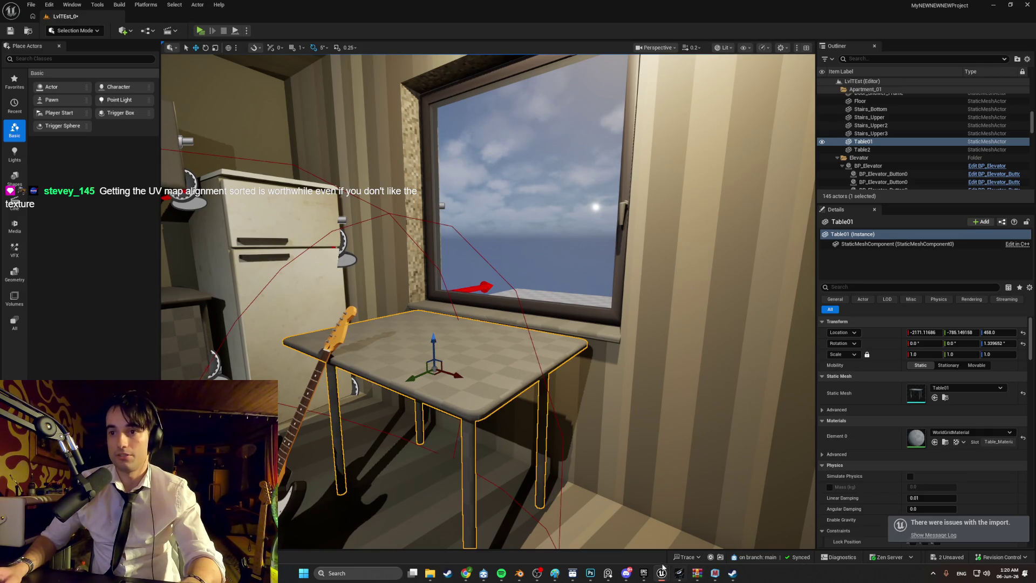
mouse_move(608, 573)
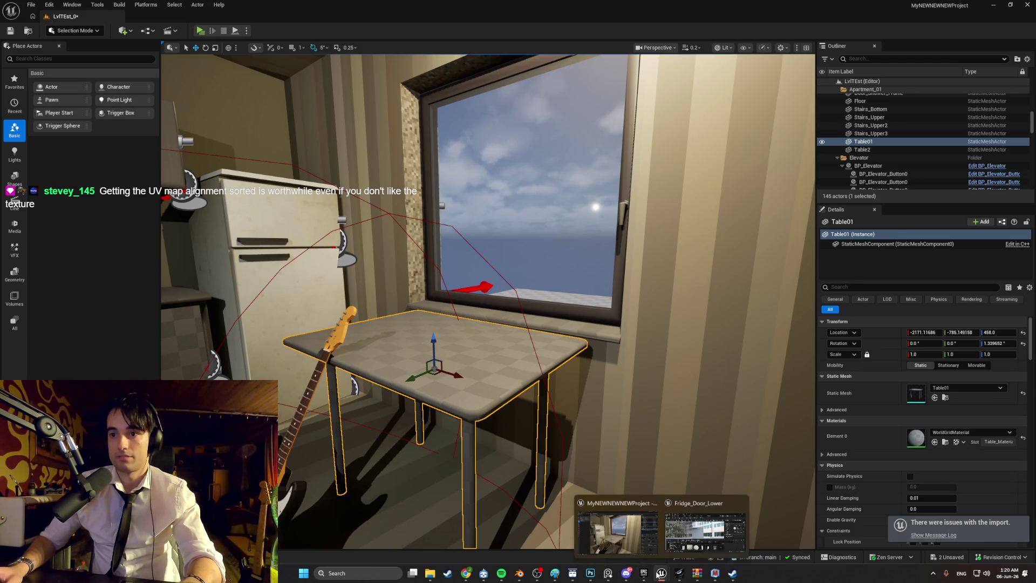
left_click(520, 573)
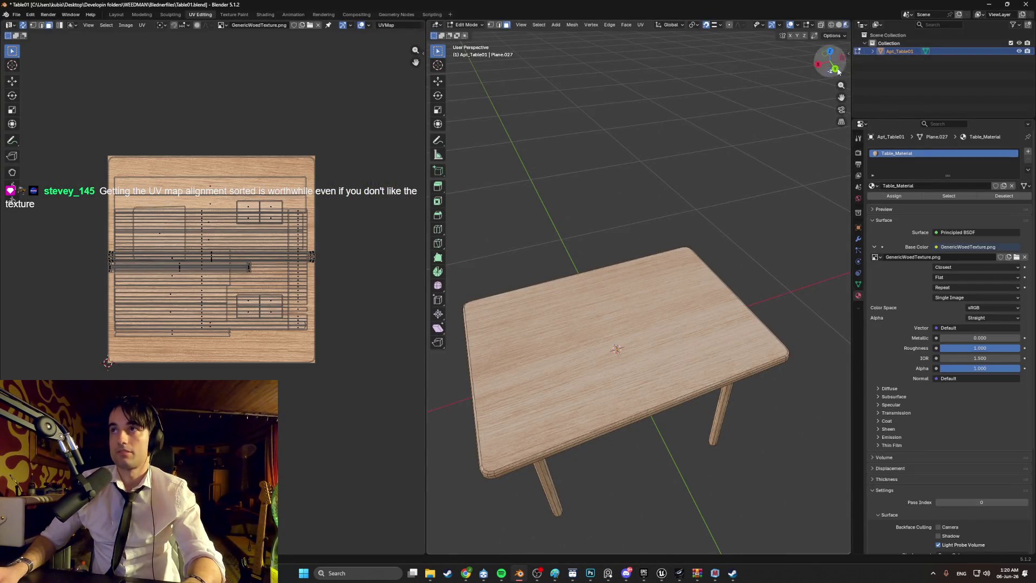
Re-export the table as FBX with Face smoothing, overwriting Table01.fbx
left_click(19, 15)
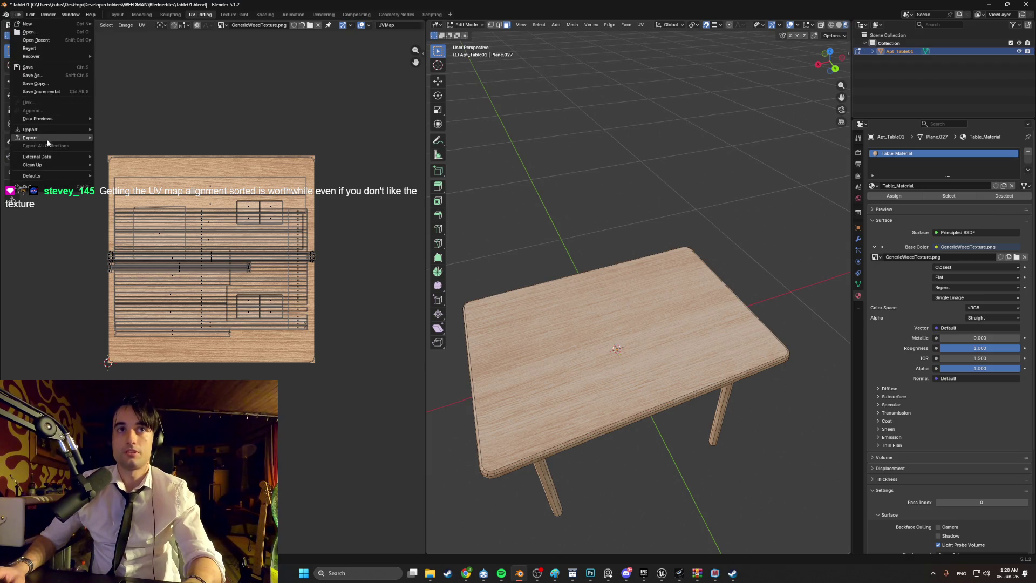
mouse_move(47, 138)
left_click(126, 201)
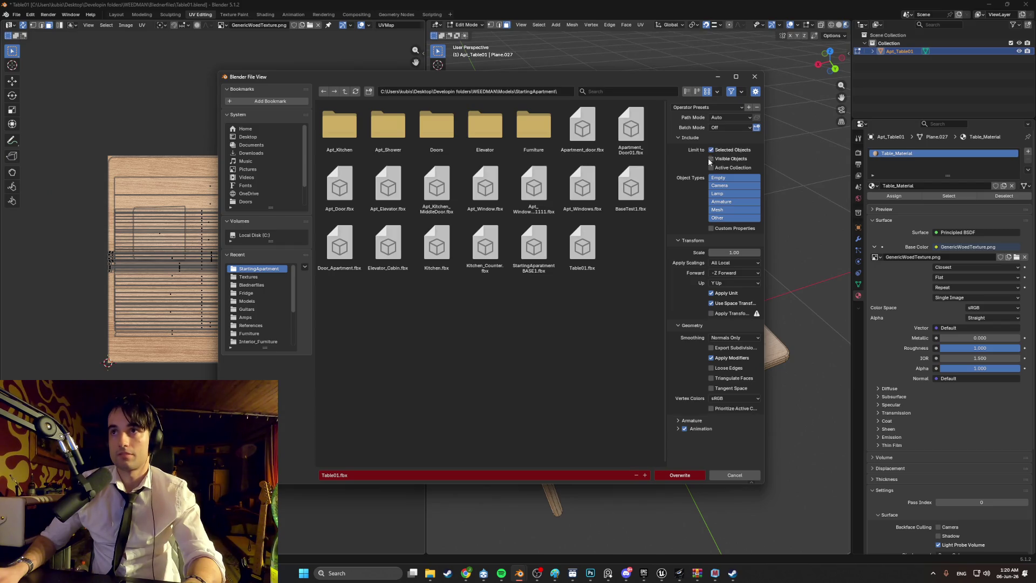
left_click(734, 339)
left_click(720, 355)
left_click(680, 475)
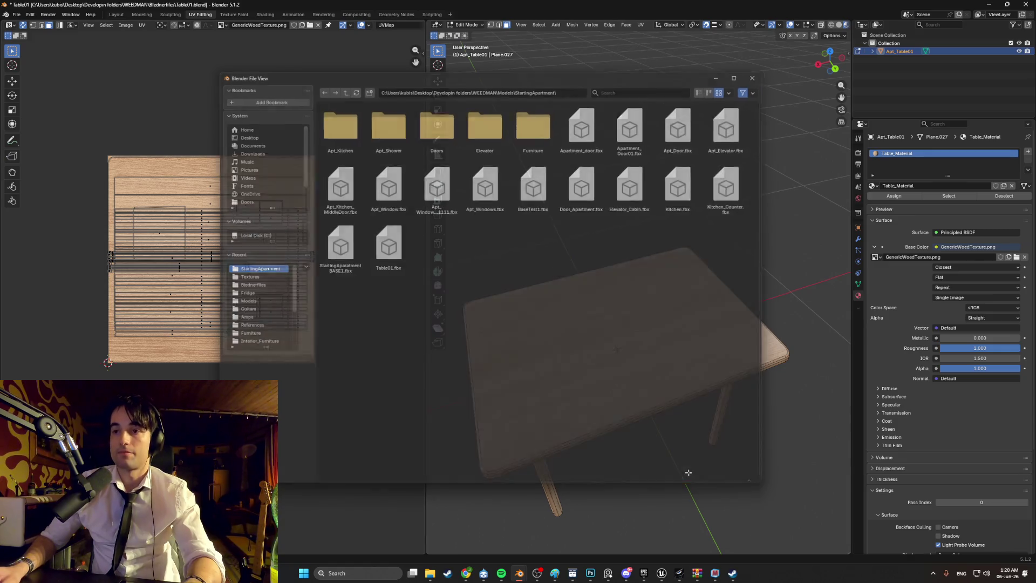
mouse_move(660, 571)
left_click(618, 540)
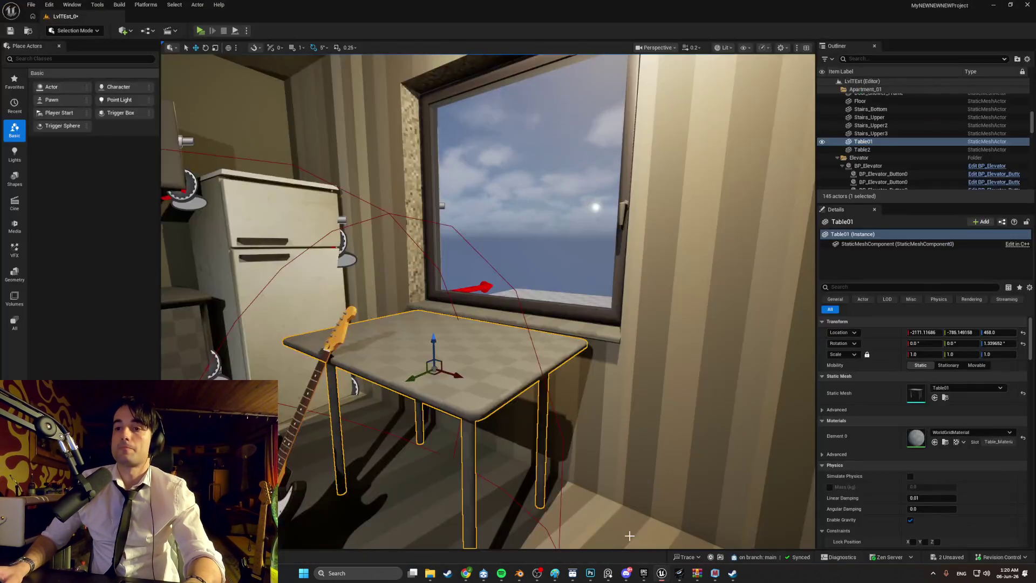
Browse to the table's Table01 asset and reimport it from the updated FBX
right_click(533, 387)
left_click(593, 123)
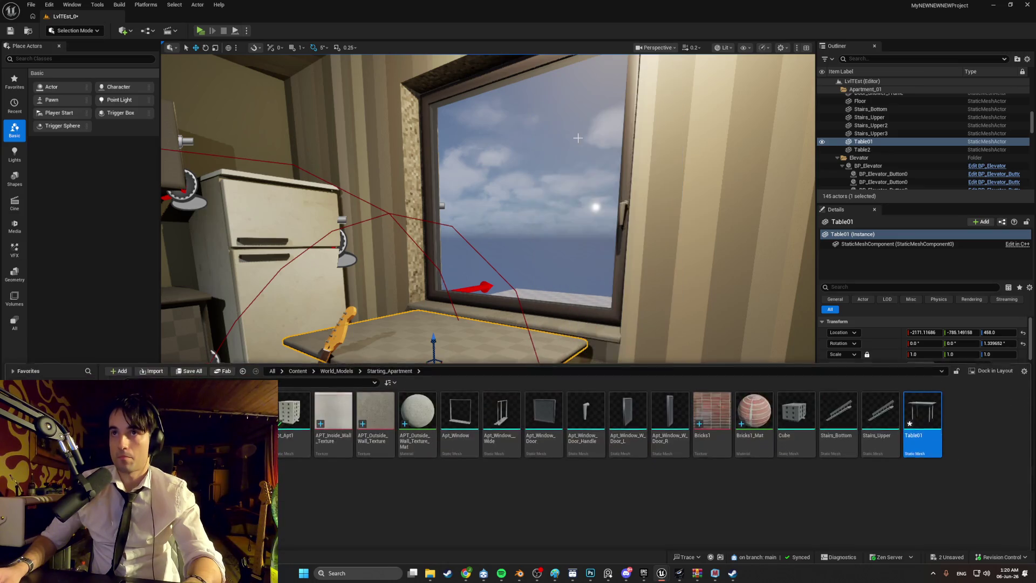
right_click(920, 415)
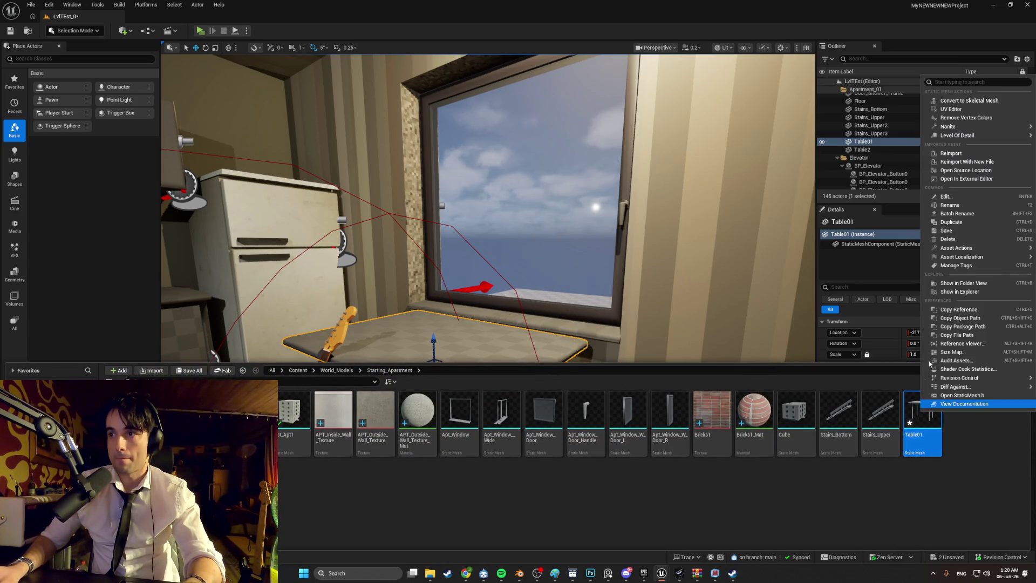
left_click(969, 153)
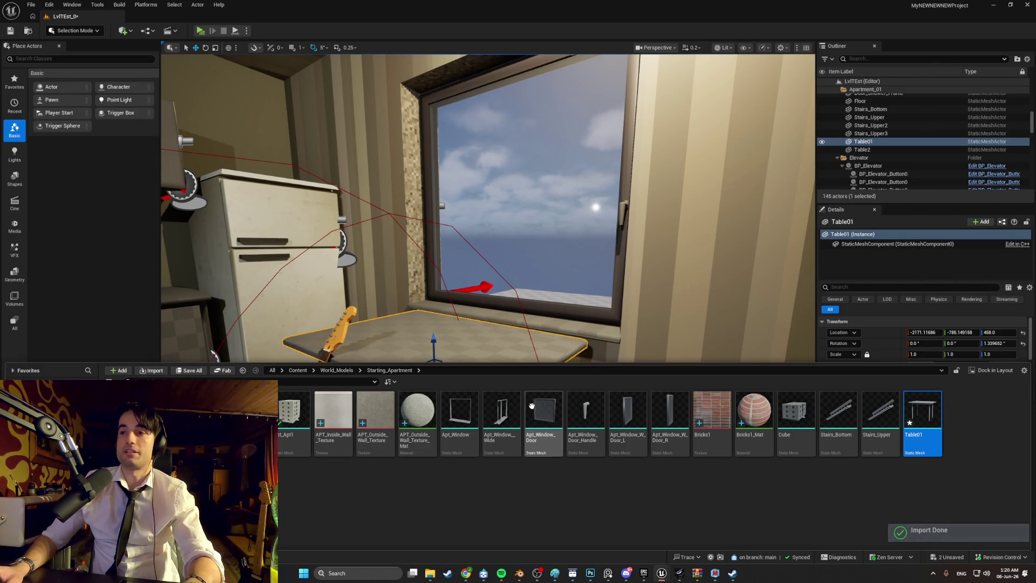
Hide the content drawer and select the APT_Outside_Wall_Texture_Mat material
key("ctrl+space")
key("ctrl+space")
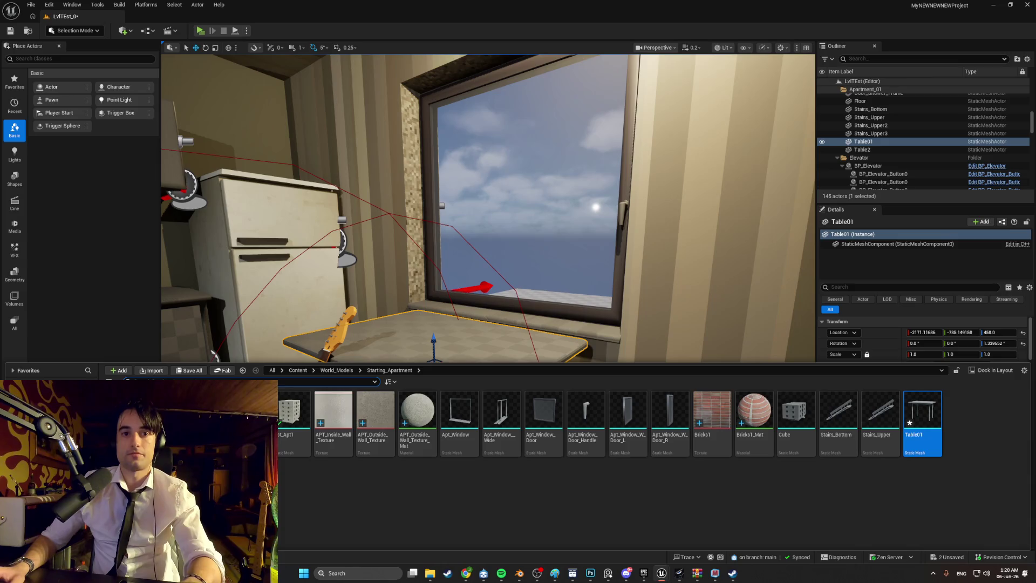
mouse_move(520, 576)
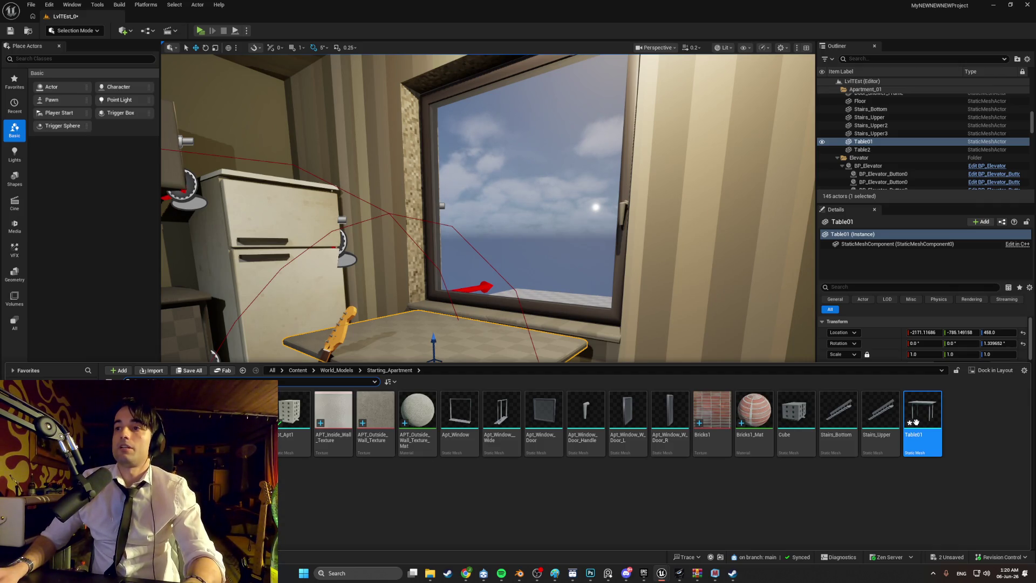
left_click(417, 413)
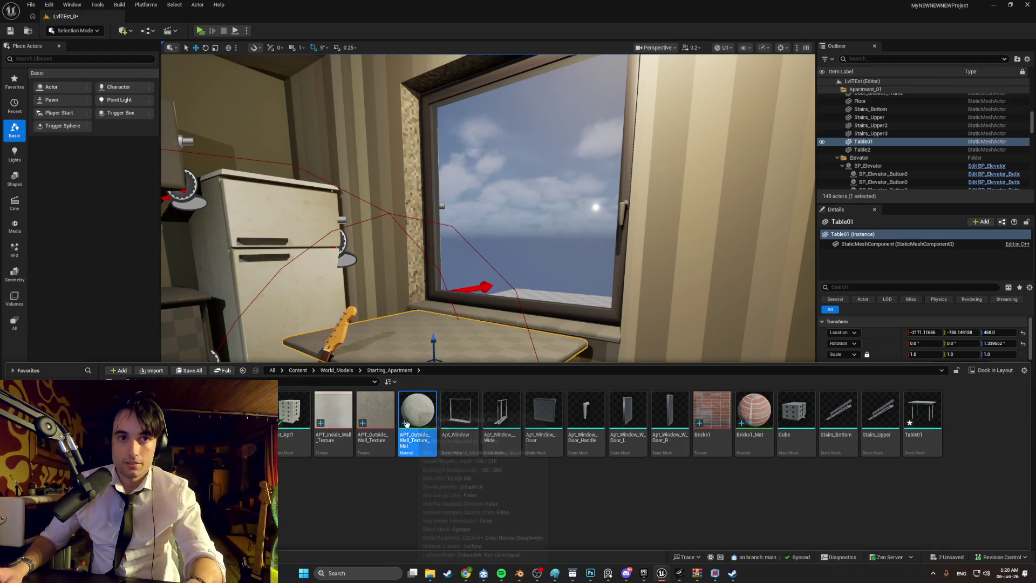
Locate the table's asset folder in the Content Browser from the scene
right_click(351, 426)
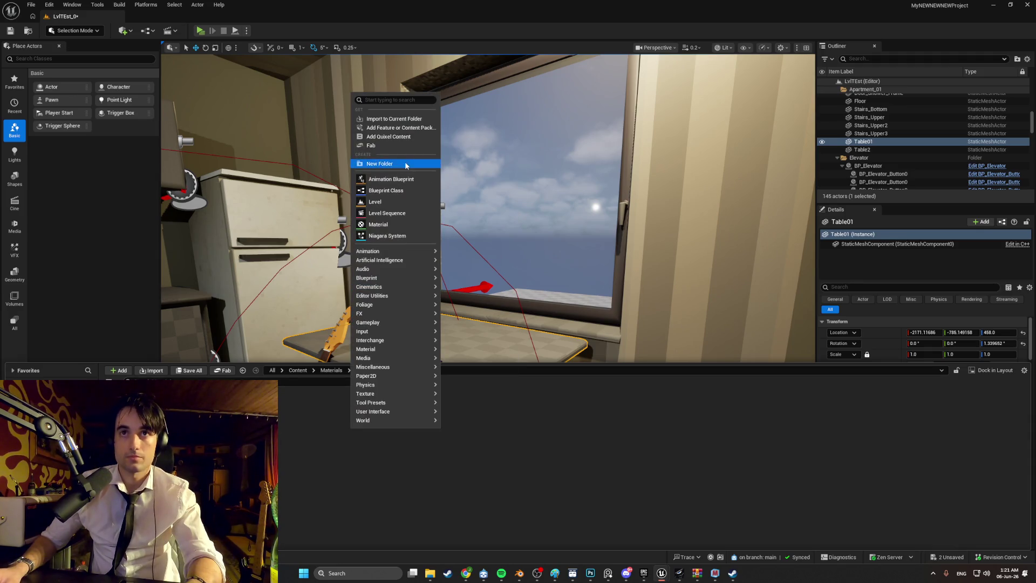
left_click(405, 163)
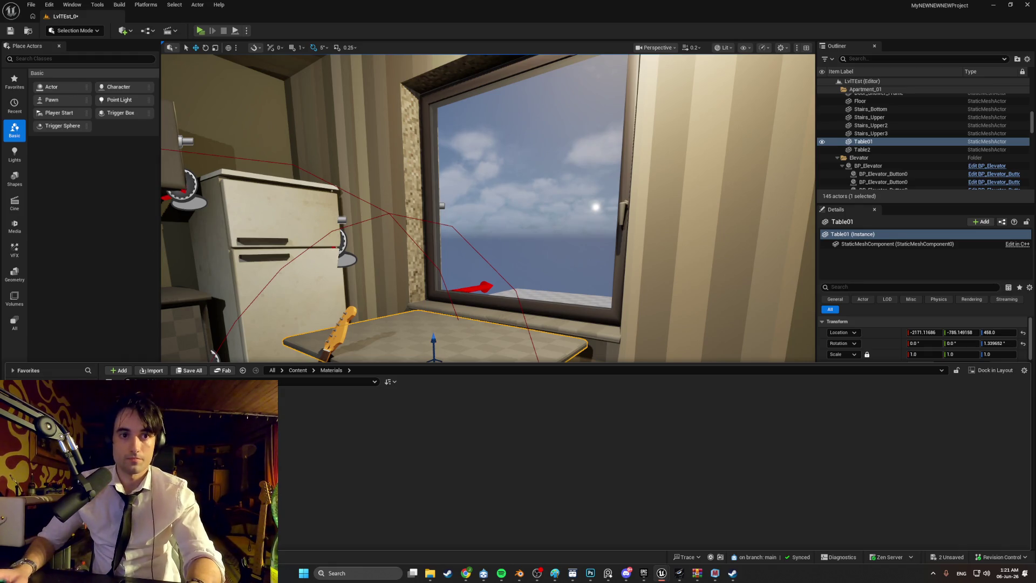
right_click(413, 324)
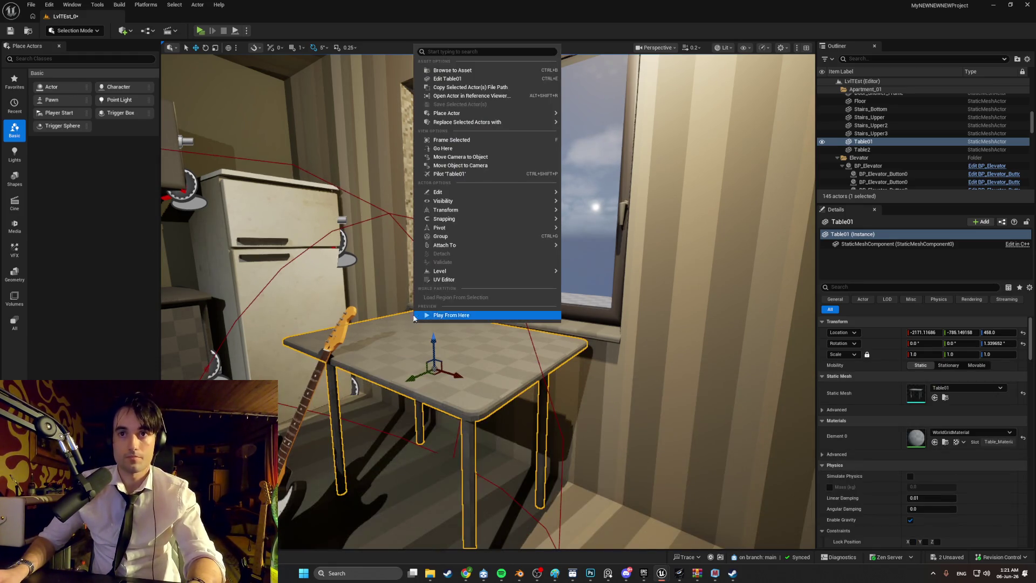
left_click(471, 67)
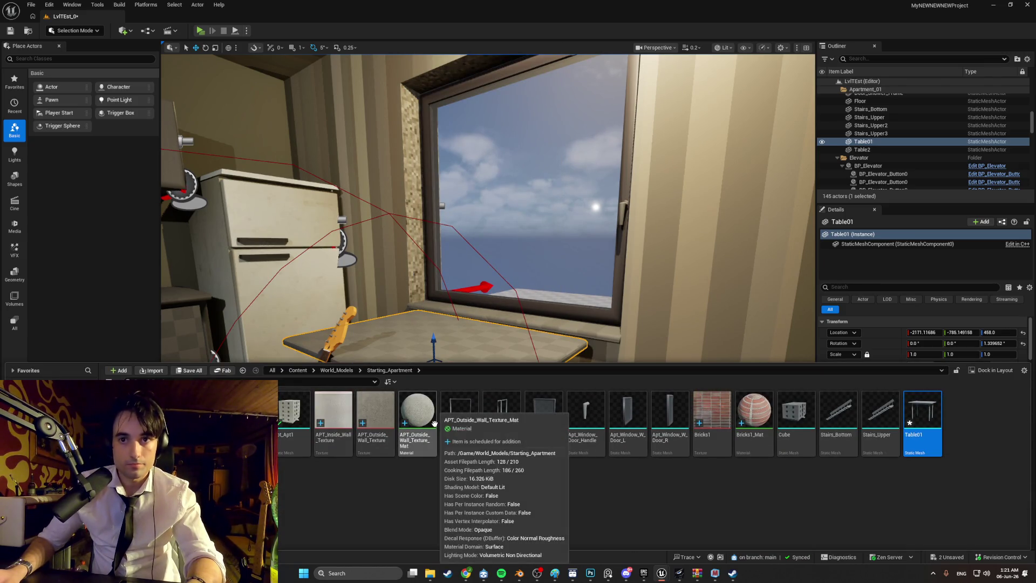
Delete APT_Outside_Wall_Texture_Mat, both wall textures, Bricks1_Mat, and the Bricks1 texture
left_click(431, 418)
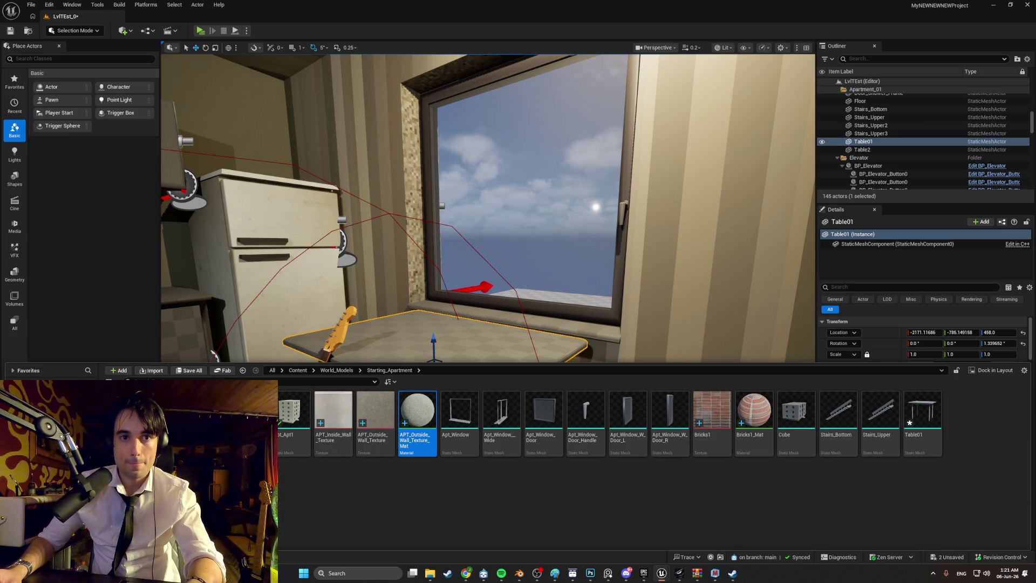
key("Delete")
left_click(375, 413)
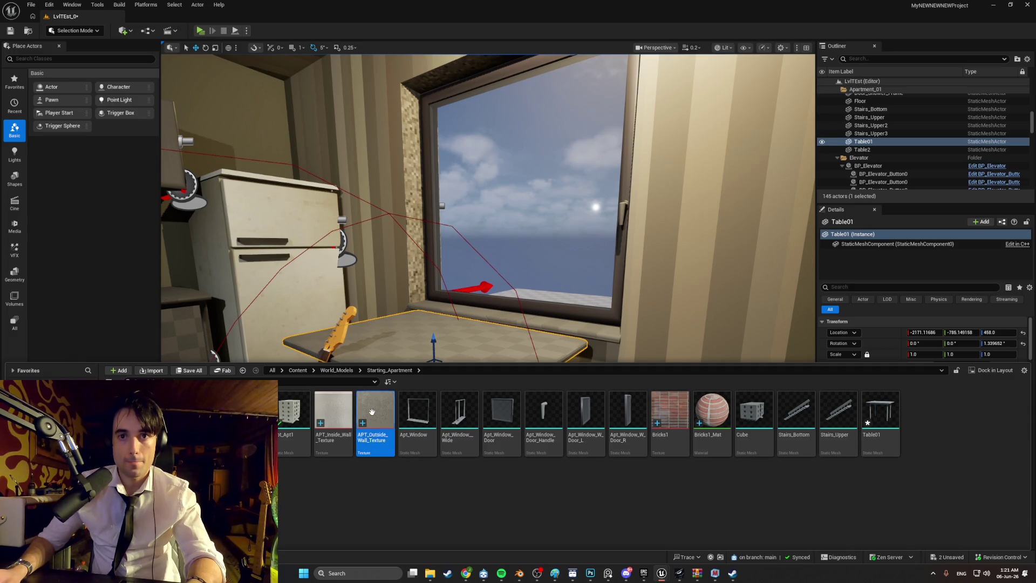
left_click(348, 414, "ctrl")
mouse_move(348, 414)
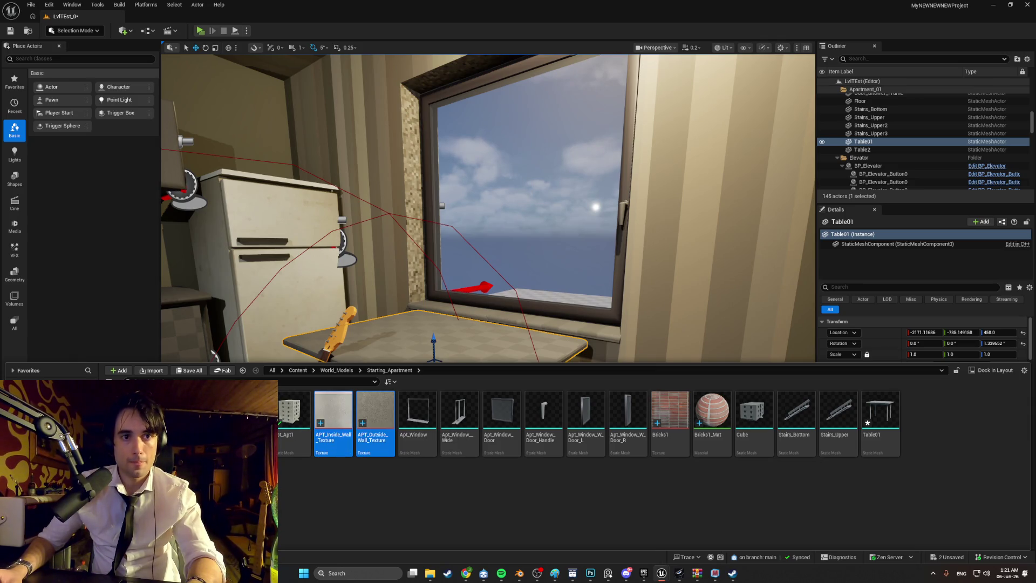
key("Delete")
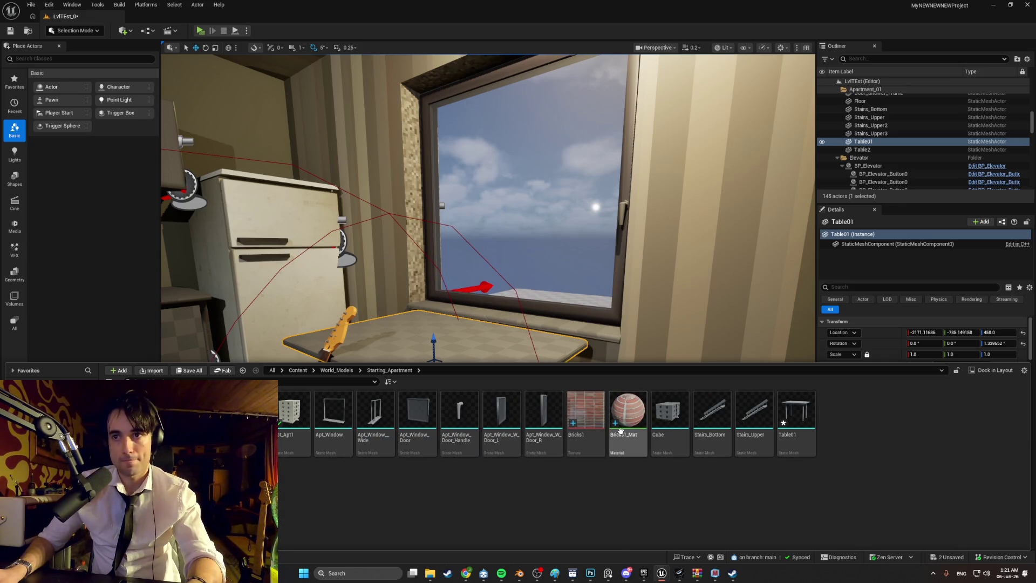
left_click(622, 429)
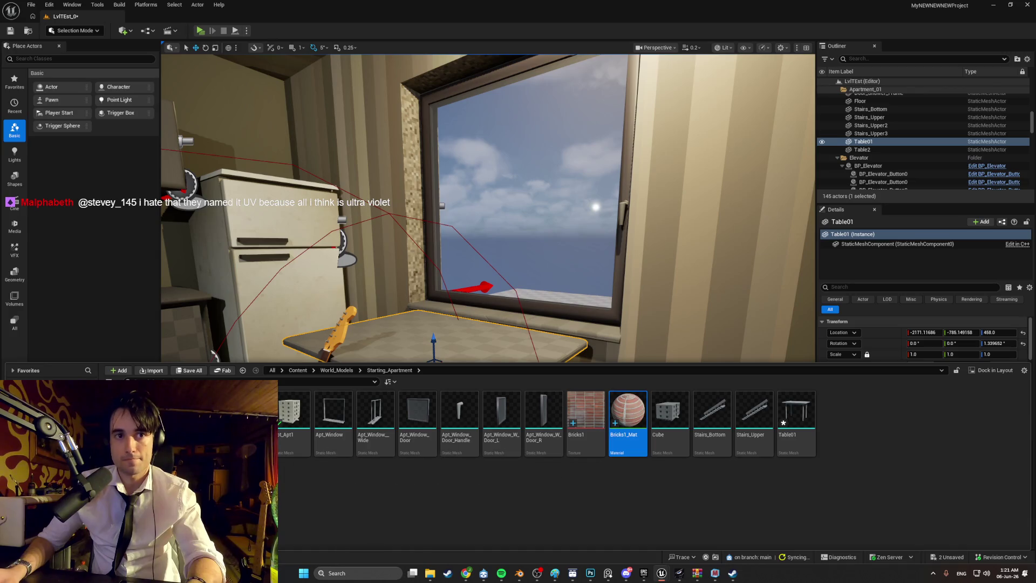
key("Delete")
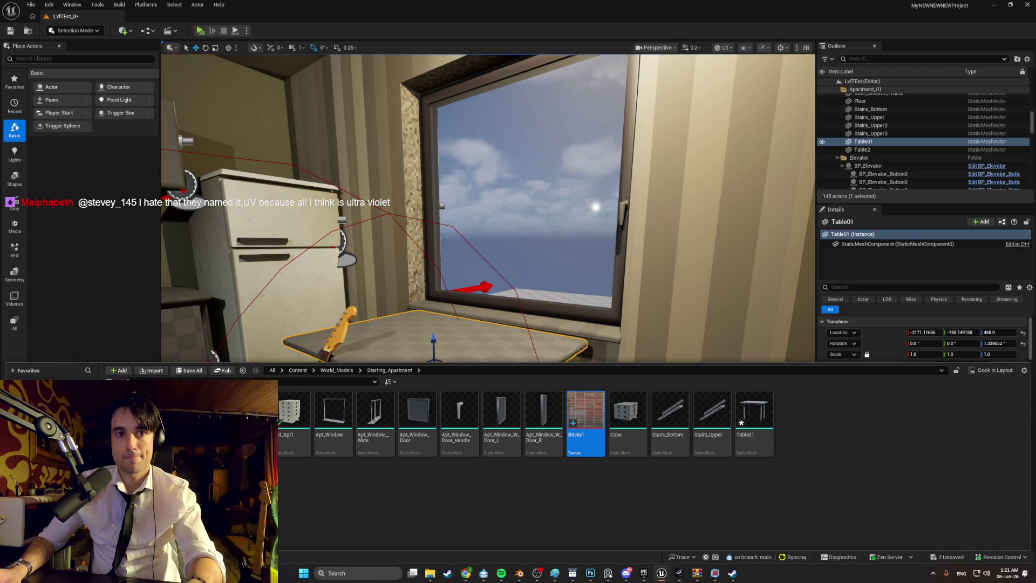
key("Delete")
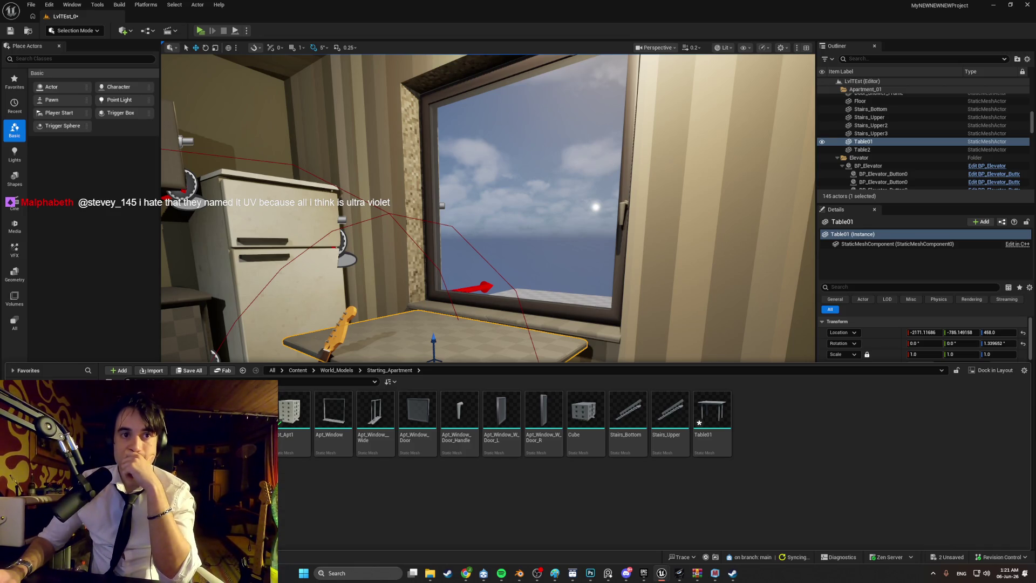
Open the Table01 static mesh in its editor and maximize the window
key("alt+Left")
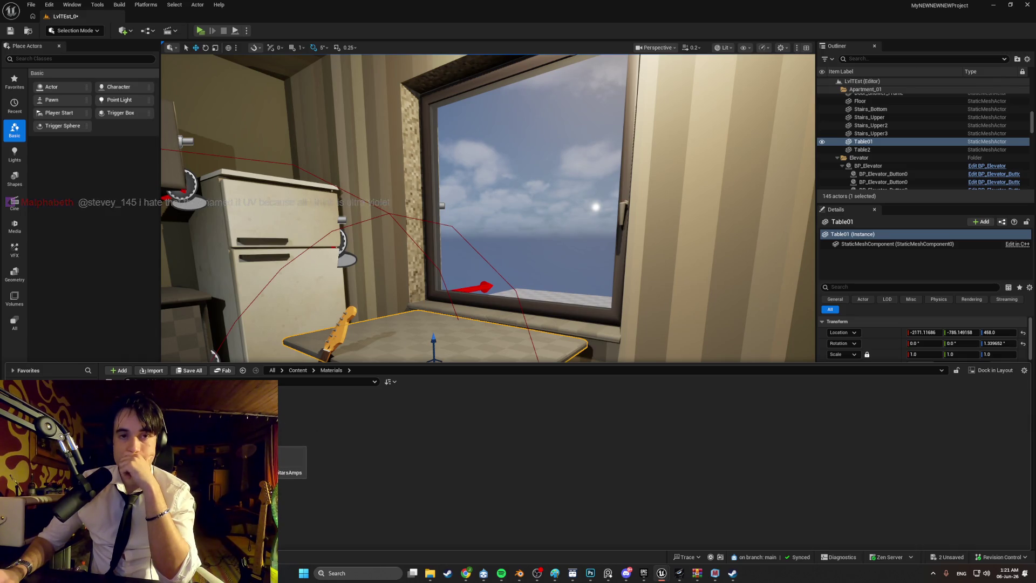
key("Return")
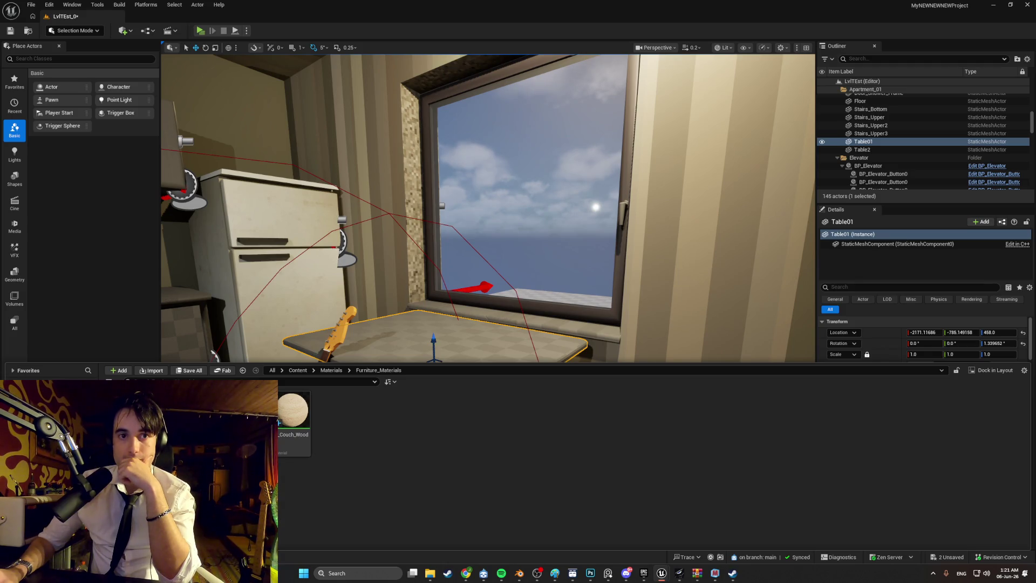
left_click(476, 346)
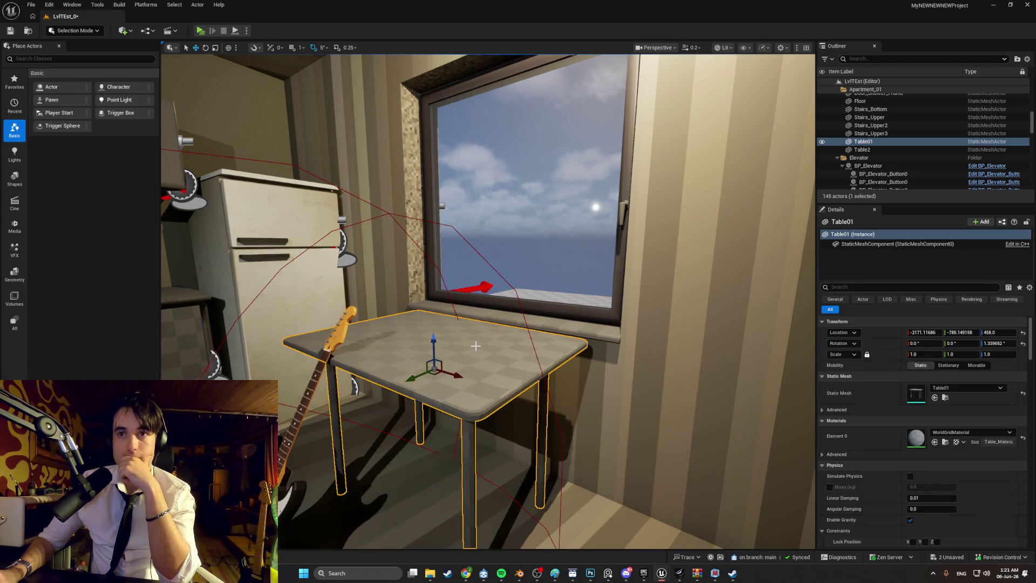
right_click(500, 349)
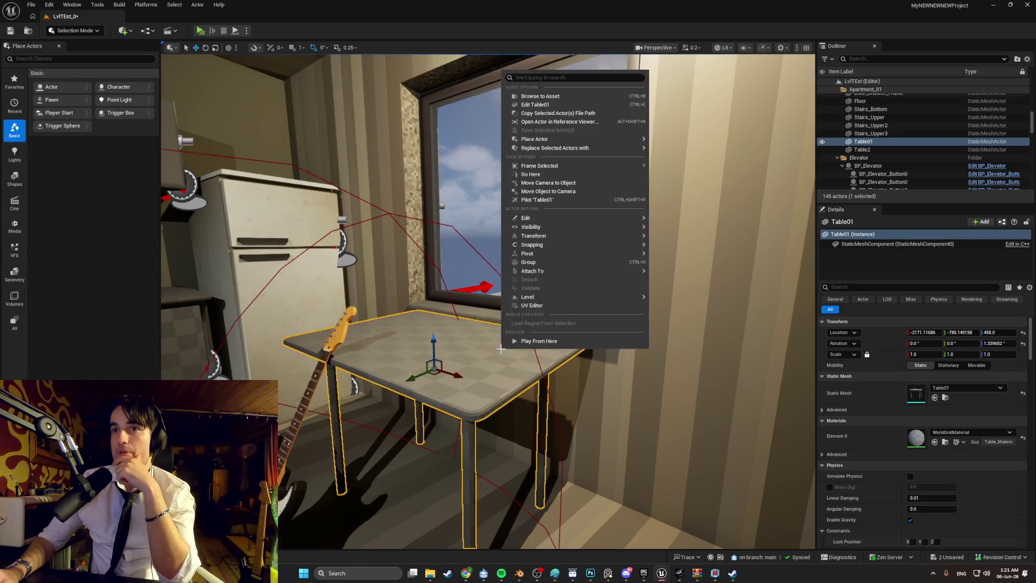
left_click(556, 99)
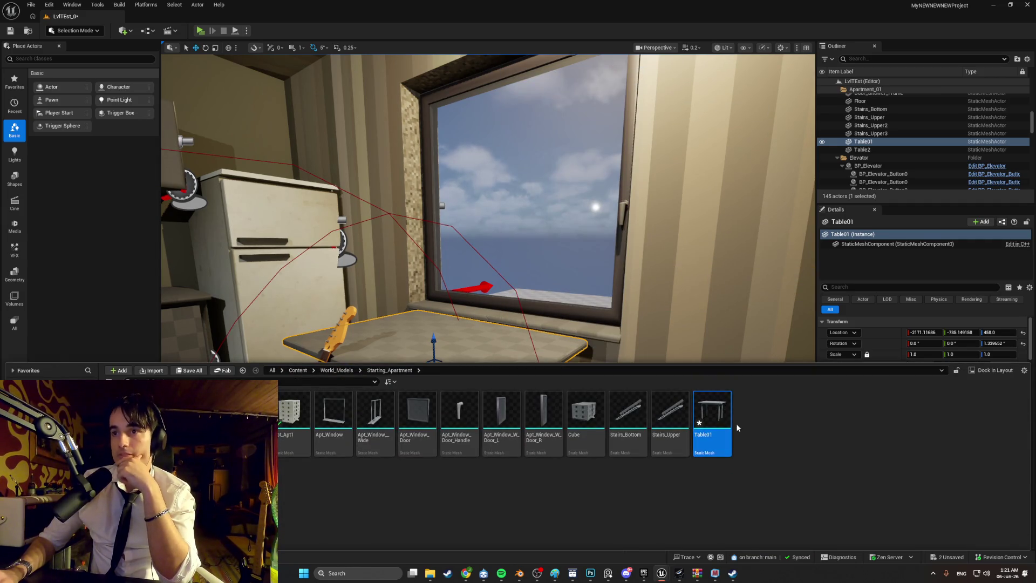
double_click(728, 418)
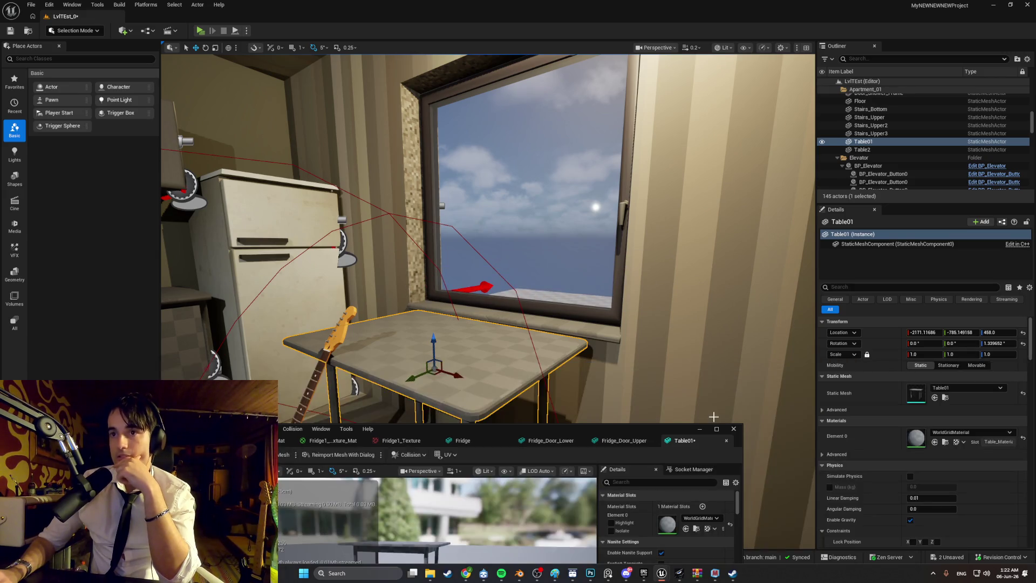
left_click(721, 431)
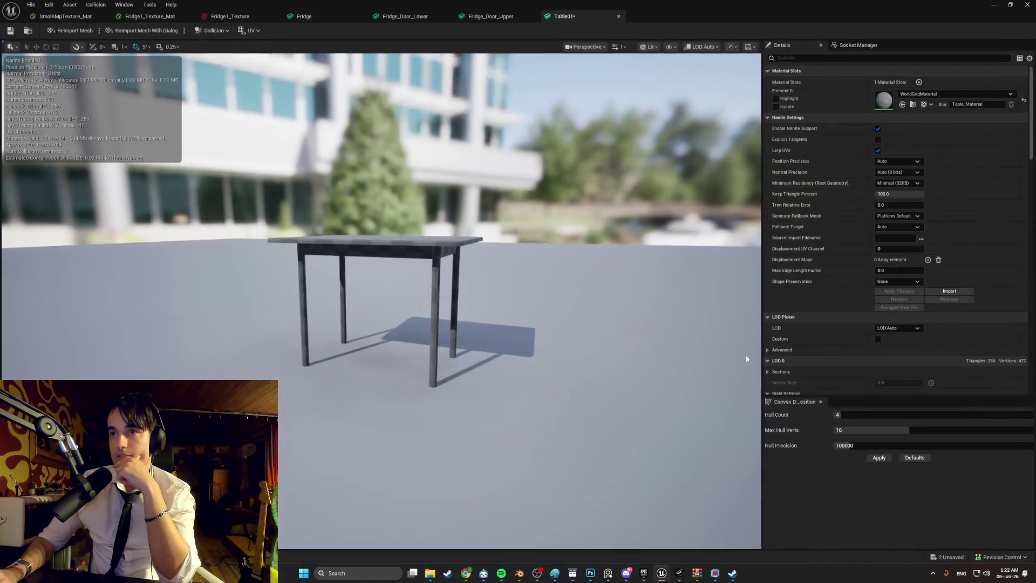
Assign M_Couch_Wood to Table01's Element 0 slot, inspect it, and launch Play
left_click(933, 95)
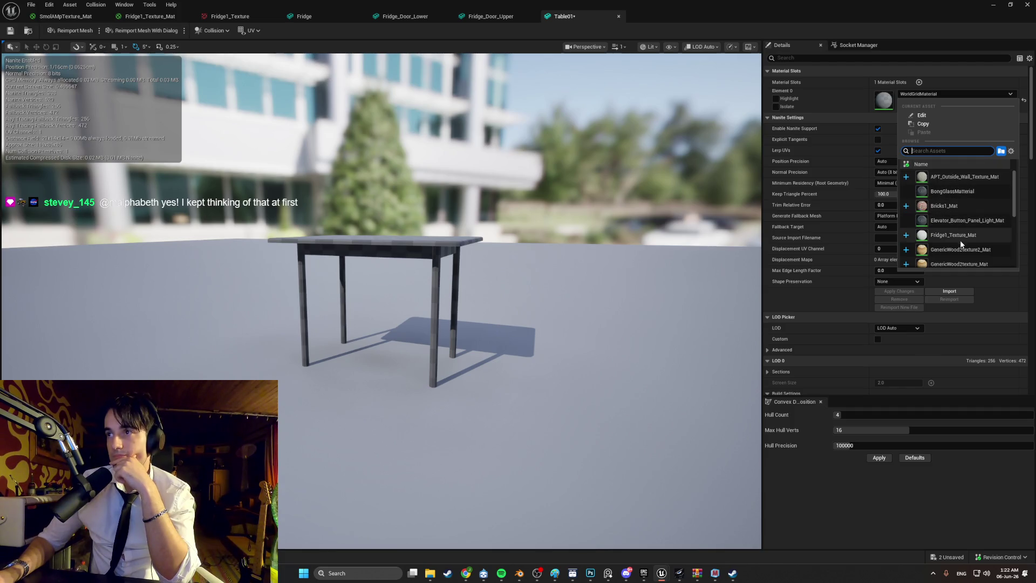
mouse_move(967, 249)
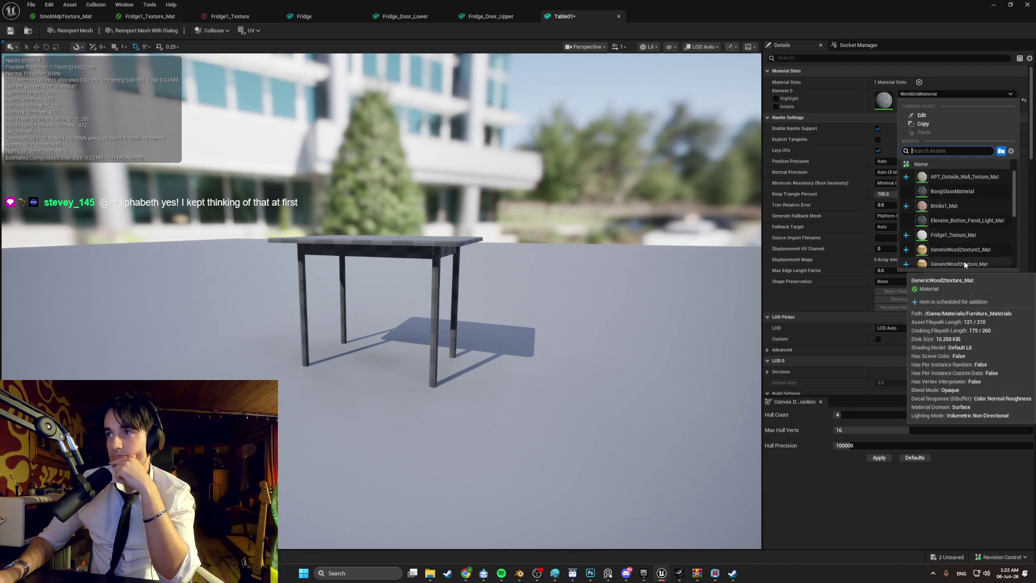
scroll(943, 233, "down", 2)
scroll(943, 233, "down", 6)
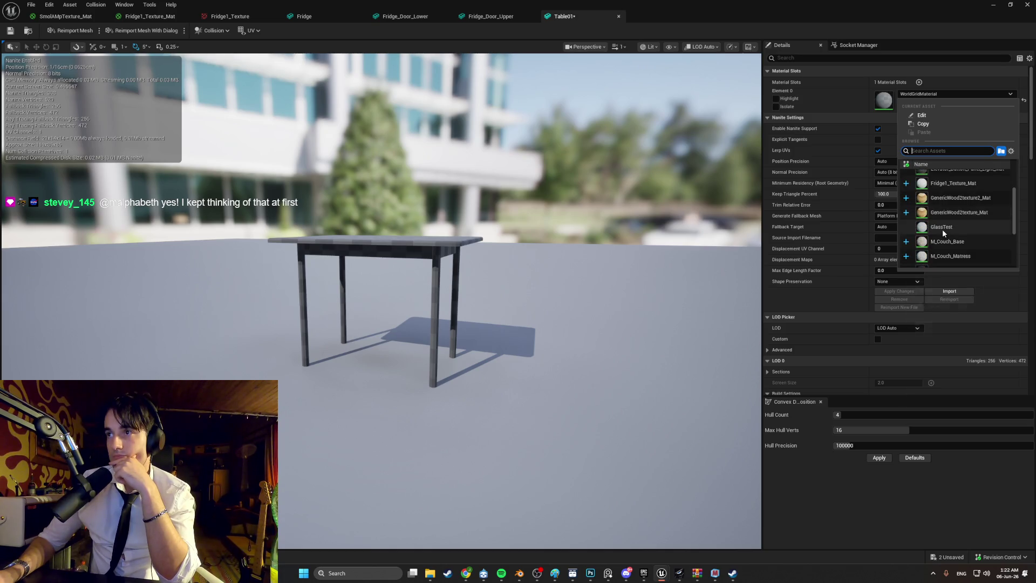
left_click(954, 225)
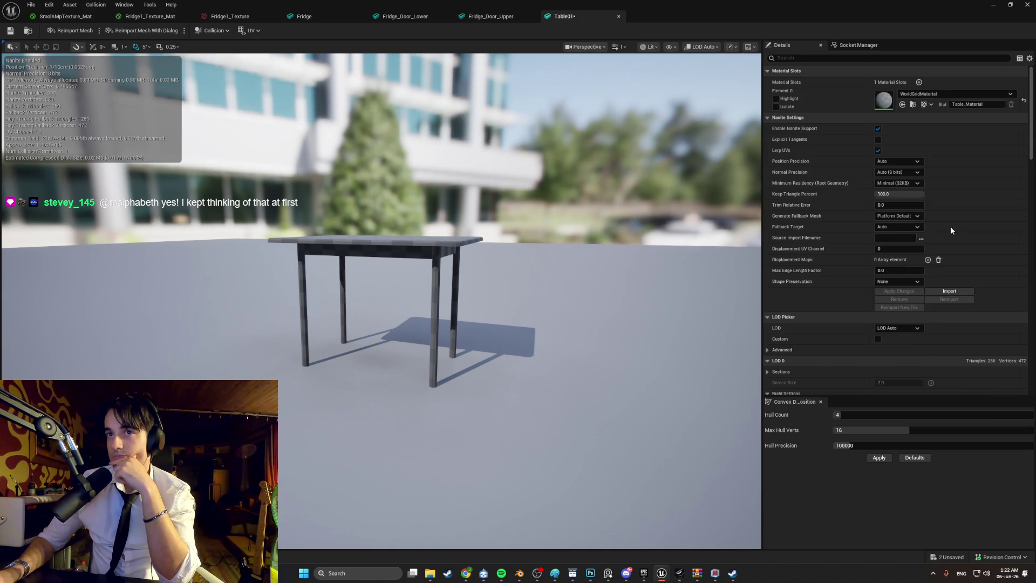
left_click_drag(606, 235, 606, 168)
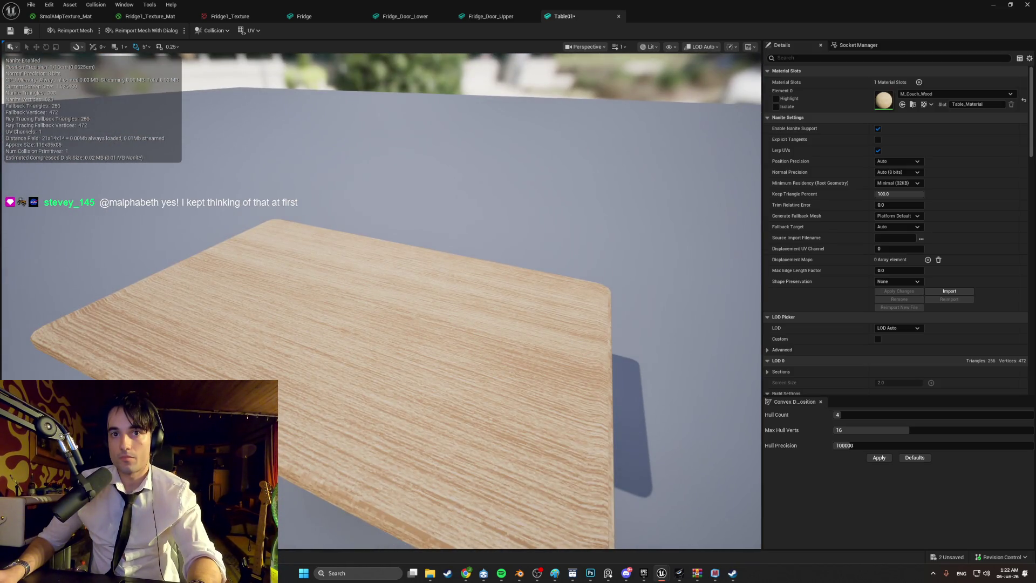
mouse_move(349, 103)
left_mouse_down()
mouse_move(348, 157)
mouse_move(313, 157)
mouse_move(348, 103)
left_mouse_up()
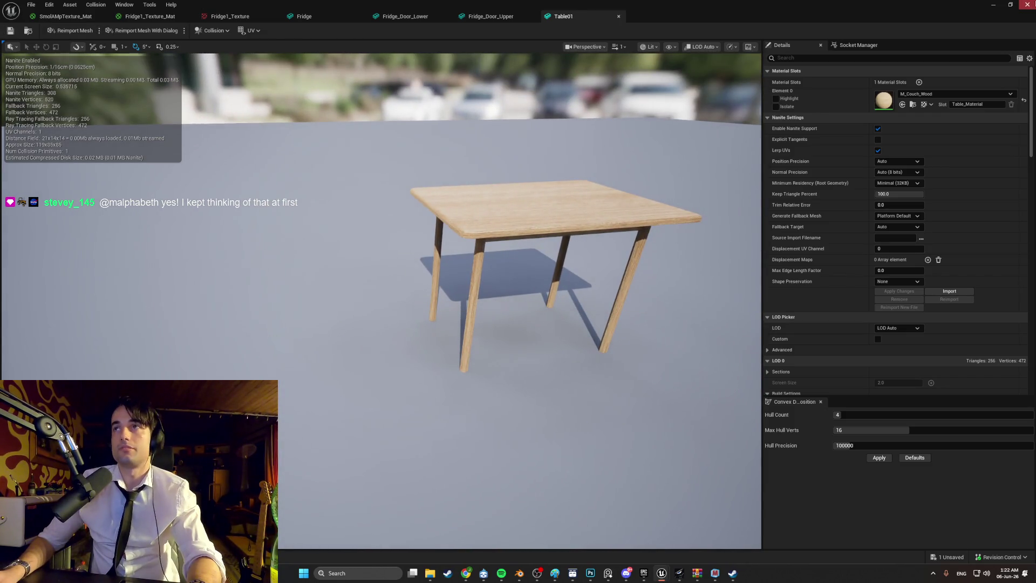
left_click(994, 5)
Walk around the wooden table and guitar, then the kitchen cabinet, and return
key("w")
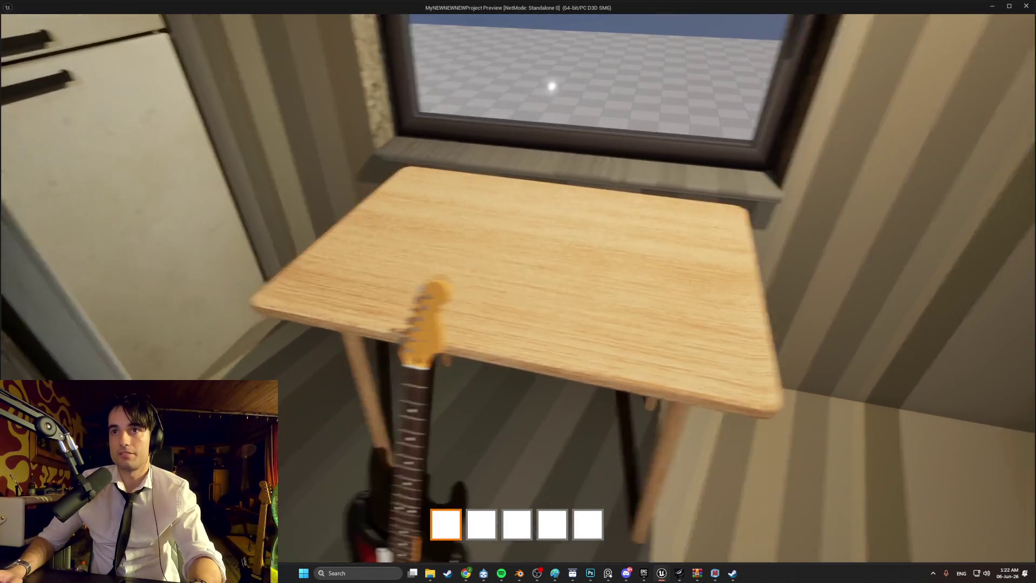
key("d")
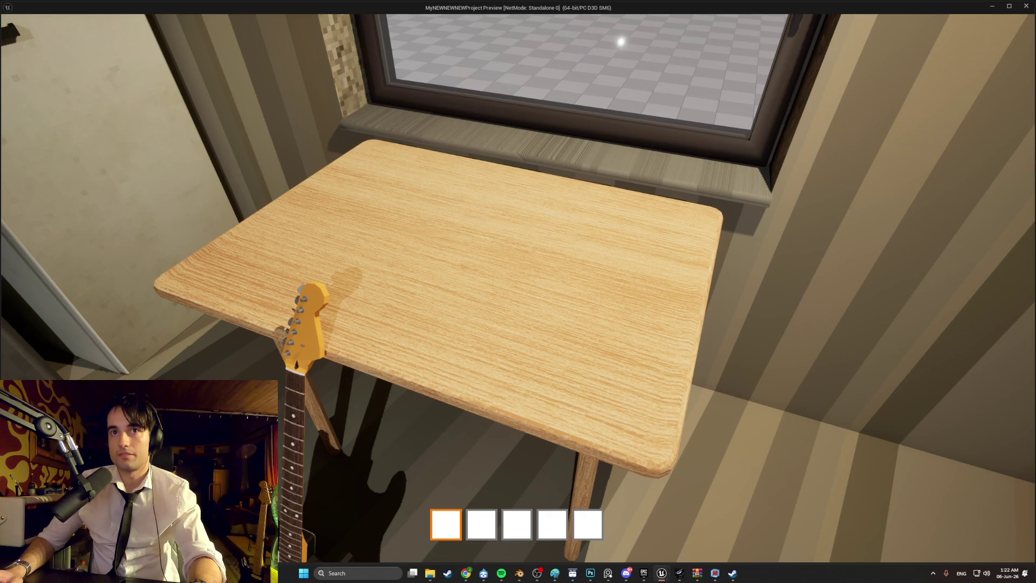
key("s")
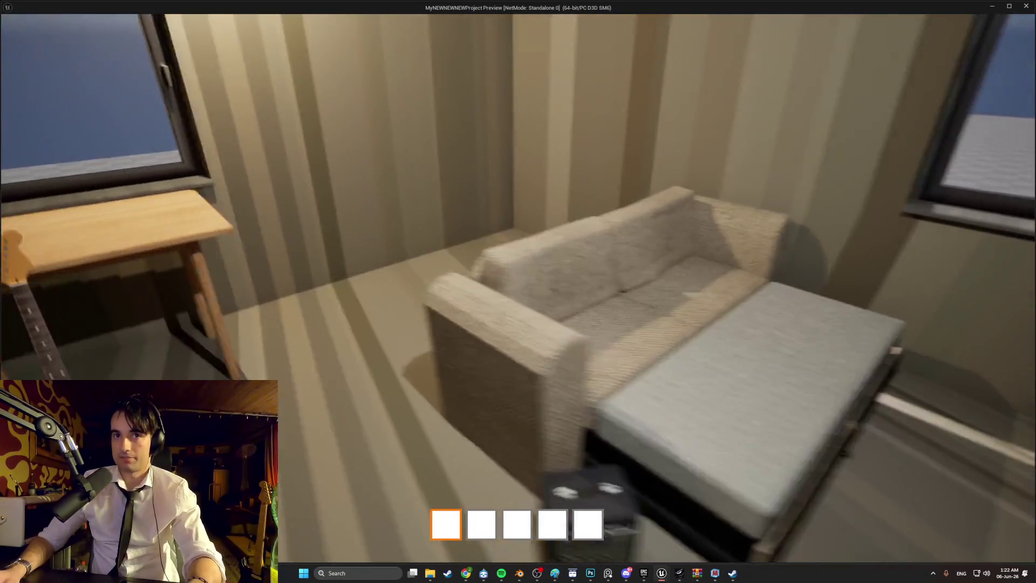
key("w")
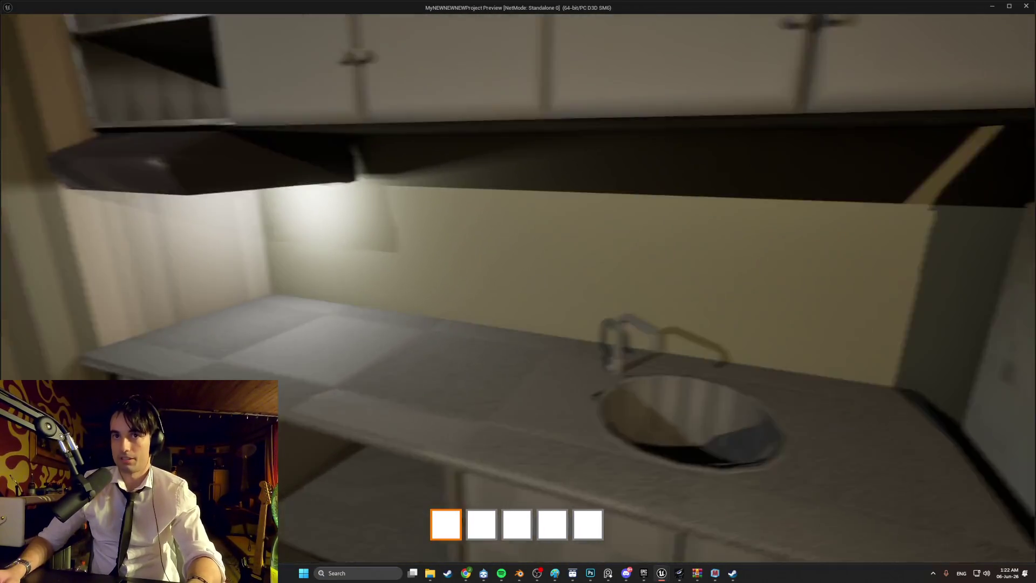
key("s")
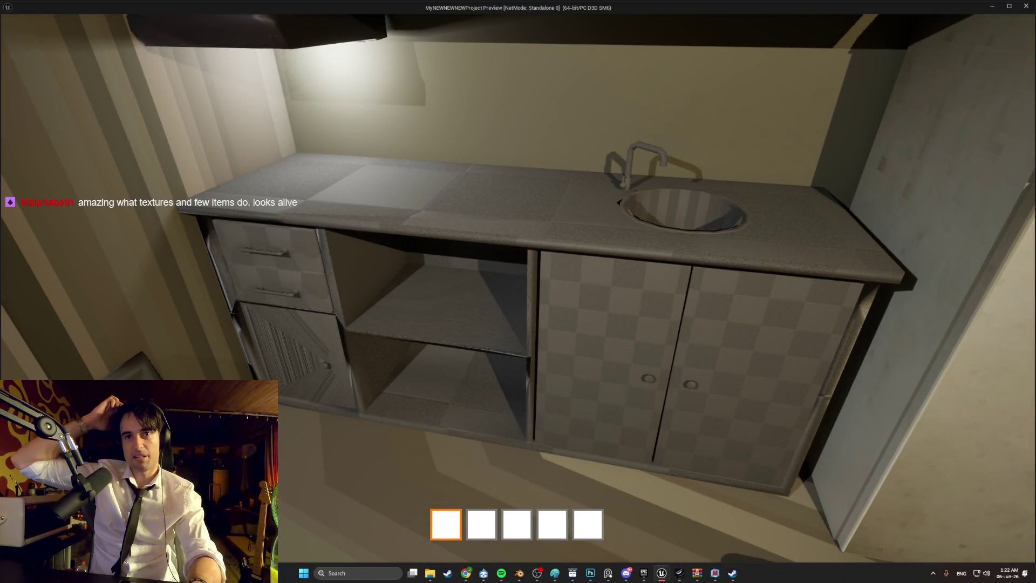
key("s")
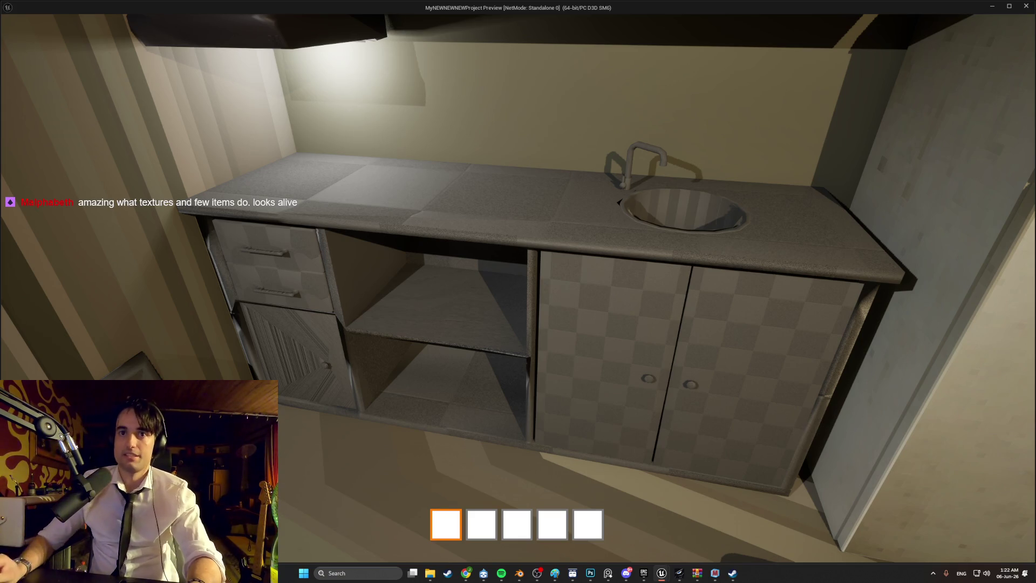
key("s")
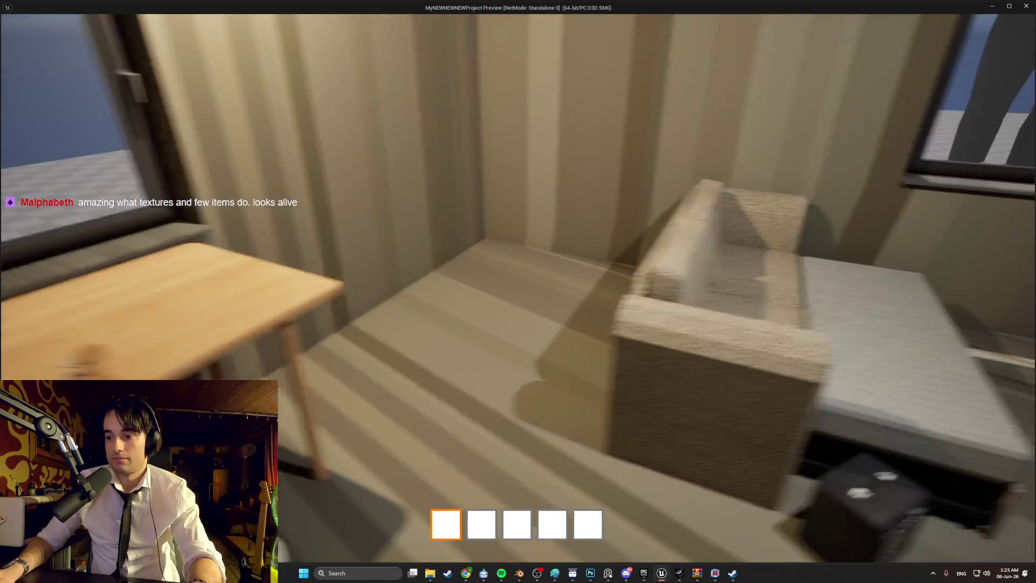
key("w")
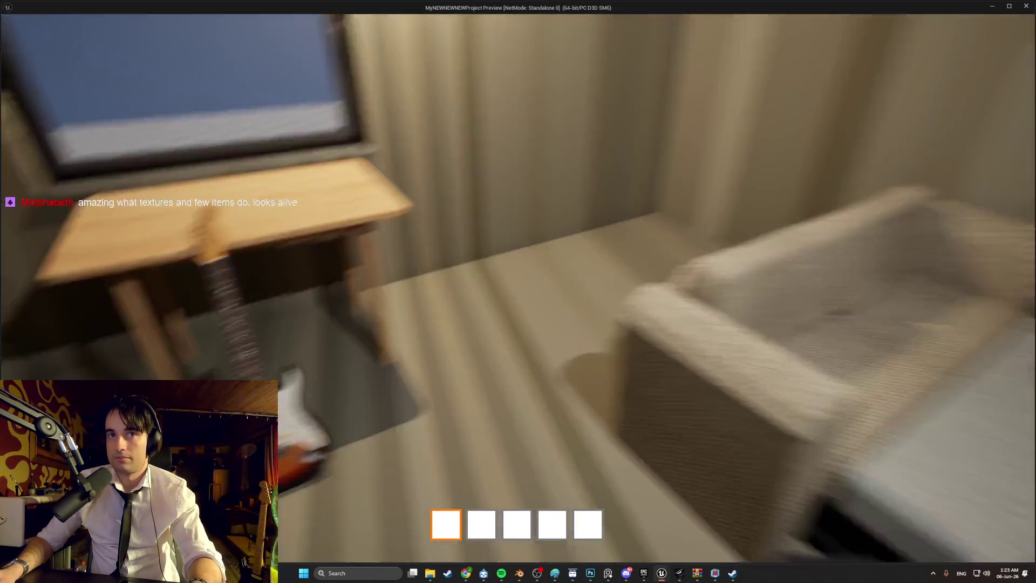
key("s")
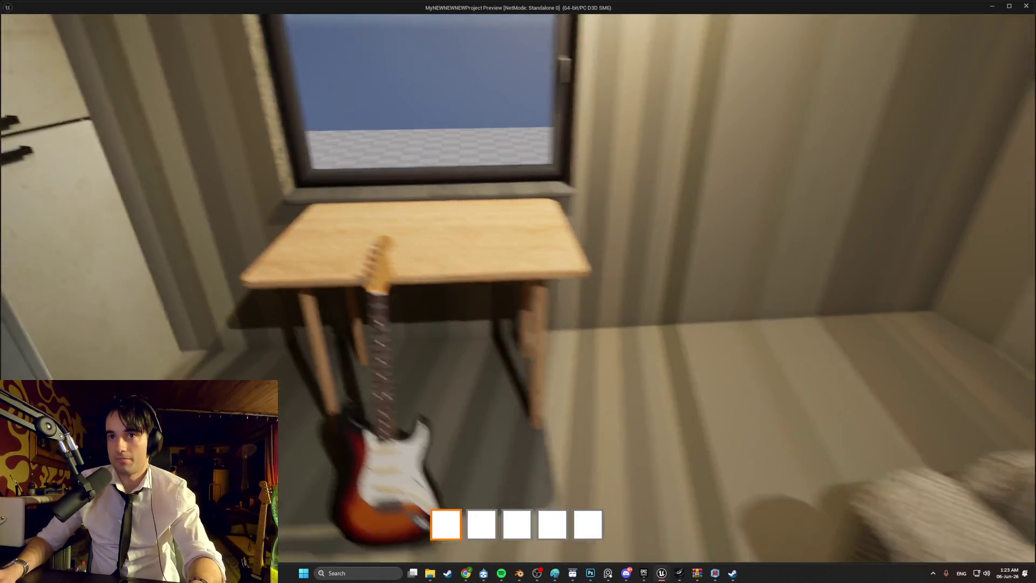
key("s")
Open and close the fridge door, then view the sofa and coffee table in wireframe
key("w")
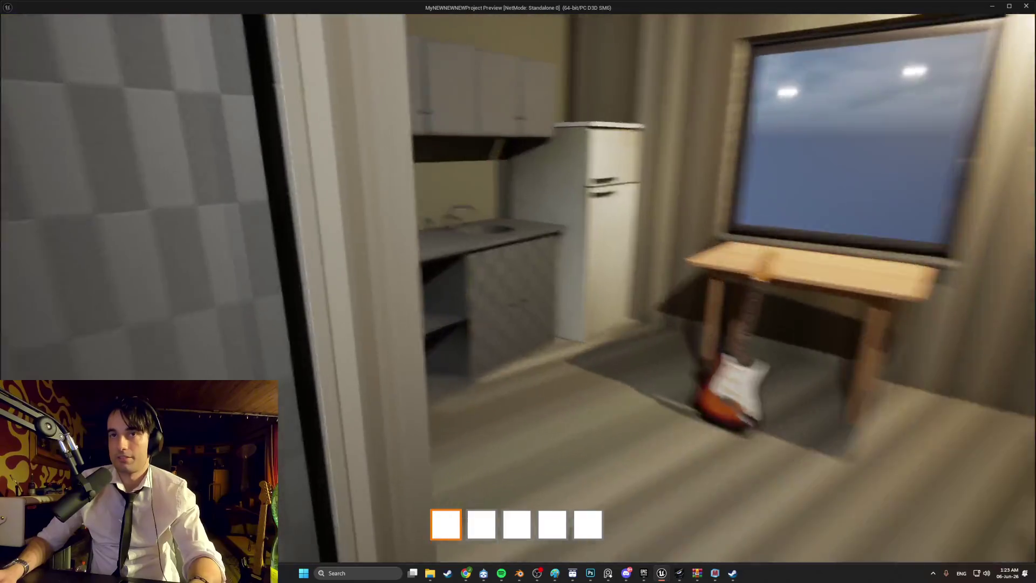
key("w")
key("e")
key("e")
key("s")
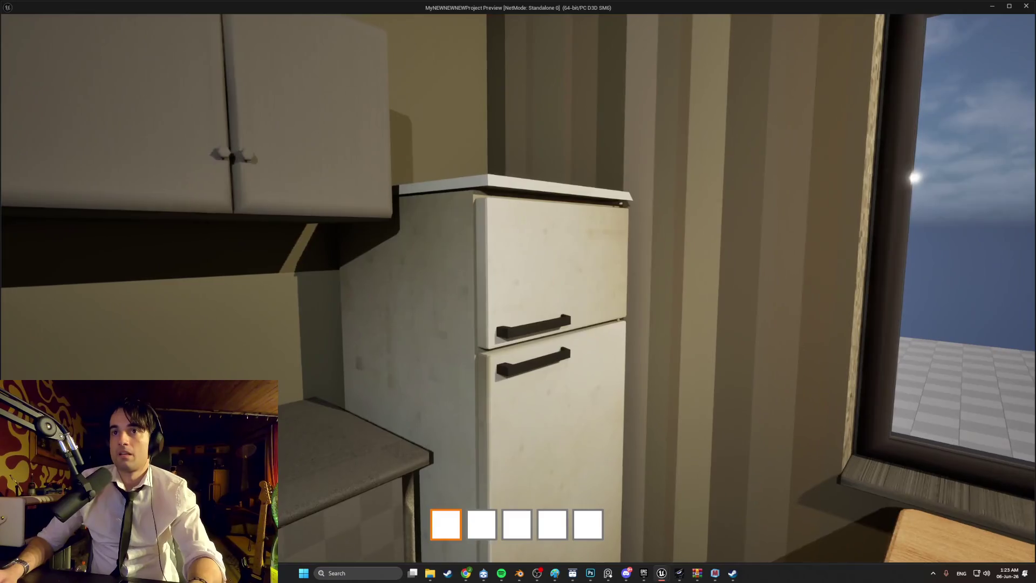
key("s")
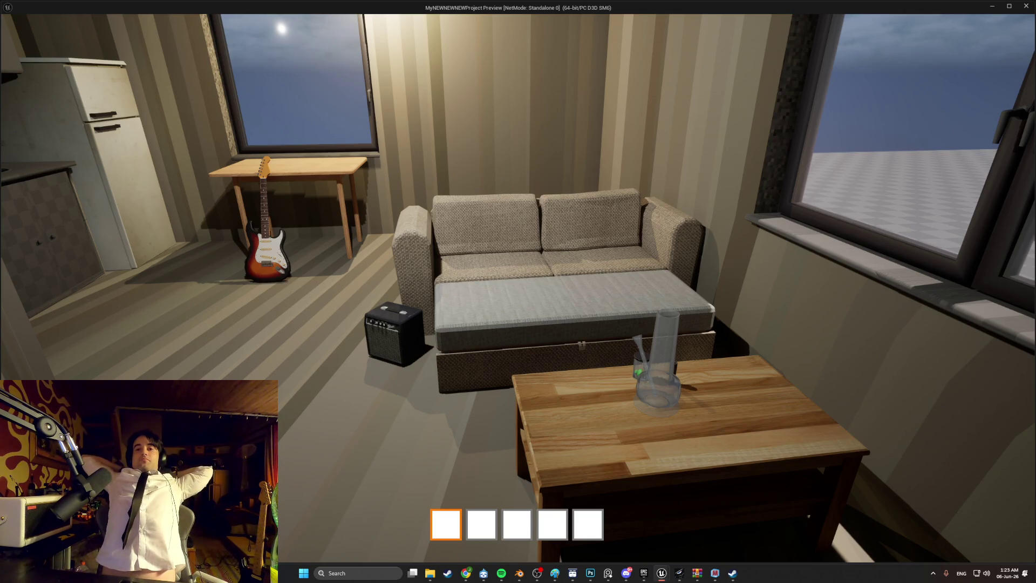
key("s")
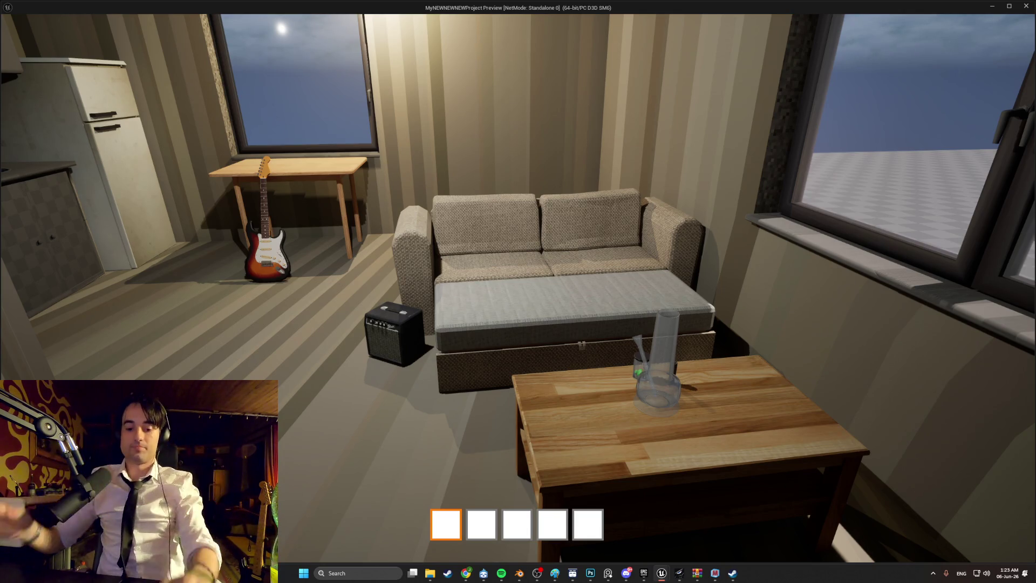
key("F1")
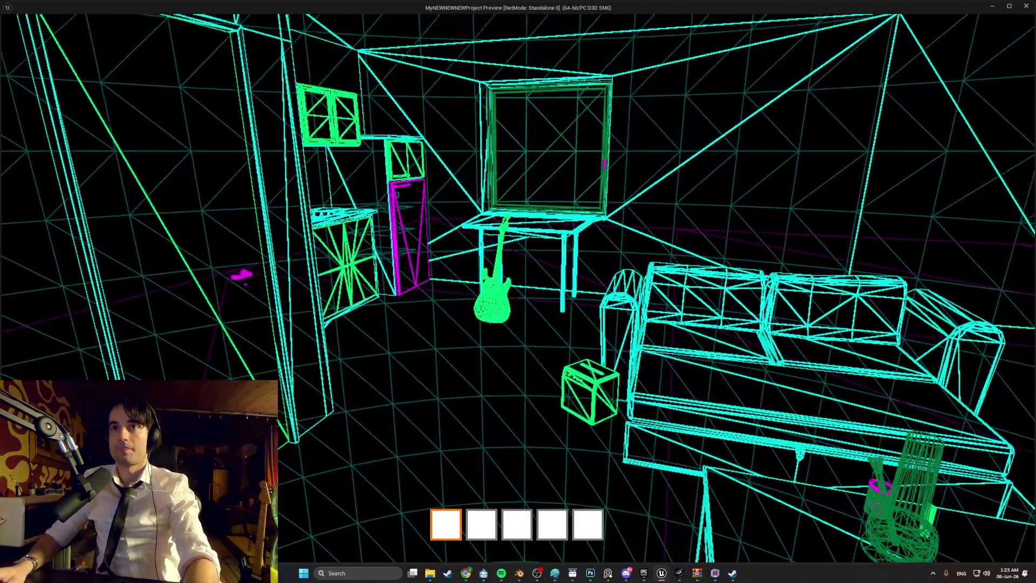
key("F3")
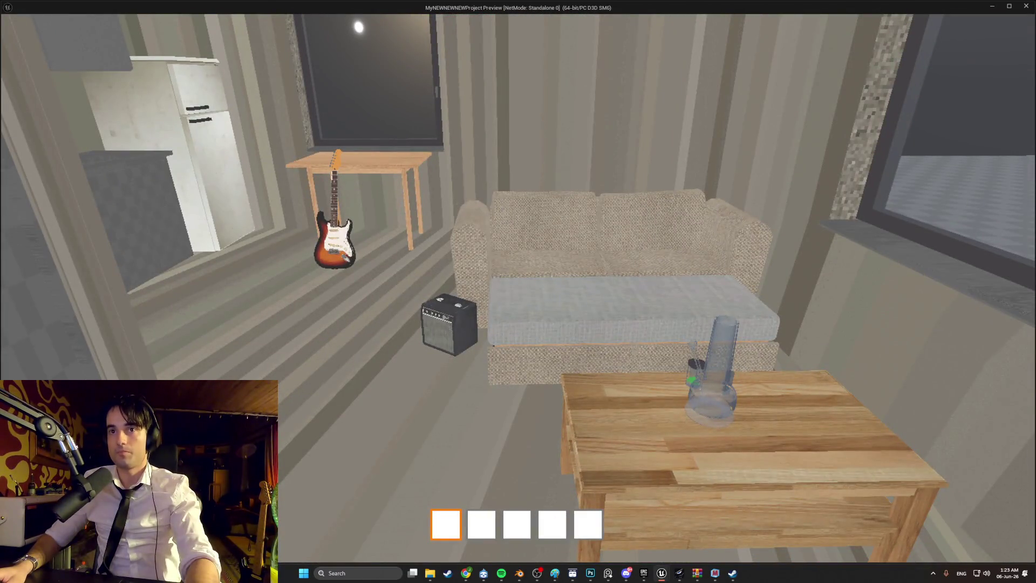
key("w")
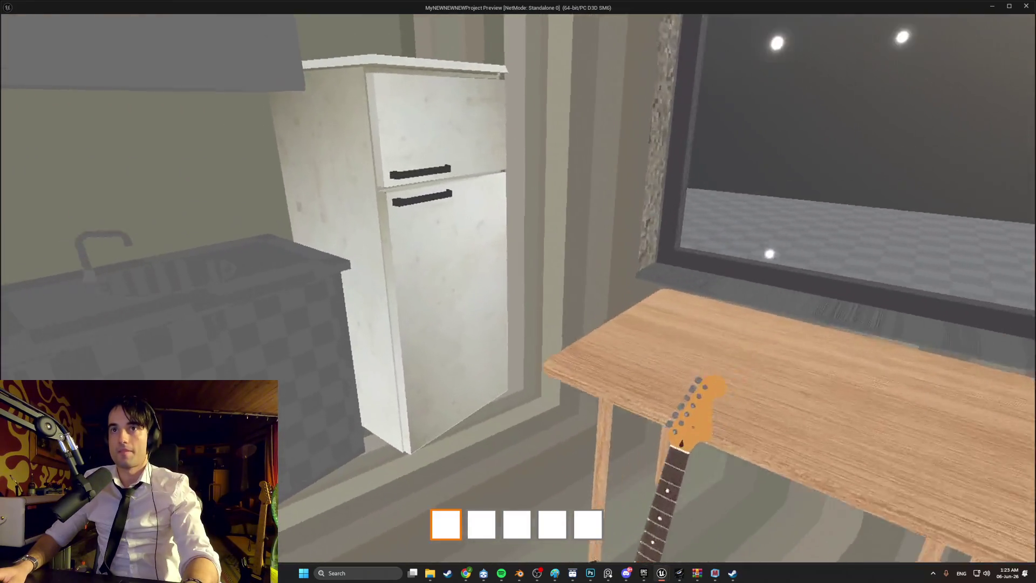
key("F3")
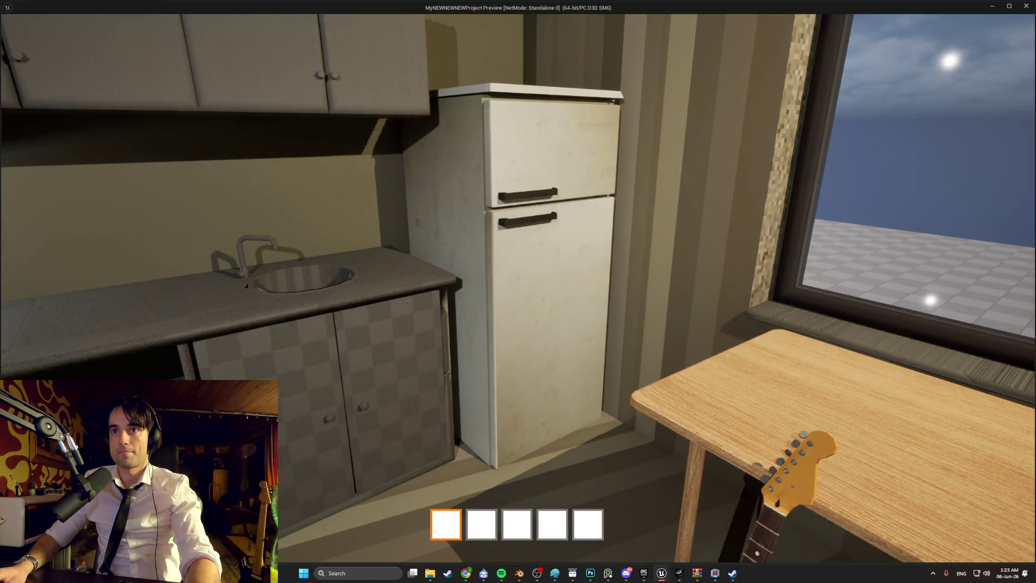
key("F2")
key("w")
key("s")
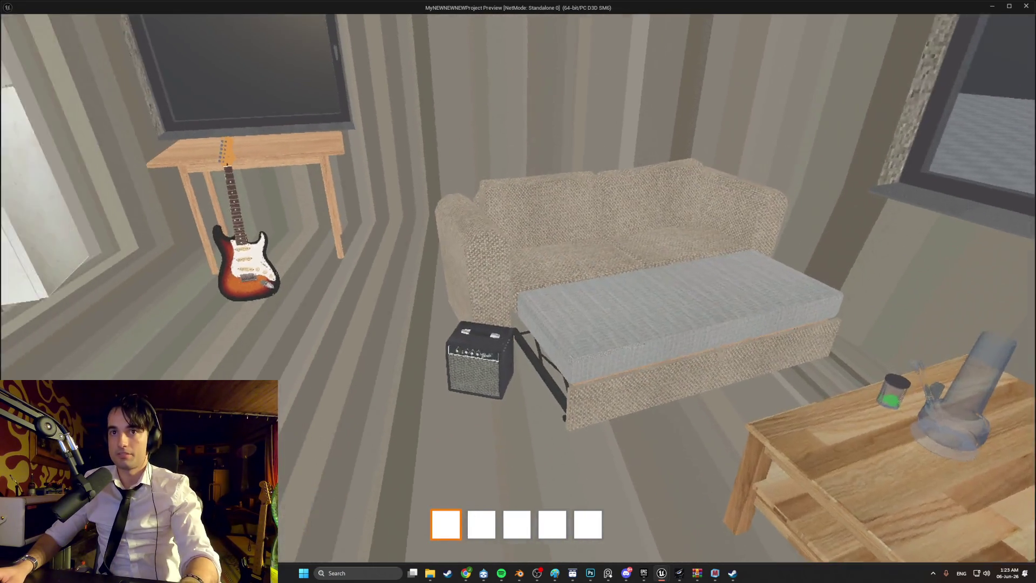
key("s")
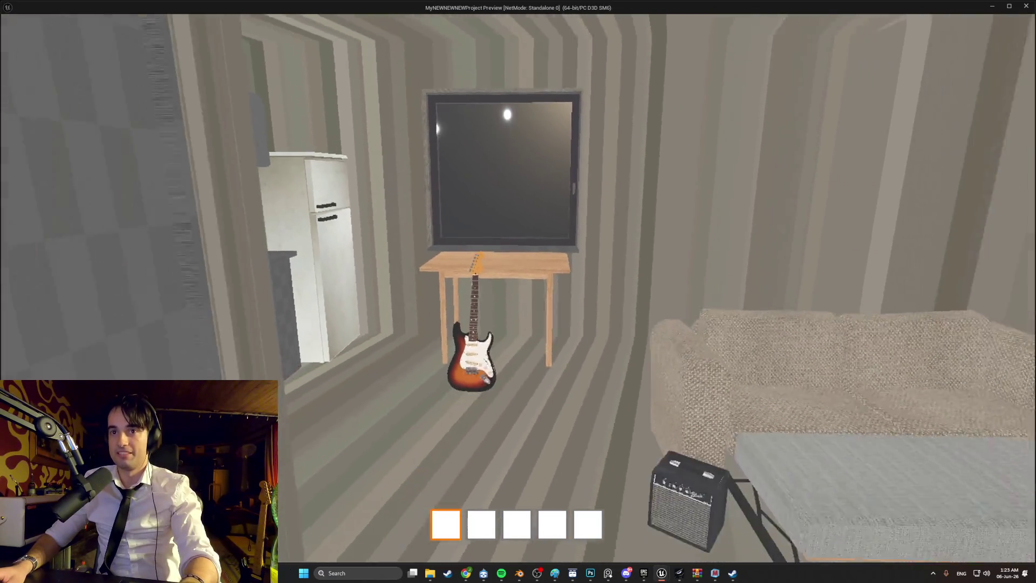
key("s")
key("w")
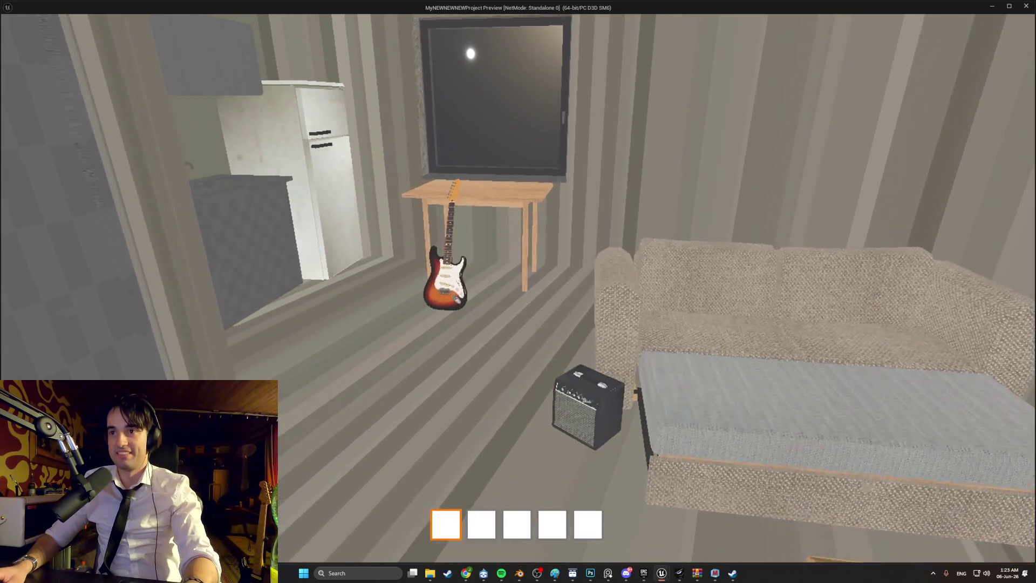
key("w")
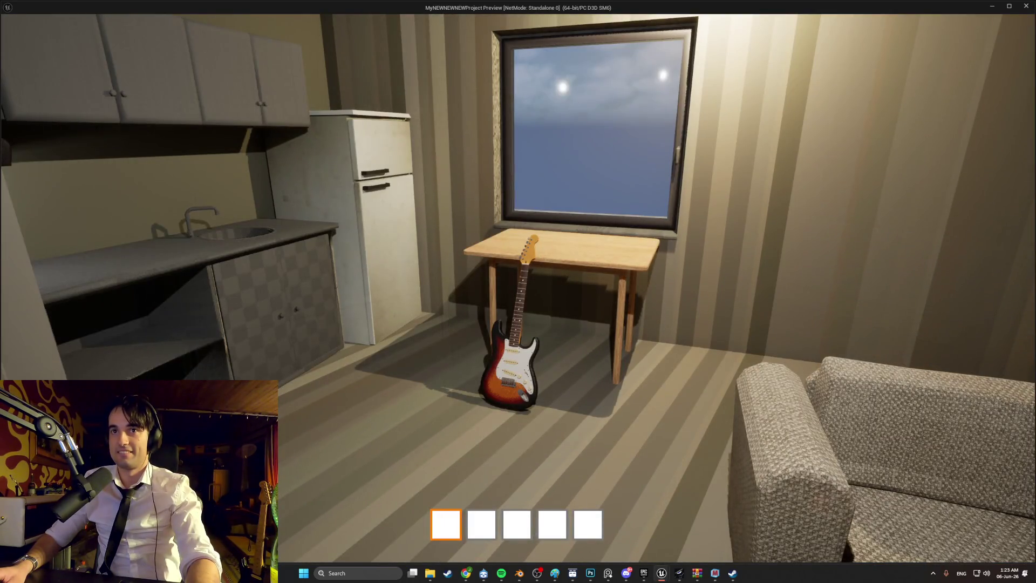
key("s")
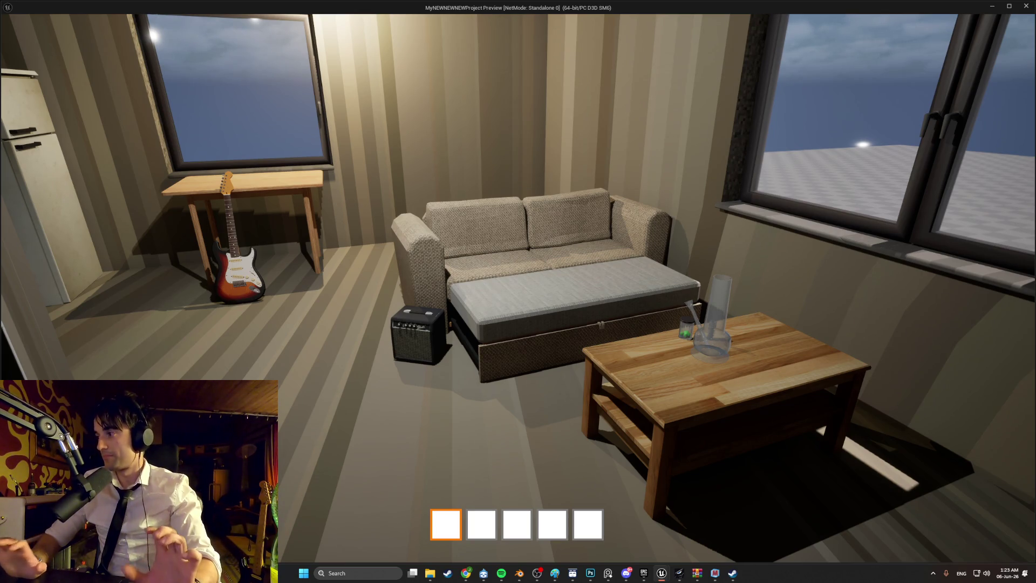
key("w")
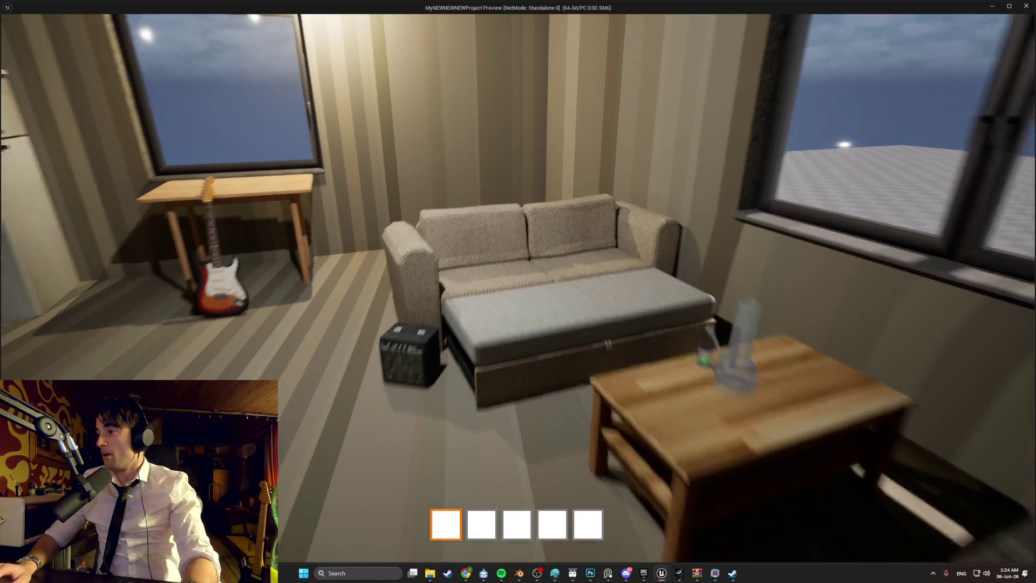